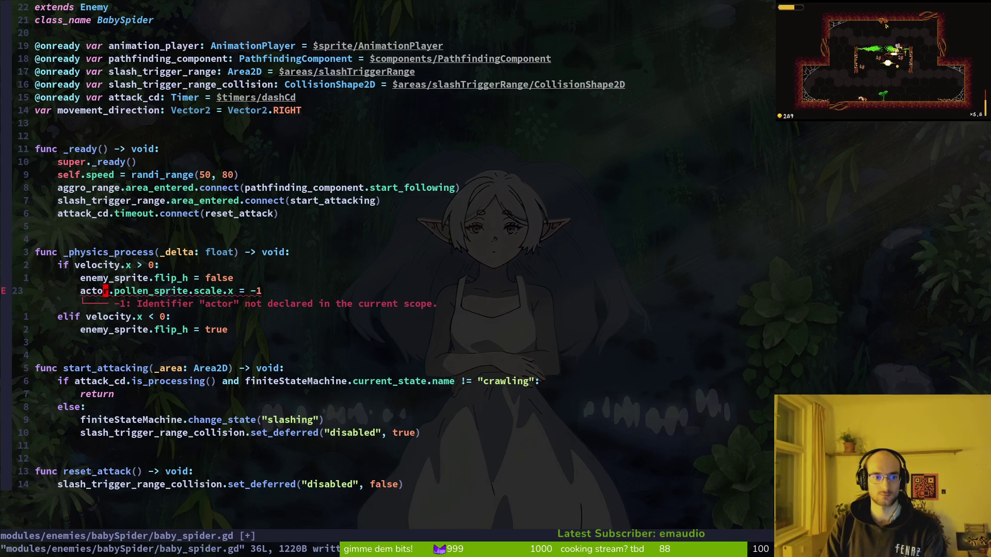
text(kyiw:w)
Duplicate the slash_trigger_range_collision declaration, rename the copy slash_hitbox_, and save baby_spider.gd
key(Return)
key(k)
key(k)
key(k)
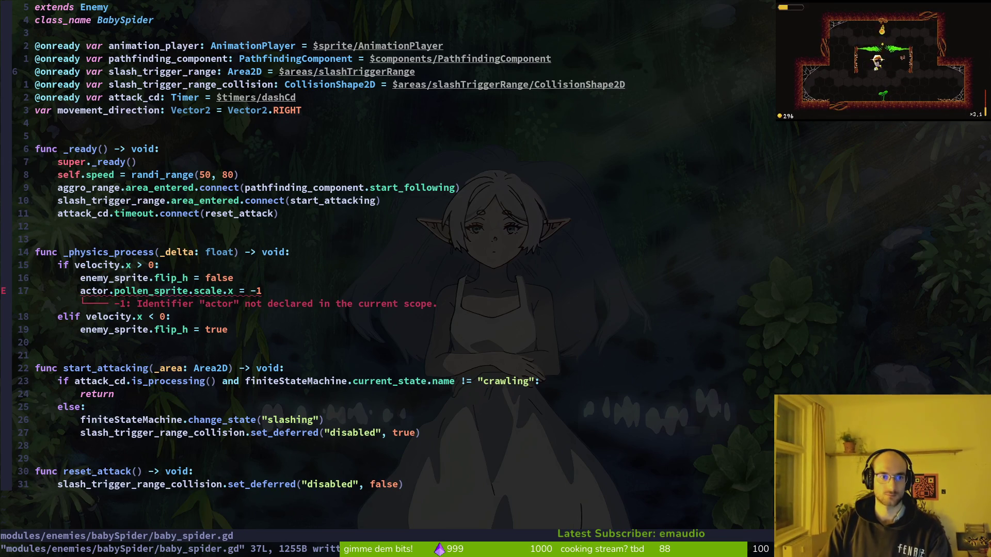
key(shift+v)
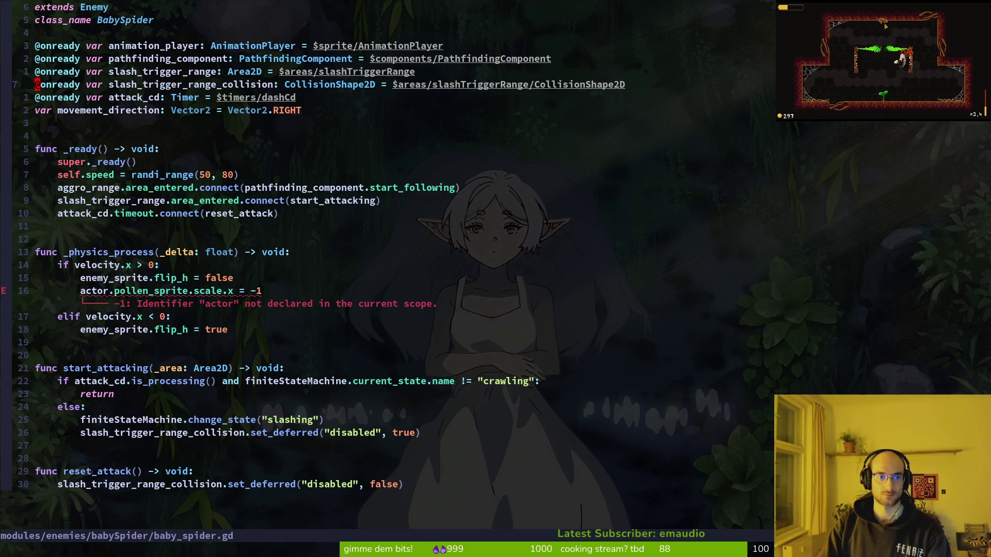
key(y)
key(p)
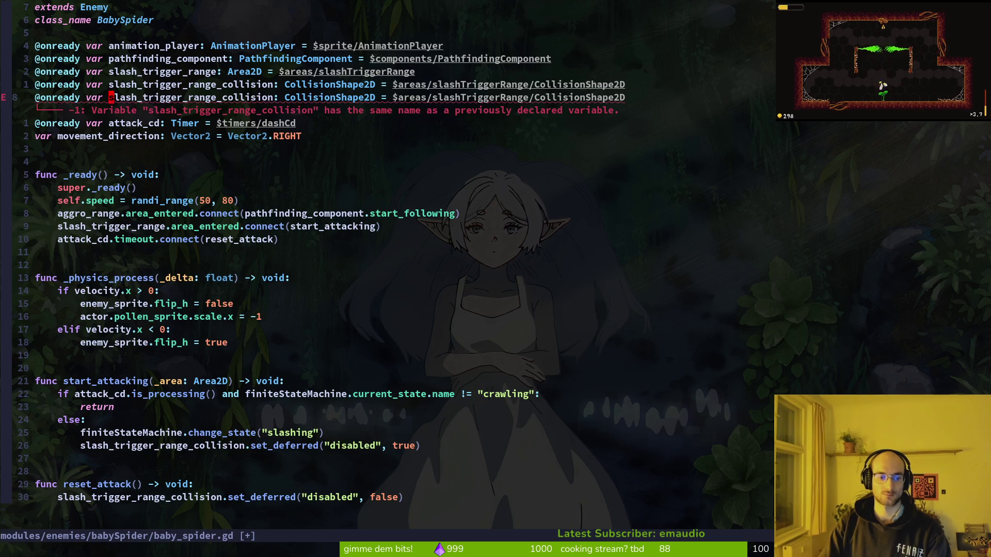
text(ciwslash_hi)
text(t_)
text(ox)
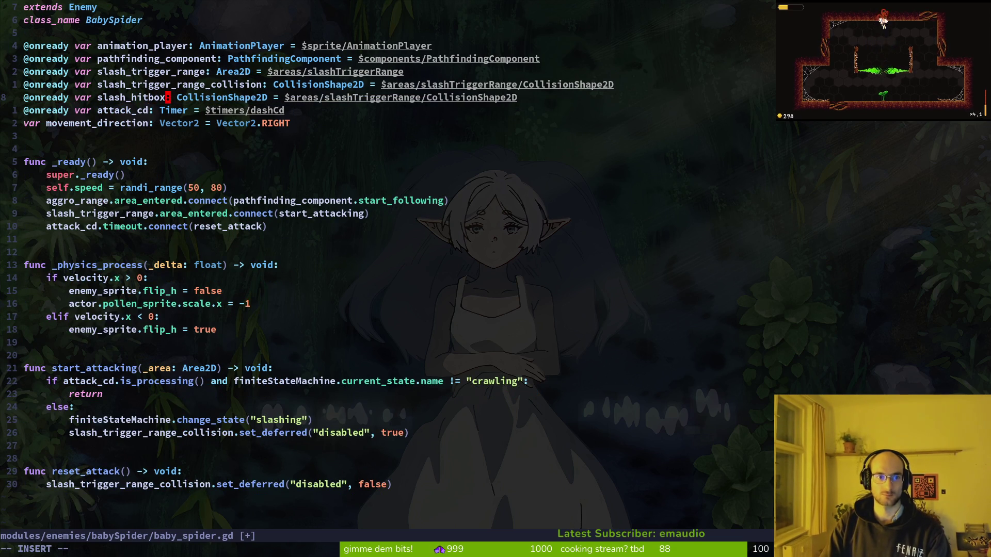
text(_)
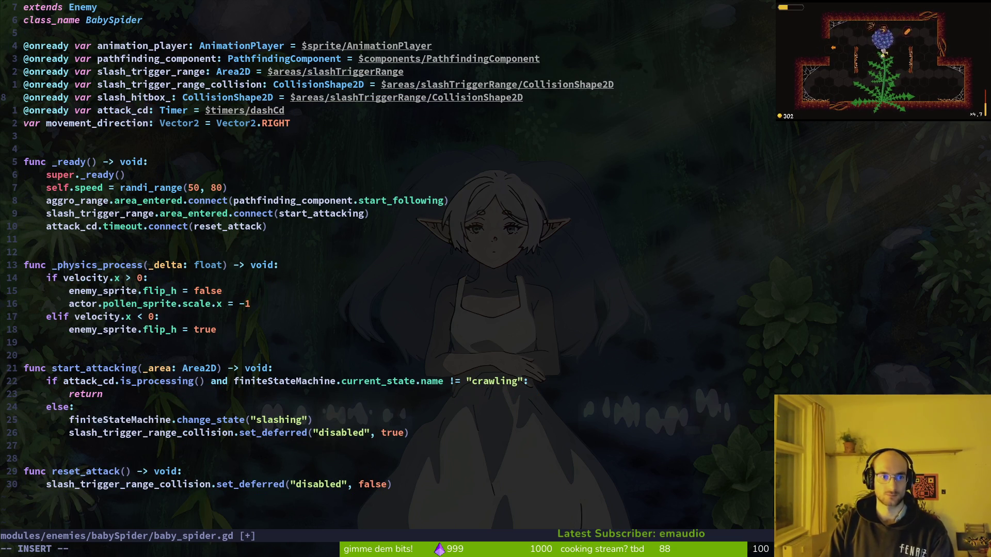
key(Escape)
key(ctrl+s)
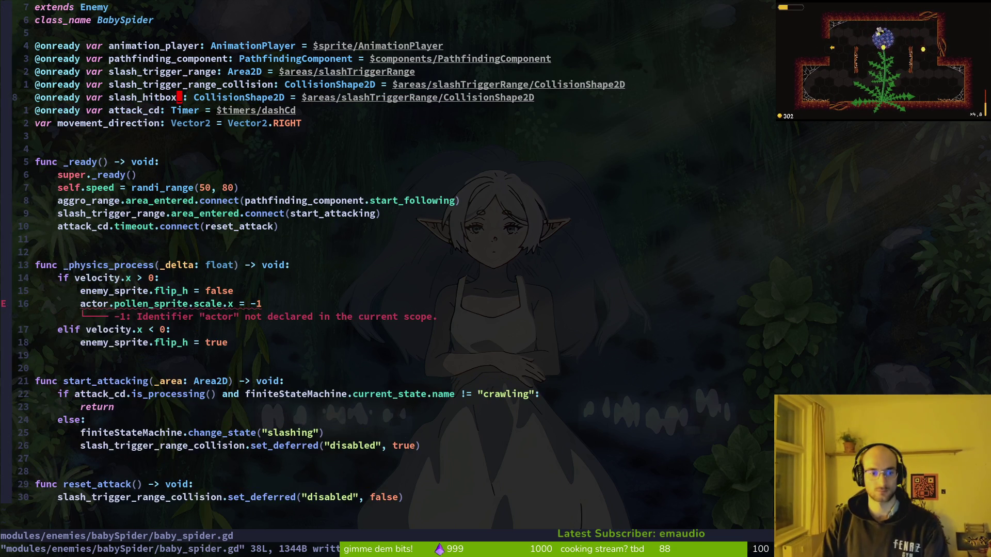
key(ctrl+6)
key(ctrl+6)
key(space)
Open movement_component.gd and view its sprite flip code in set_flip_values
key(f)
key(f)
text(mv)
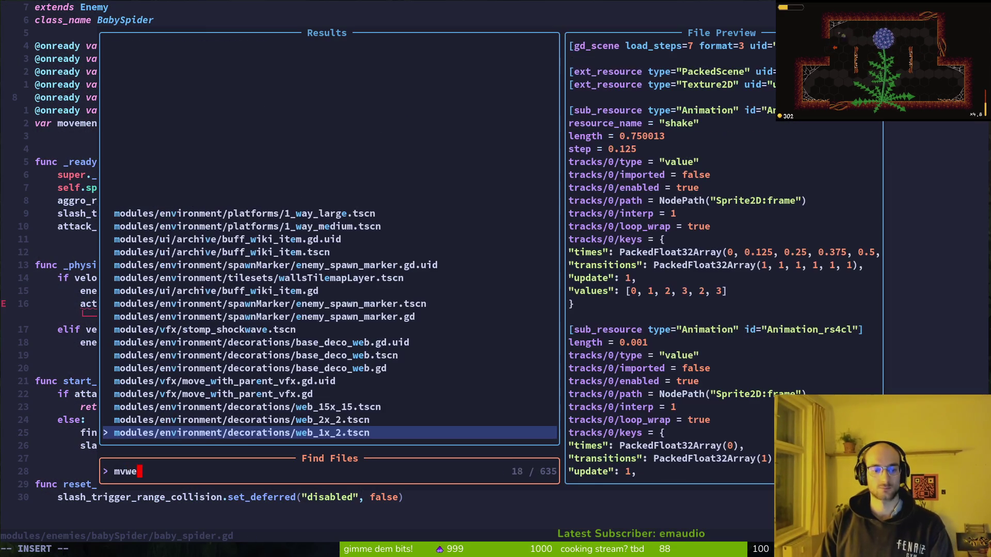
key(BackSpace)
text(oveecom)
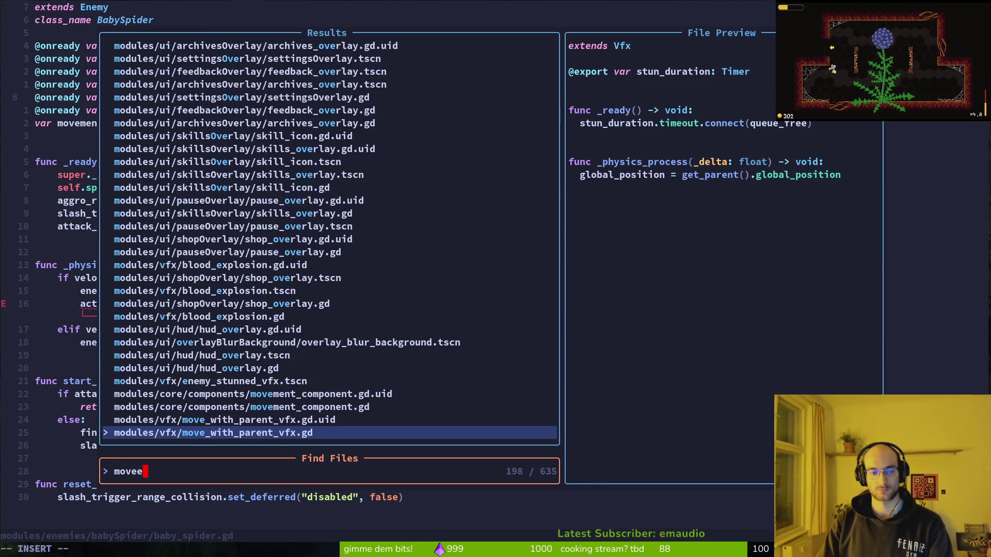
key(Return)
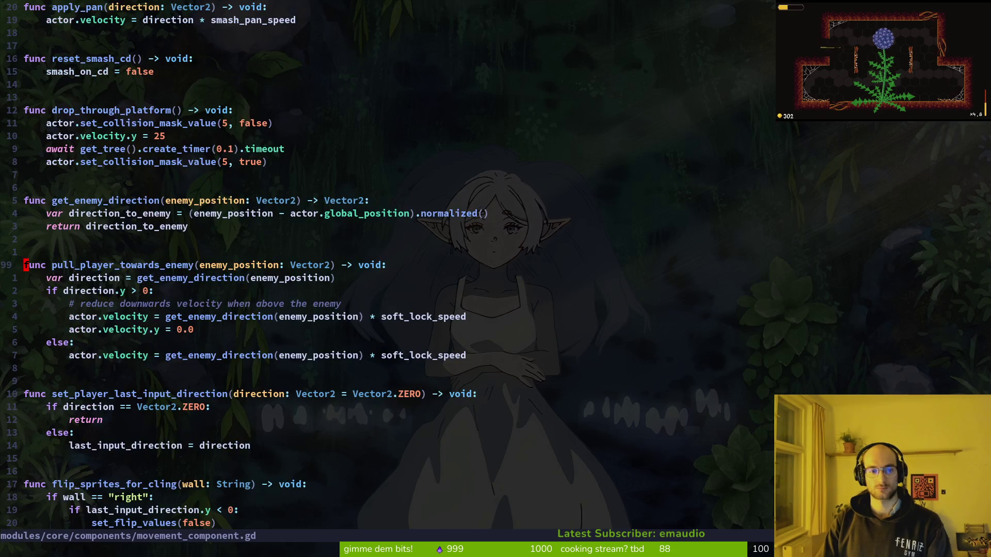
key(ctrl+d)
key(ctrl+d)
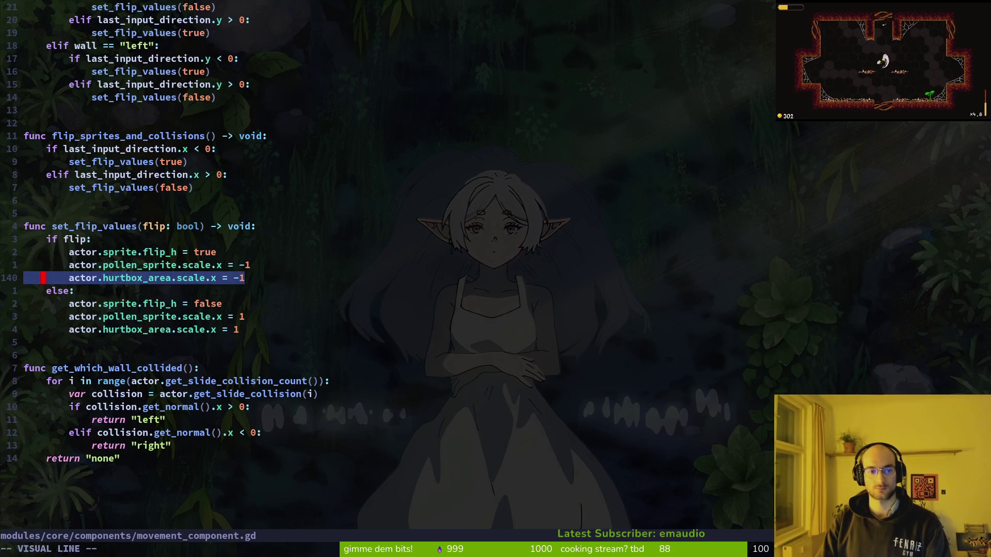
Back in baby_spider.gd, change the flip line's pollen_sprite to hurtbox_area
key(ctrl+o)
key(j)
key(j)
key(j)
key(u)
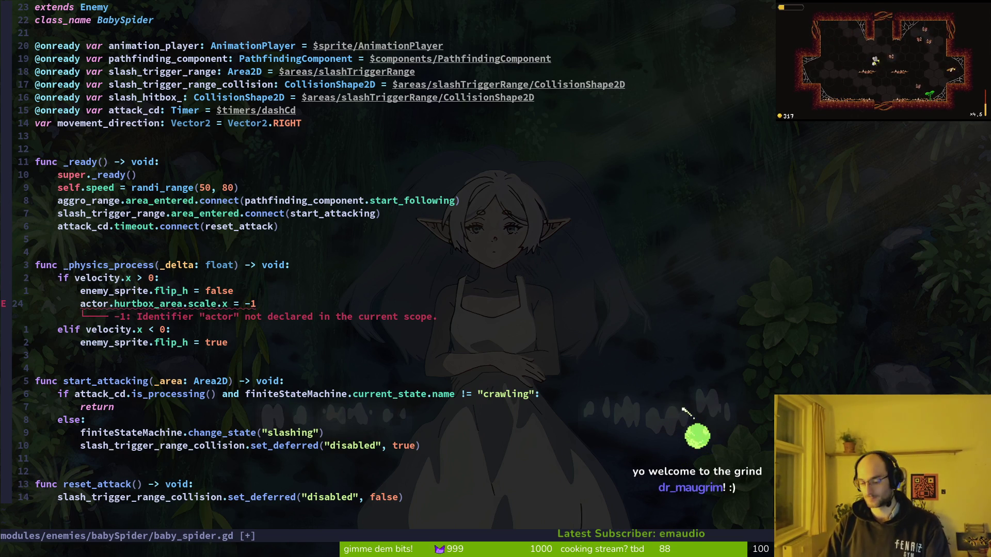
Make the flip line use slash_hitbox_area and save baby_spider.gd
text(:write)
key(Return)
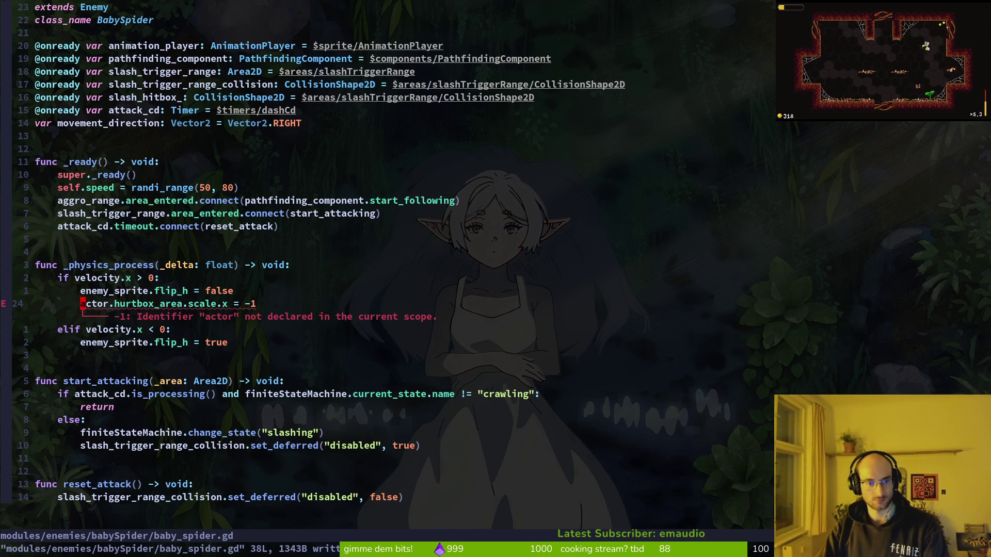
text(cwhit)
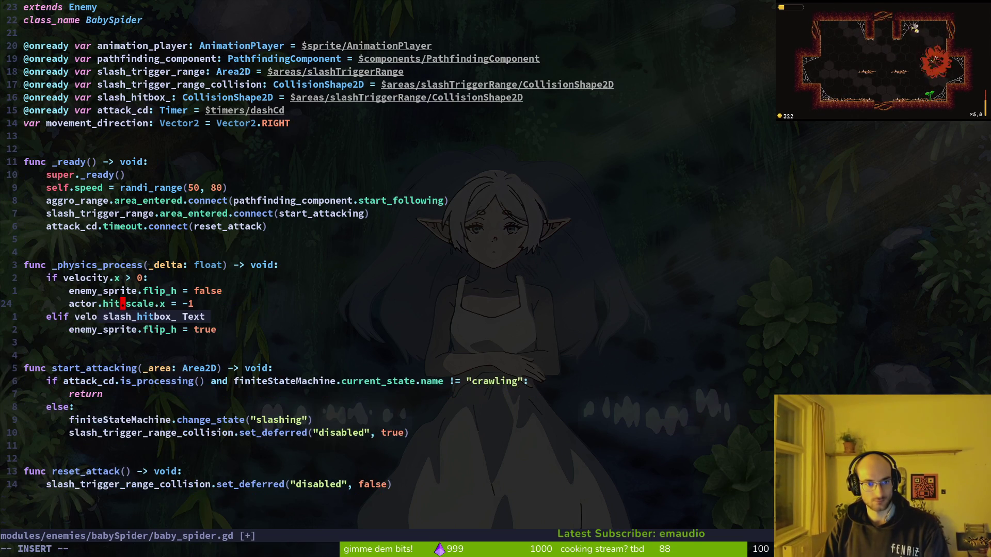
key(Return)
text(area)
key(Escape)
text(:w)
key(Return)
Rename the declared variable to slash_hitbox_area with type Area2D and save
text(k)
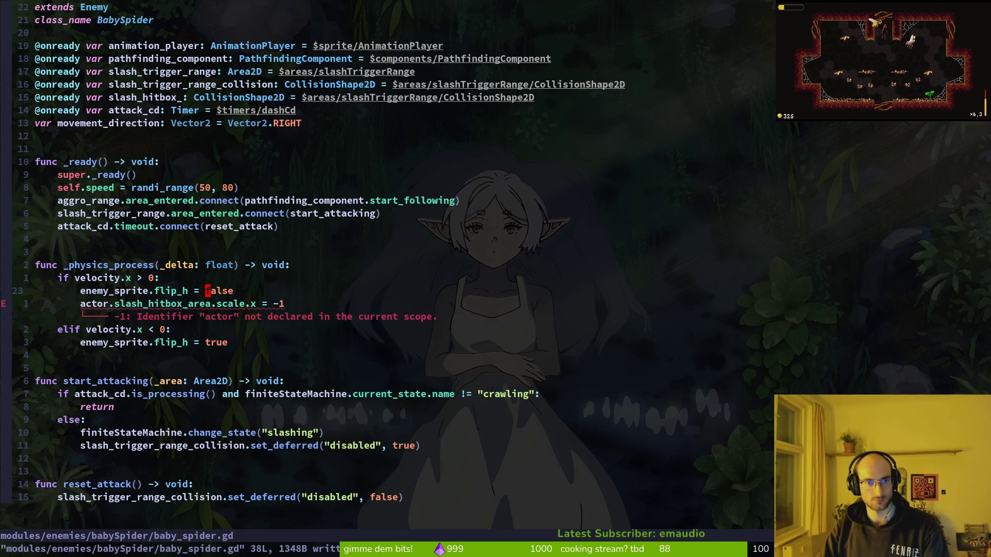
text(16k)
key(j)
key(j)
key(b)
key(h)
key(h)
text(itbox_area)
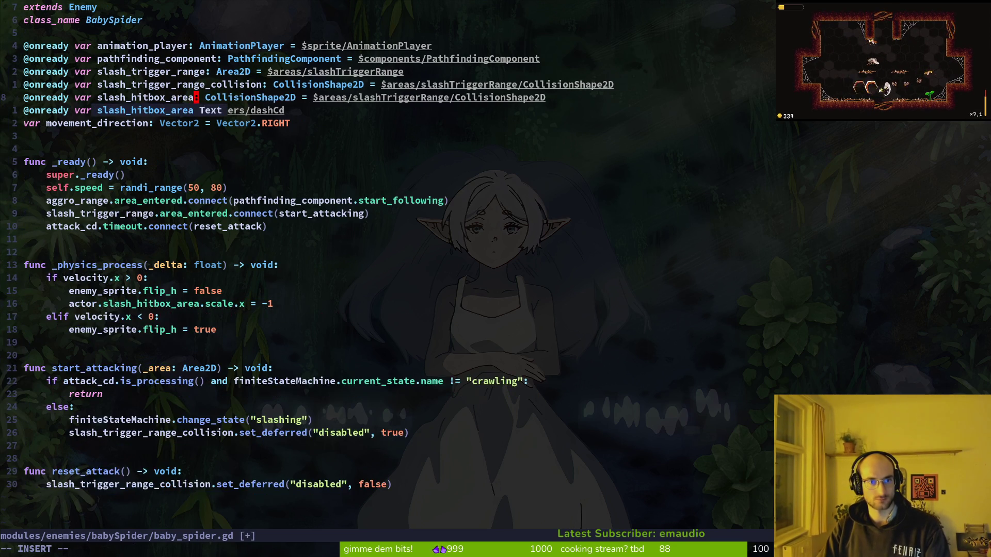
key(Escape)
text(WcwArea2D)
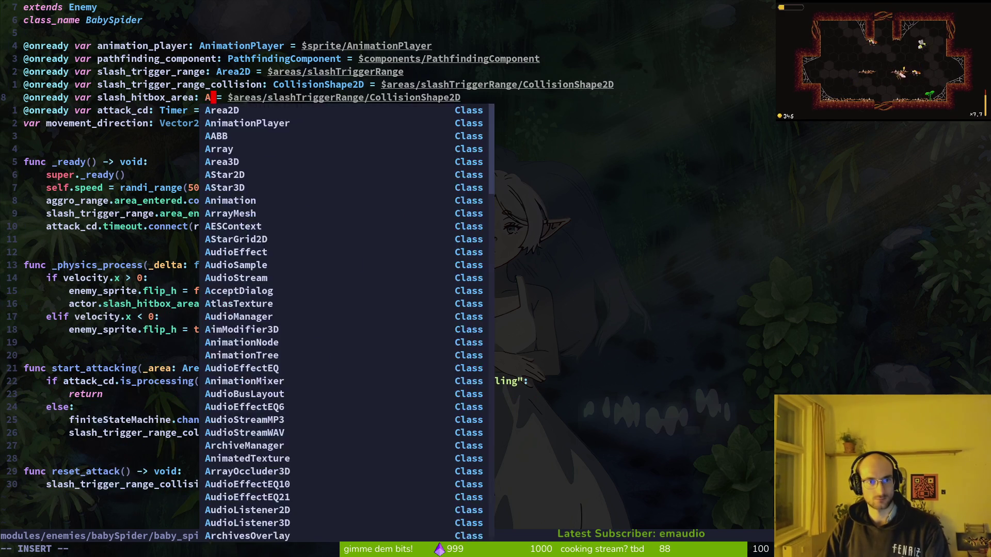
key(Escape)
text(:w)
key(Return)
Jump back to the flip_sprites_and_collisions function in movement_component.gd
key(ctrl+o)
key(ctrl+o)
key(ctrl+o)
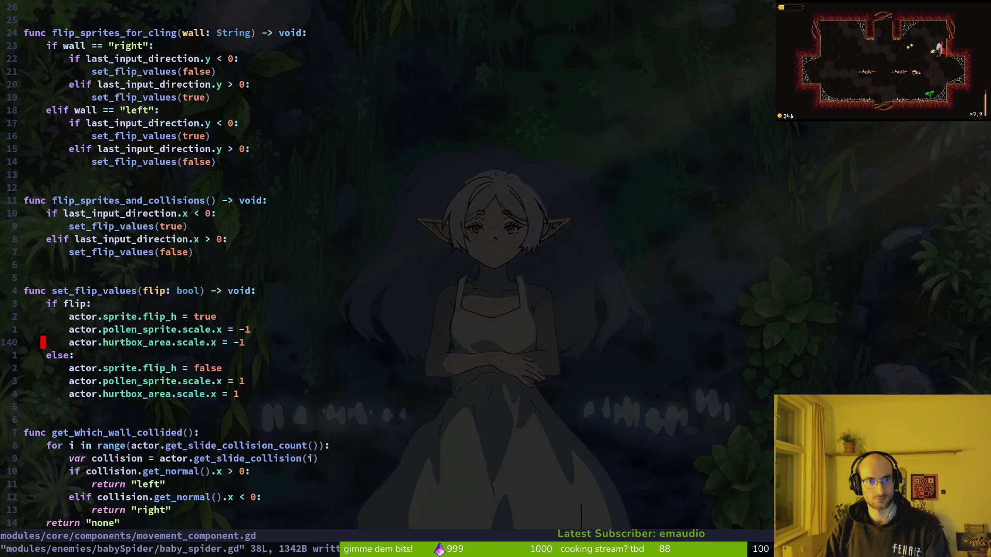
key(ctrl+o)
key(ctrl+o)
key(ctrl+o)
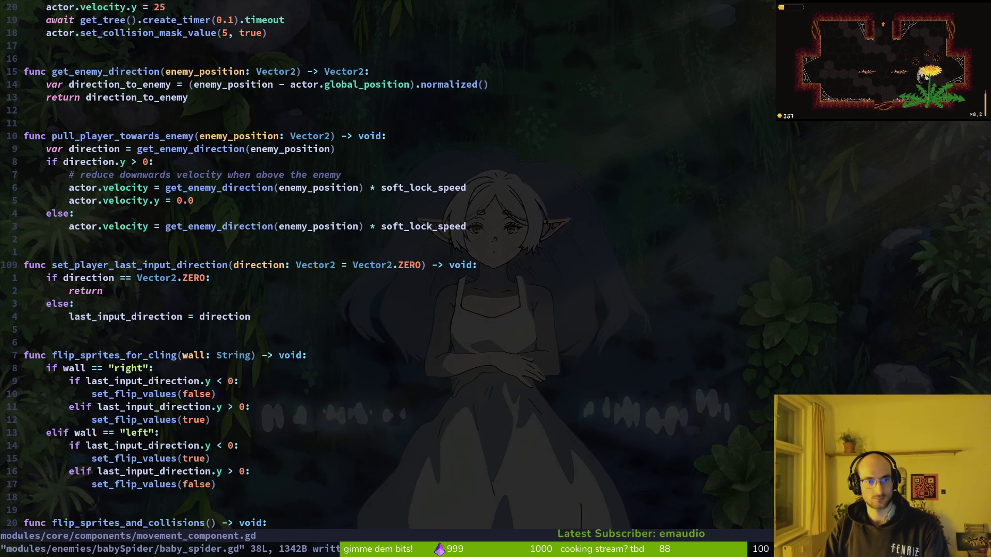
key(ctrl+o)
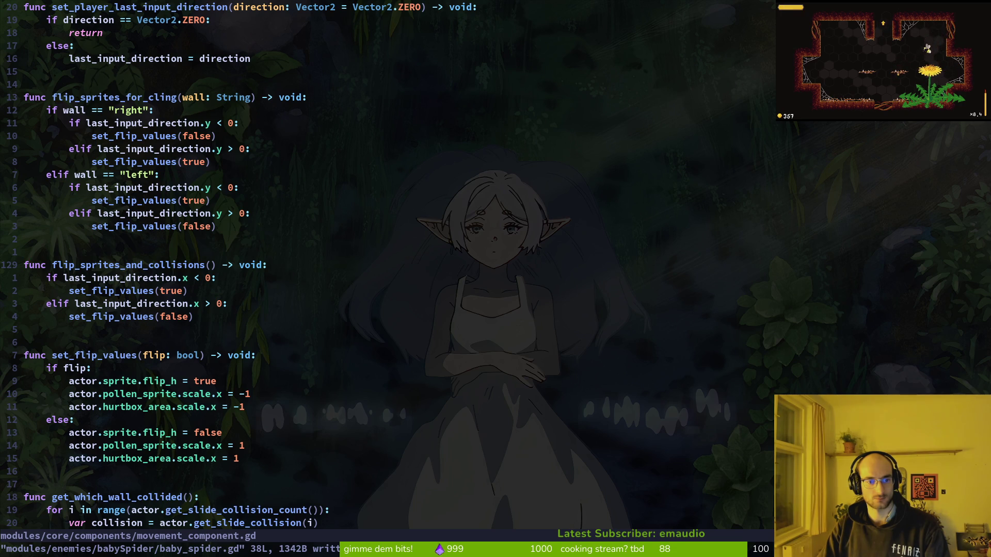
key(space)
Open player.gd and review its sprite and hurtbox declarations
key(f)
key(f)
text(plpla)
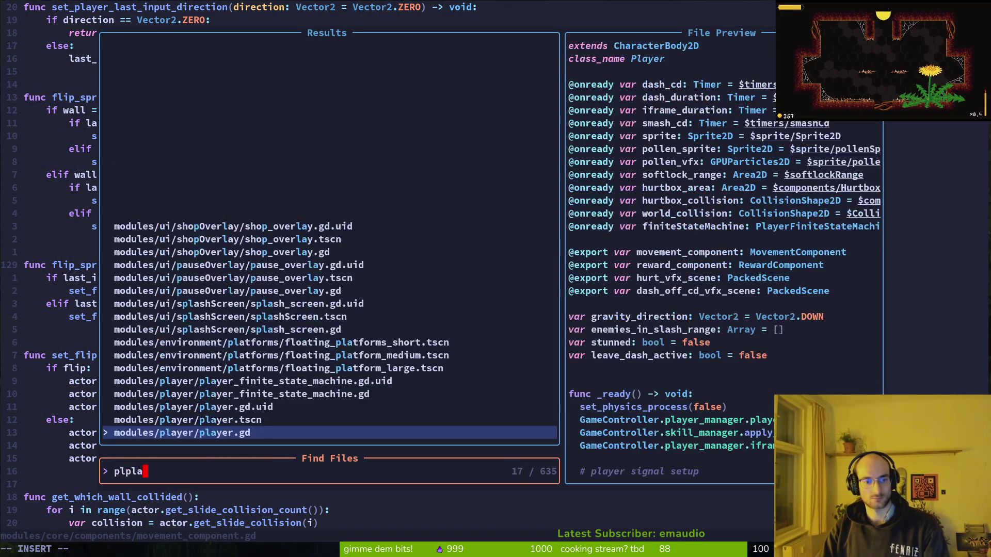
key(Return)
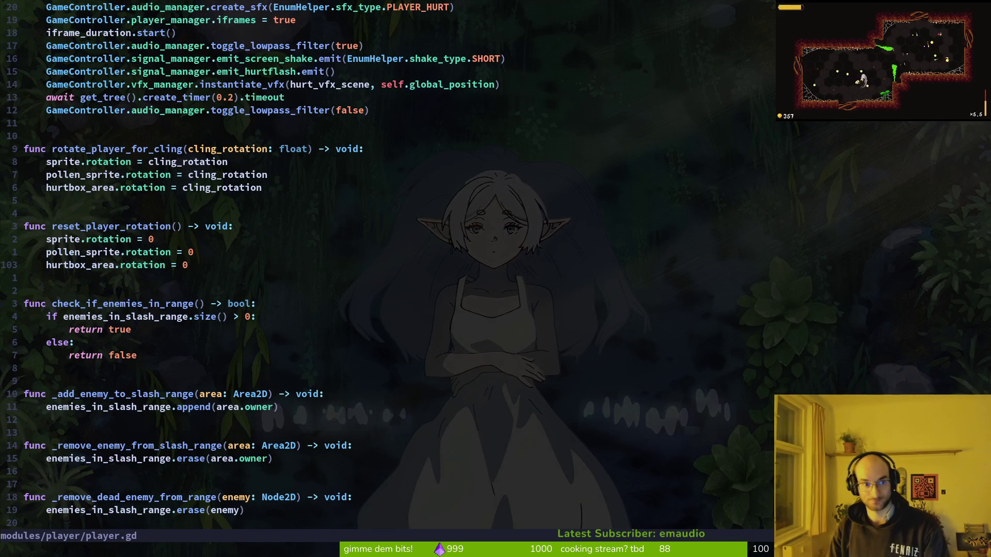
key(g)
key(g)
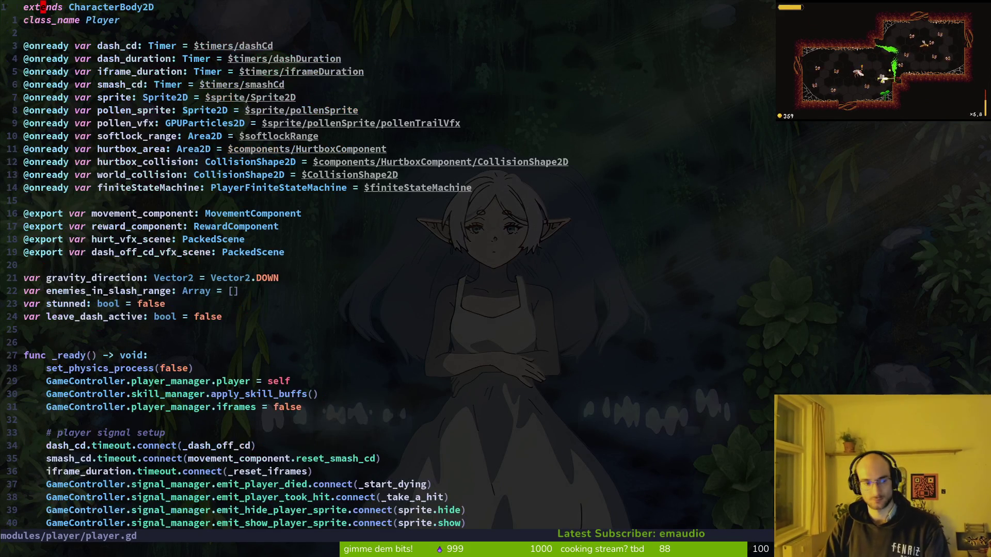
key(j)
key(j)
key(j)
key(j)
key(j)
key(j)
Return to baby_spider.gd through the project file finder
key(ctrl+o)
key(ctrl+o)
key(space)
key(f)
key(f)
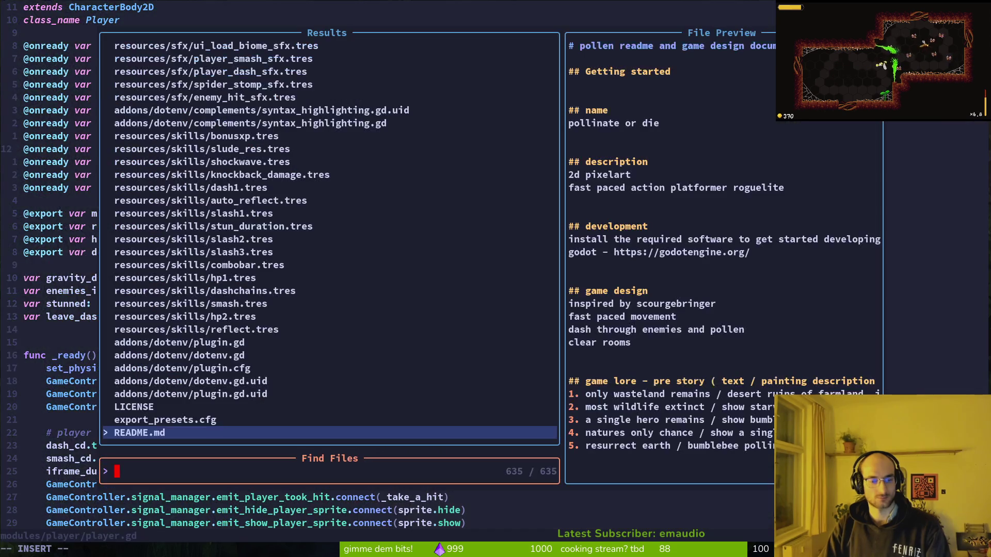
text(babyspi)
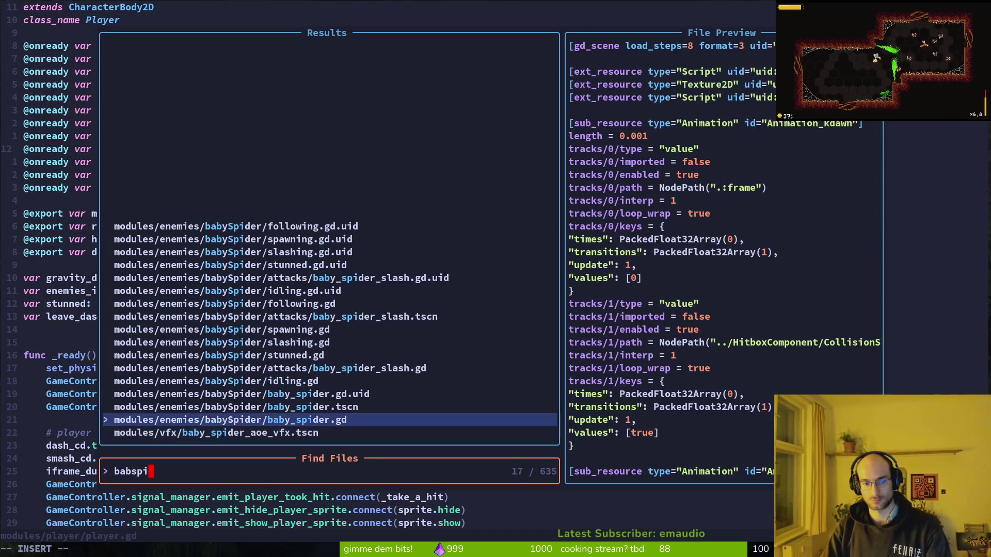
key(Return)
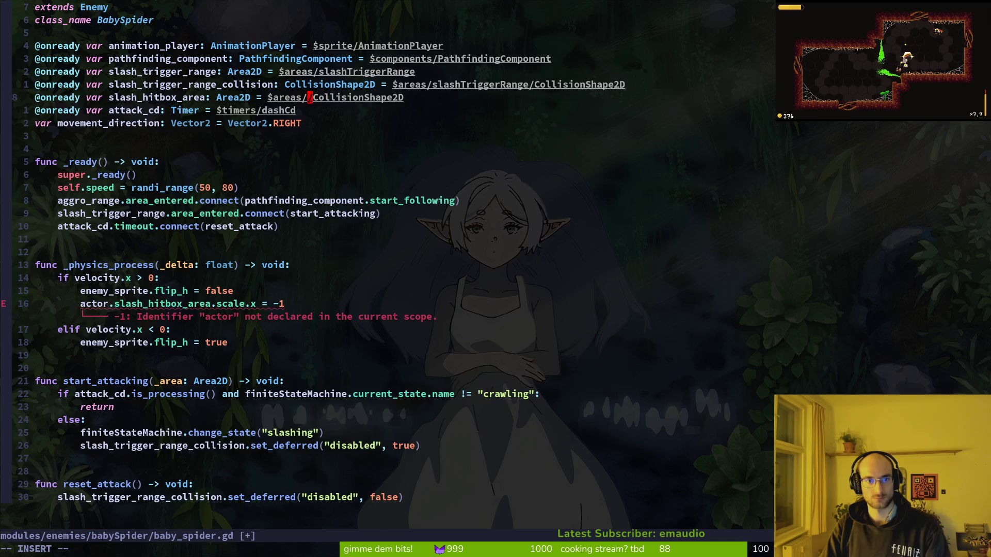
Point slash_hitbox_area at $areas/slashHitbox and save baby_spider.gd
text(cwslashHitbox)
key(Escape)
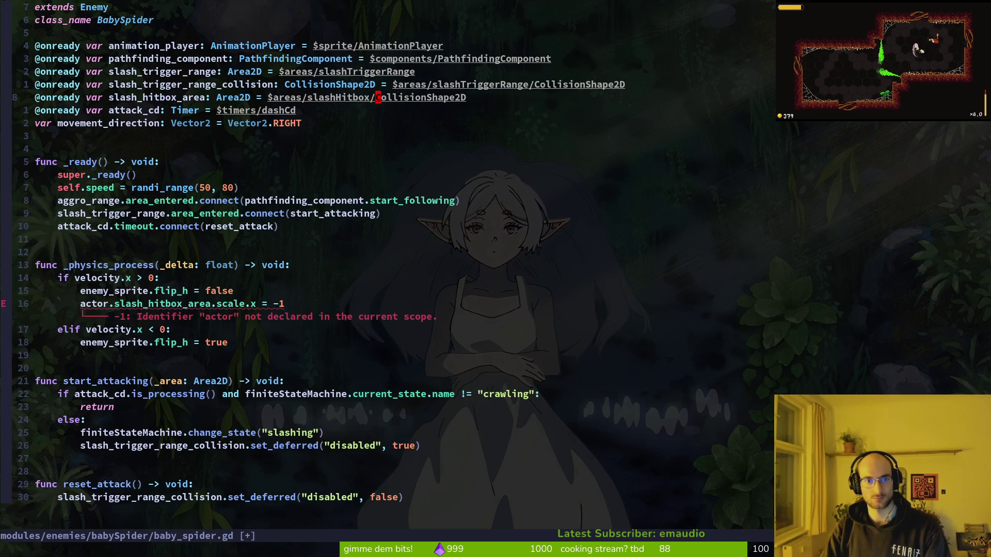
text(hD:w)
key(Return)
Remove the actor. prefix from the erroring flip line 24 and save
key(1)
key(5)
key(j)
key(j)
key(b)
key(b)
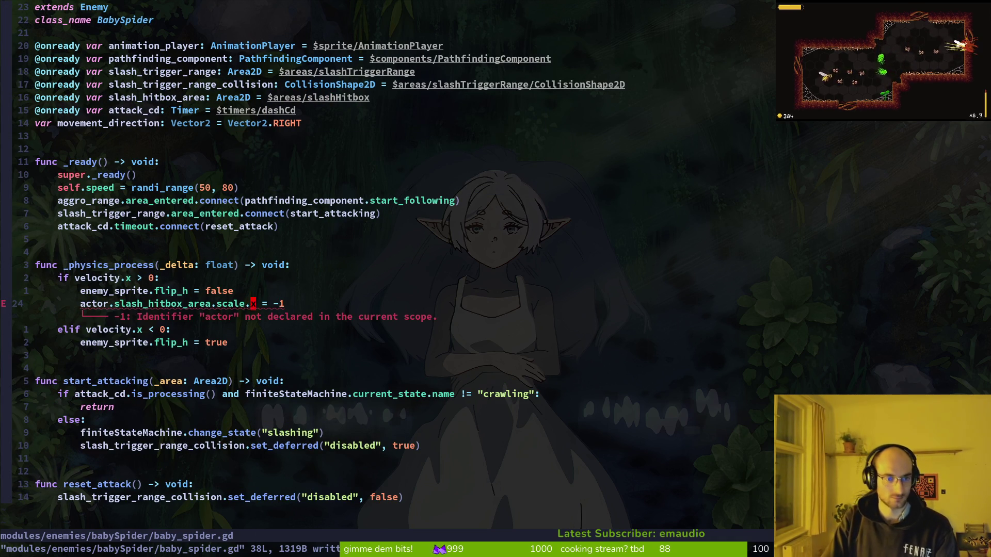
key(b)
key(b)
key(b)
key(a)
key(BackSpace)
key(BackSpace)
key(BackSpace)
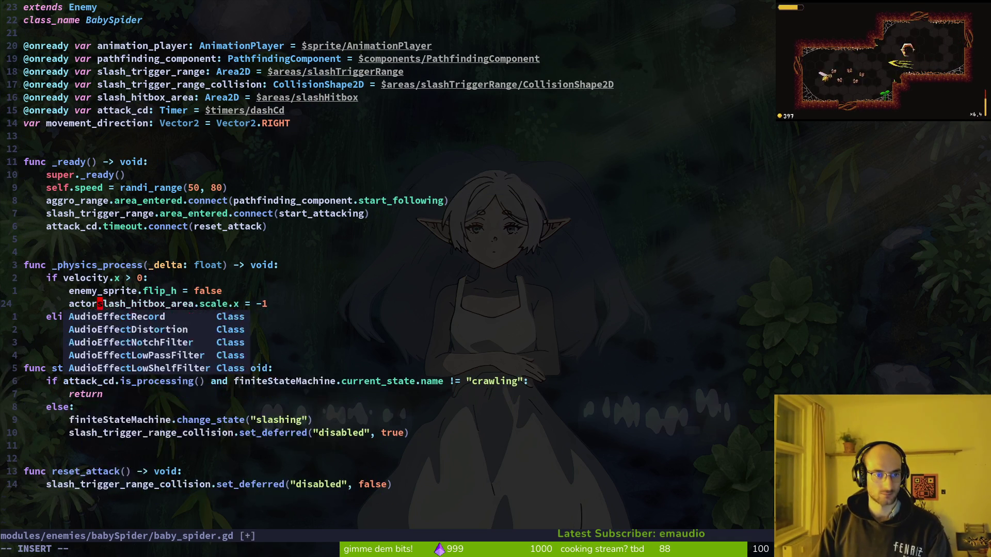
key(Escape)
text(:w)
key(Return)
Copy the slash_hitbox_area scale line below enemy_sprite.flip_h = true and save
key(y)
key(y)
key(j)
key(j)
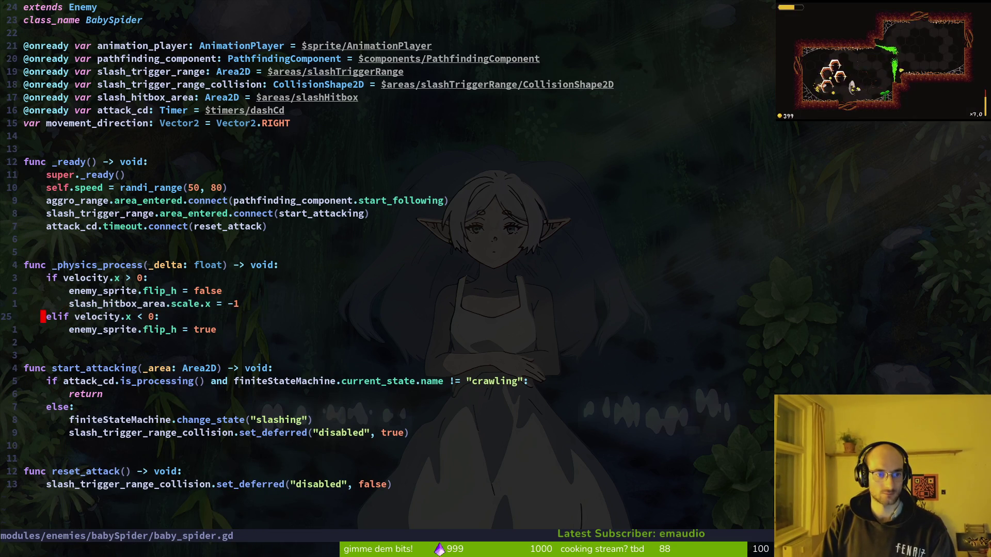
text(p)
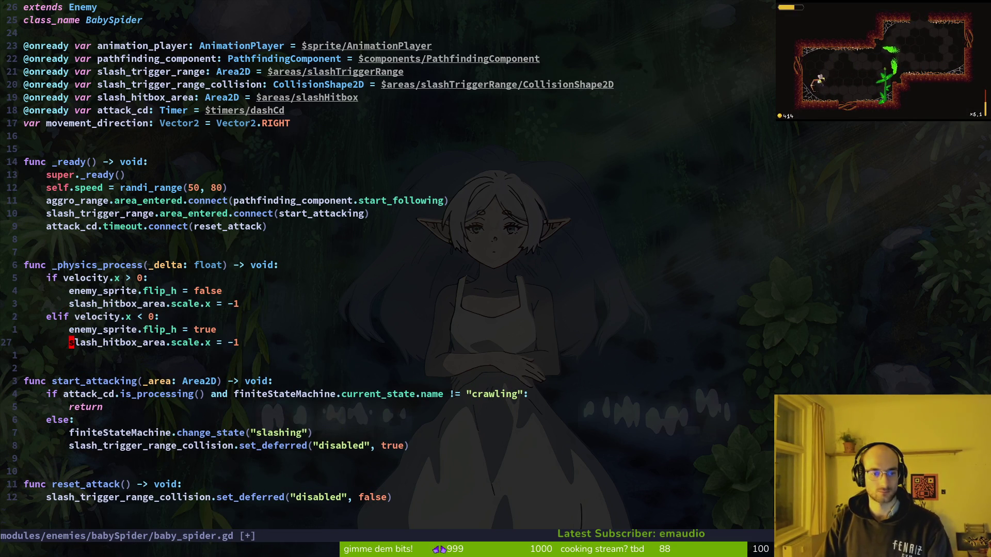
text(:w)
key(Return)
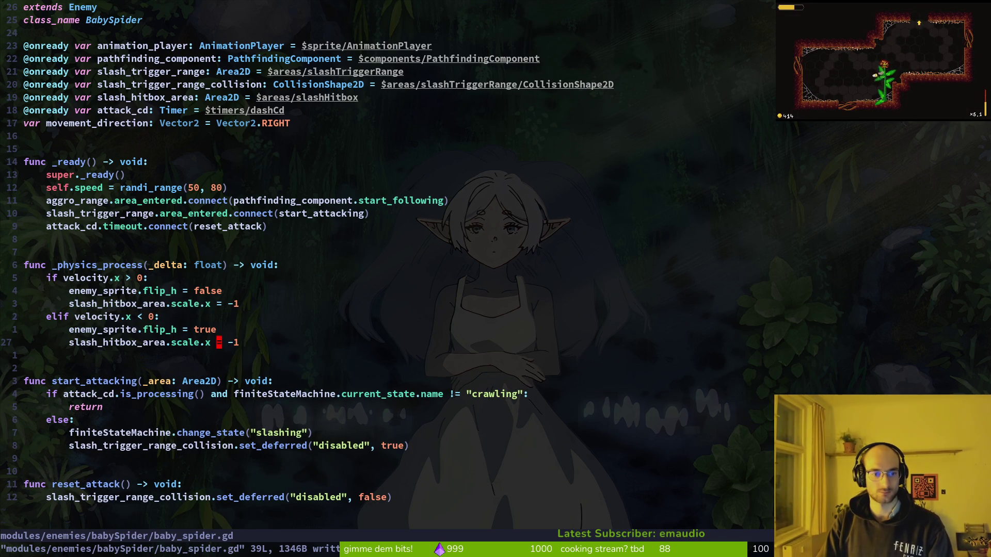
Search for movement_component.gd and enemy.gd, closing the finder without opening either
key(ctrl+6)
key(ctrl+6)
key(space)
key(f)
key(f)
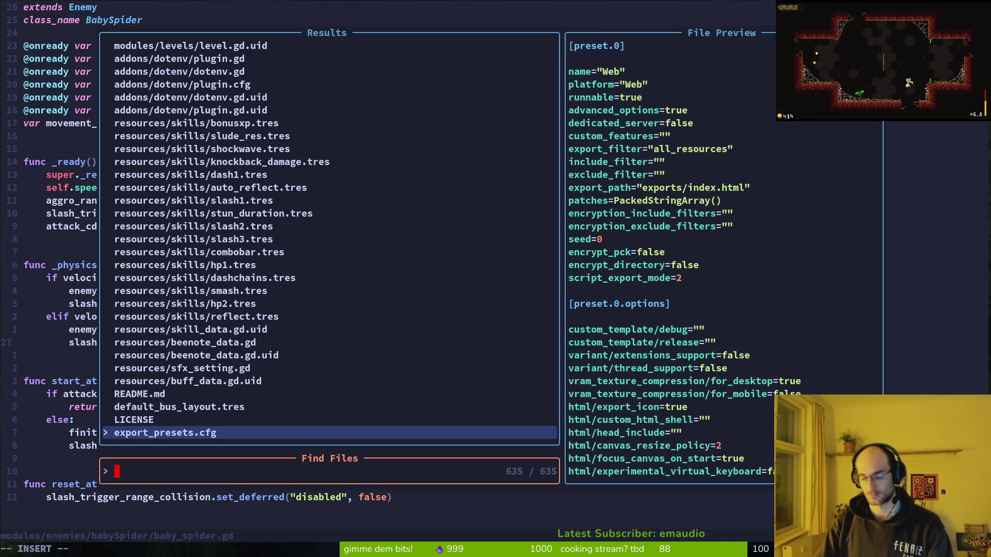
text(movecom)
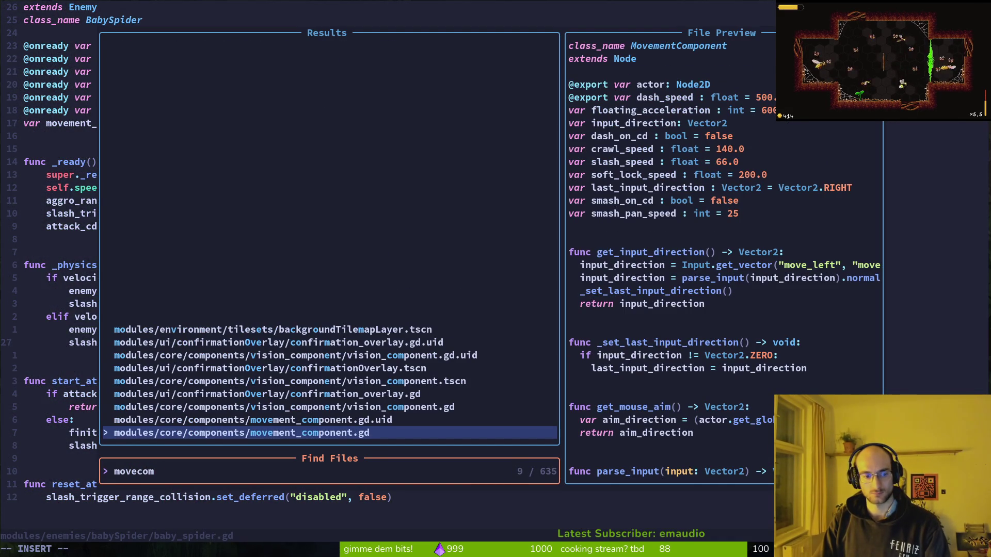
key(Escape)
key(space)
key(f)
key(f)
text(enenen)
key(BackSpace)
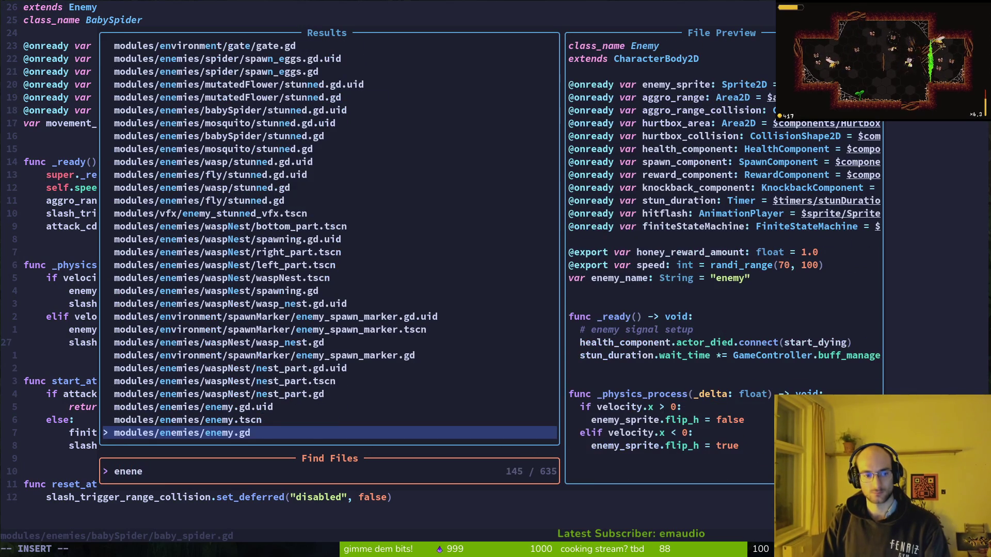
key(Escape)
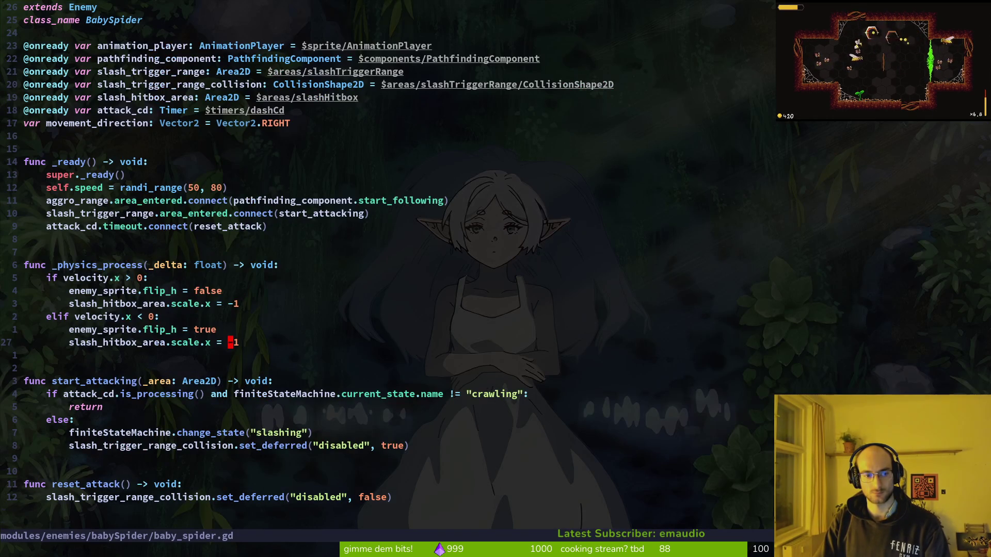
Review the flip_h and left-moving branches and save baby_spider.gd
key(k)
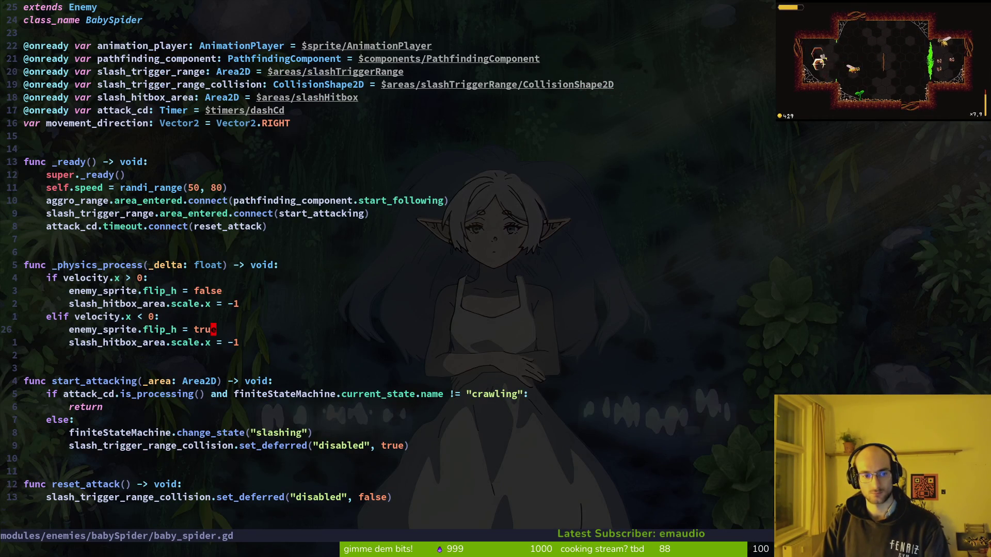
text(k)
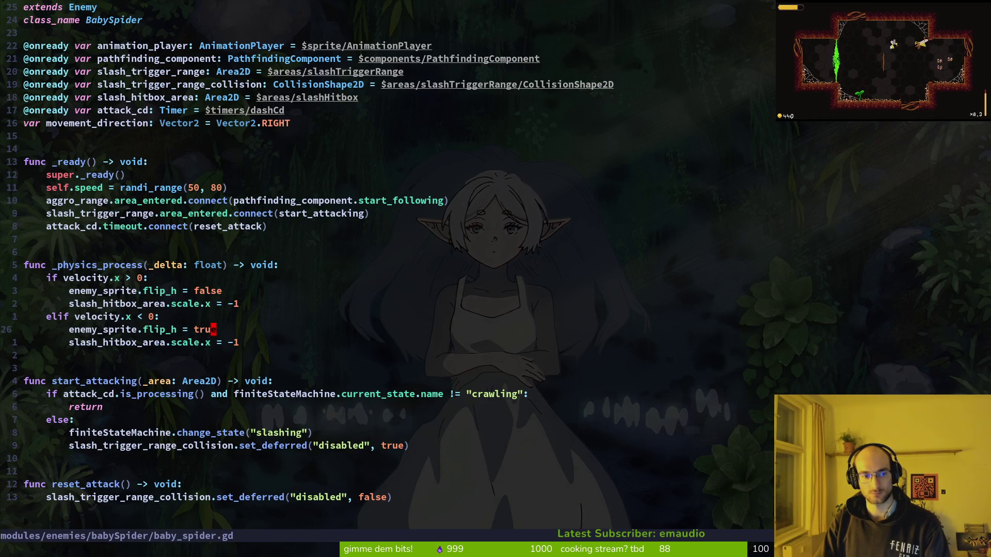
text(:w)
key(Return)
key(k)
key(k)
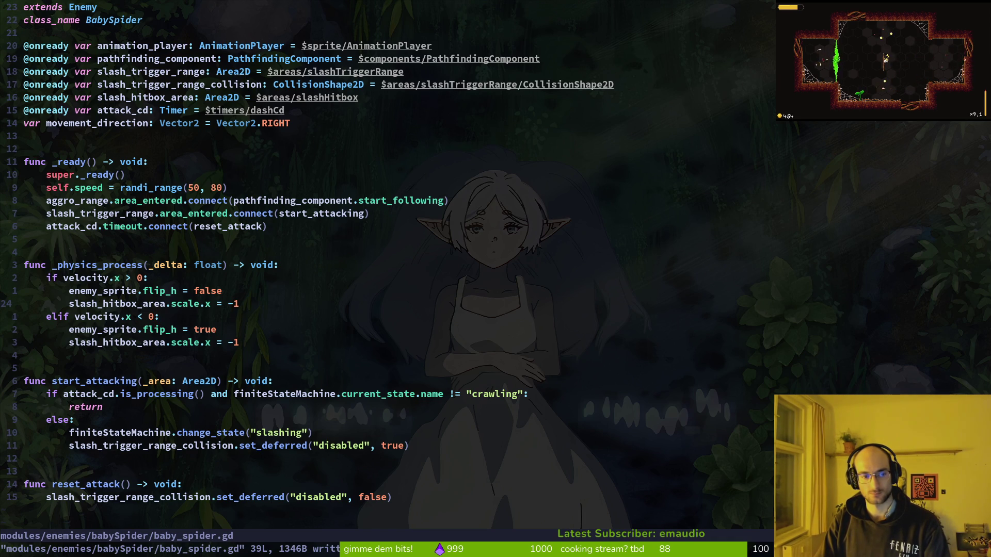
Compare with movement_component.gd, save hitbox scale.x 1 right and -1 left, and run the game
key(ctrl+p)
text(movecom)
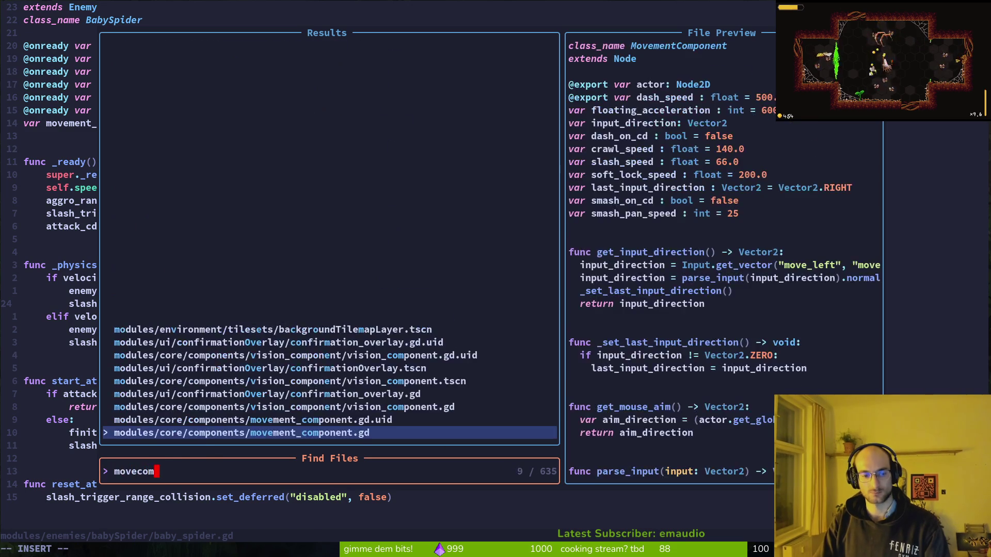
key(Return)
key(j)
key(j)
key(j)
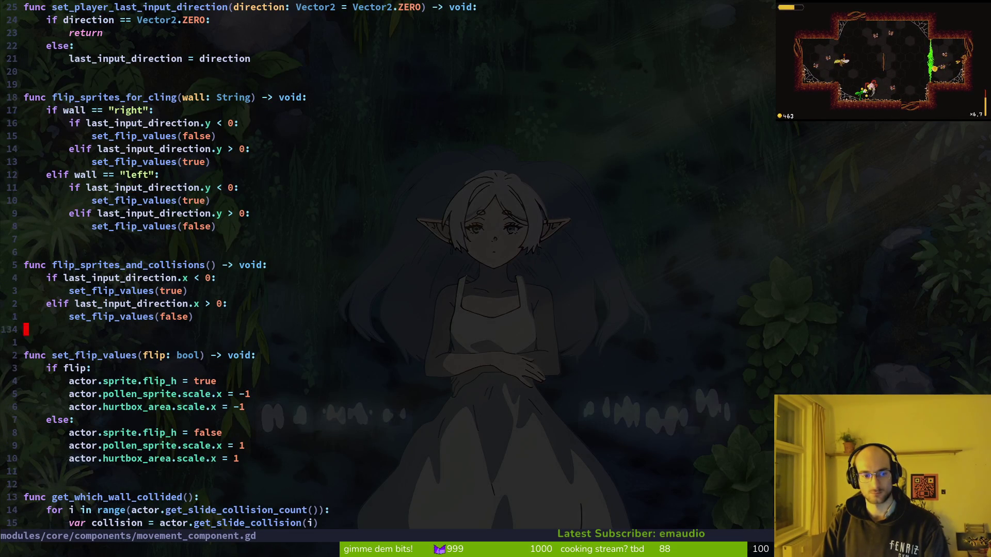
key(ctrl+6)
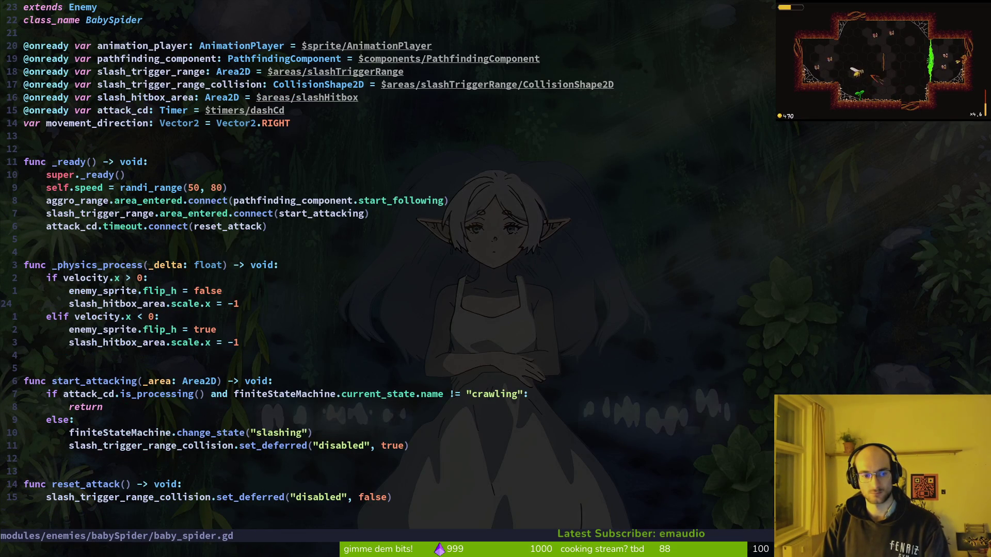
key(ctrl+6)
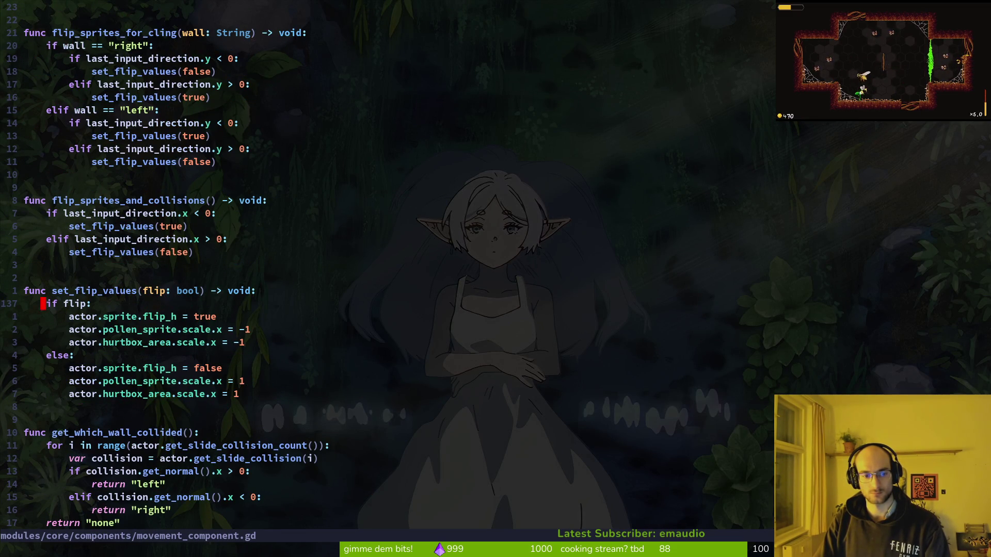
key(ctrl+6)
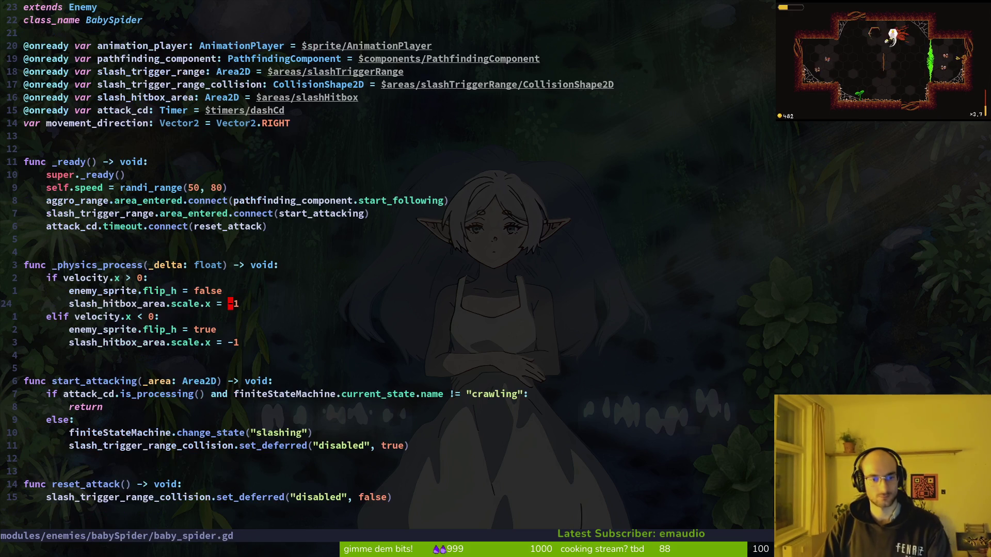
key(ctrl+s)
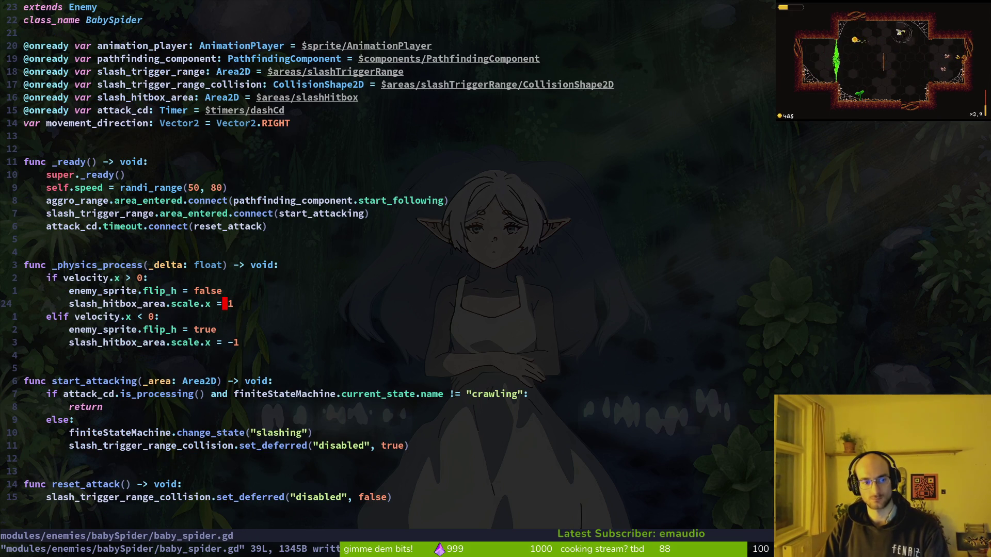
key(alt+Tab)
key(F5)
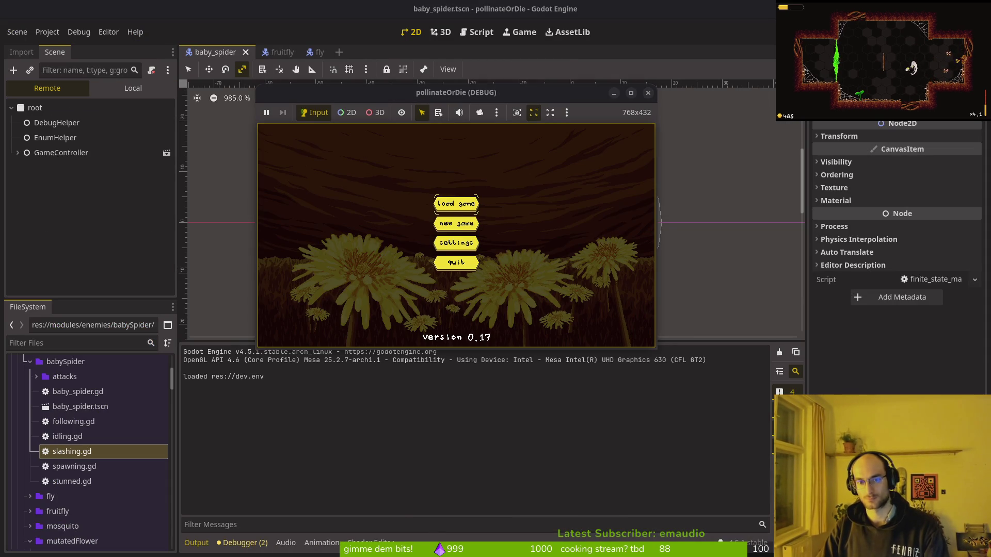
Enter the boss2 spider arena to test the baby spider's slash, then stop the game
click(405, 238)
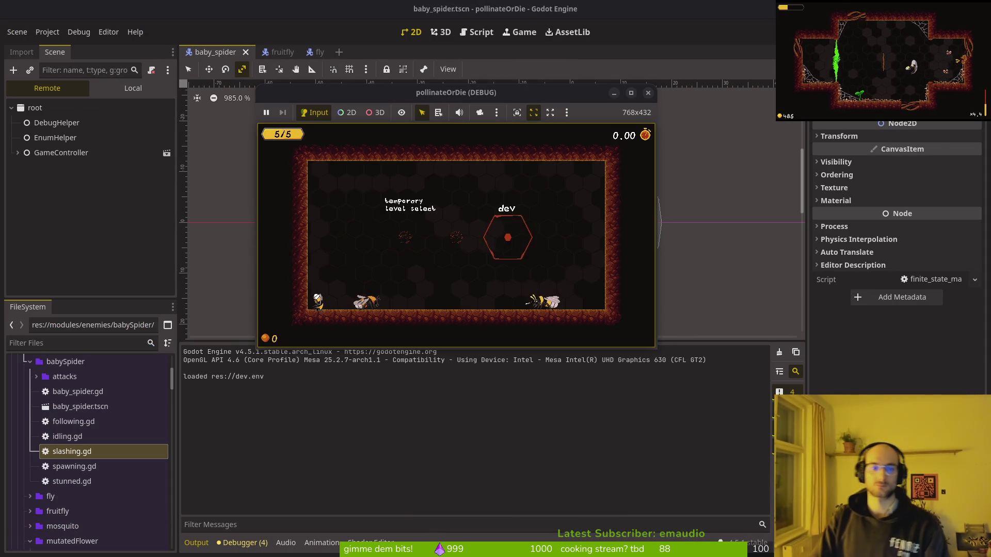
click(516, 251)
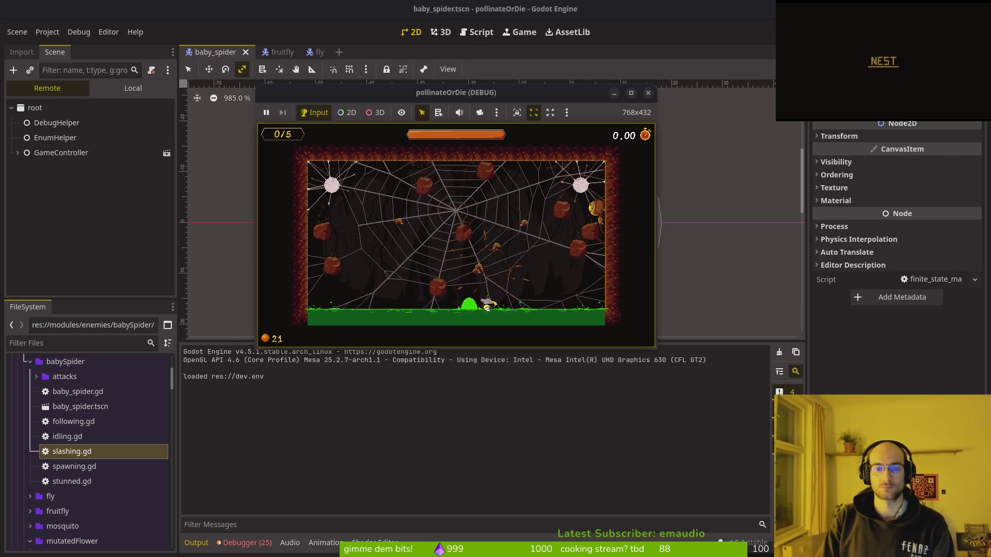
key(F8)
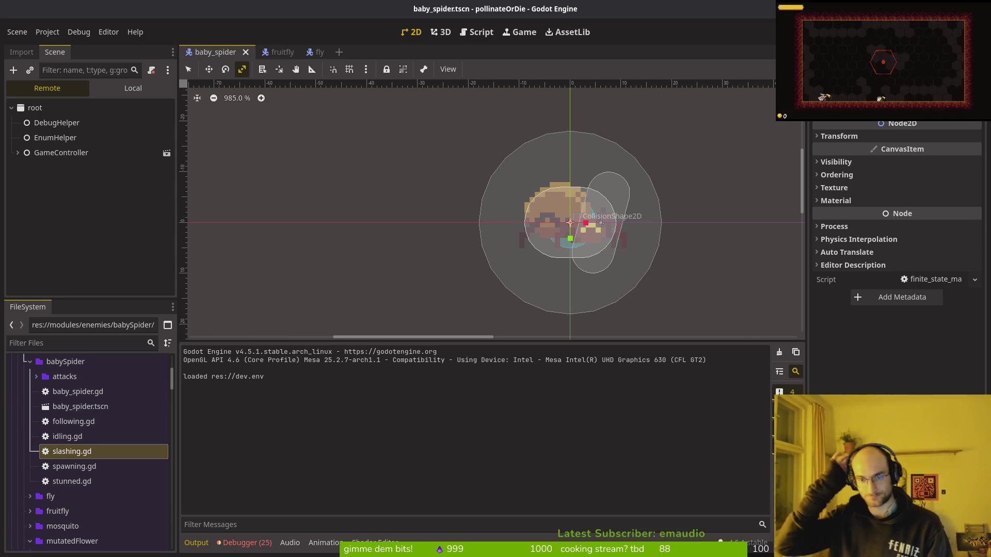
Open the baby spider's slashing.gd rather than the player's
key(alt+Tab)
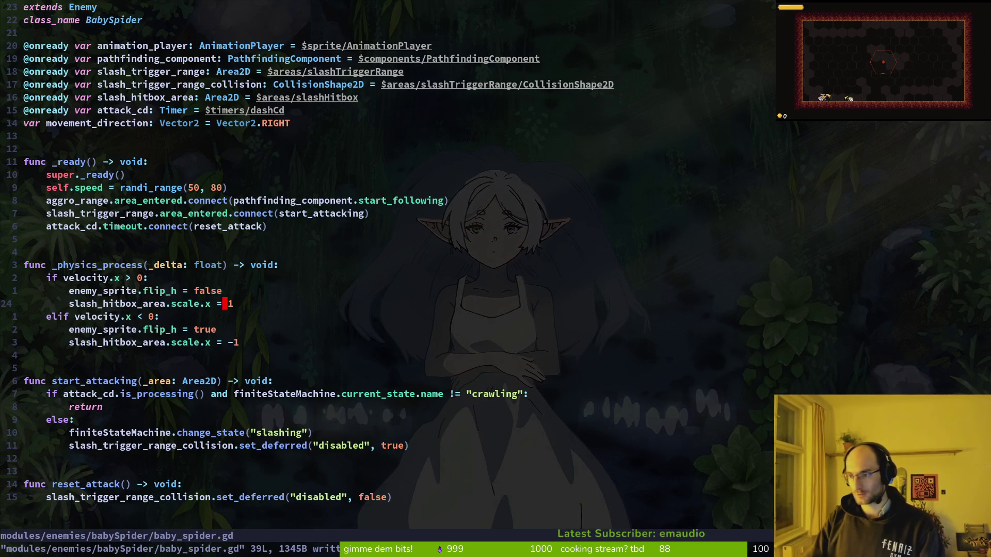
key(alt+Tab)
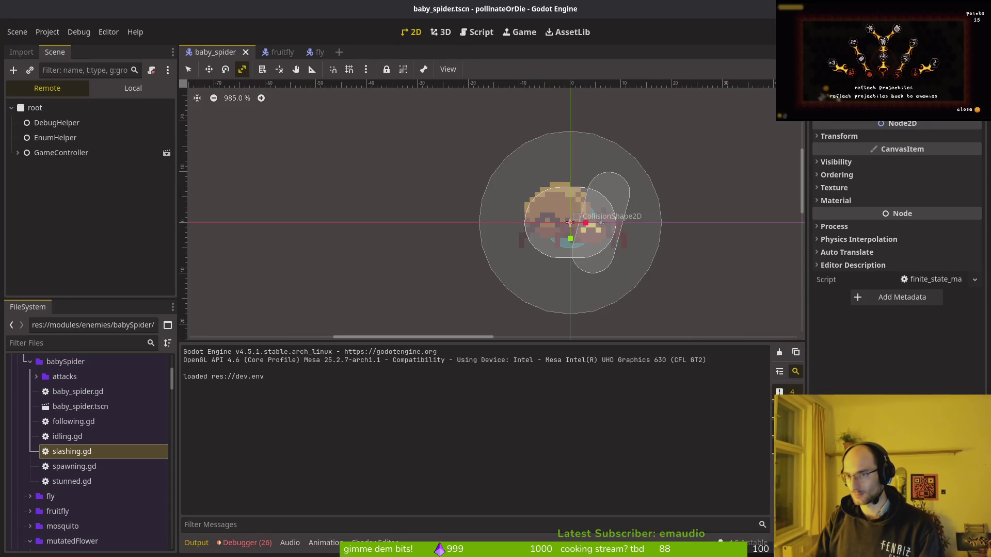
key(alt+Tab)
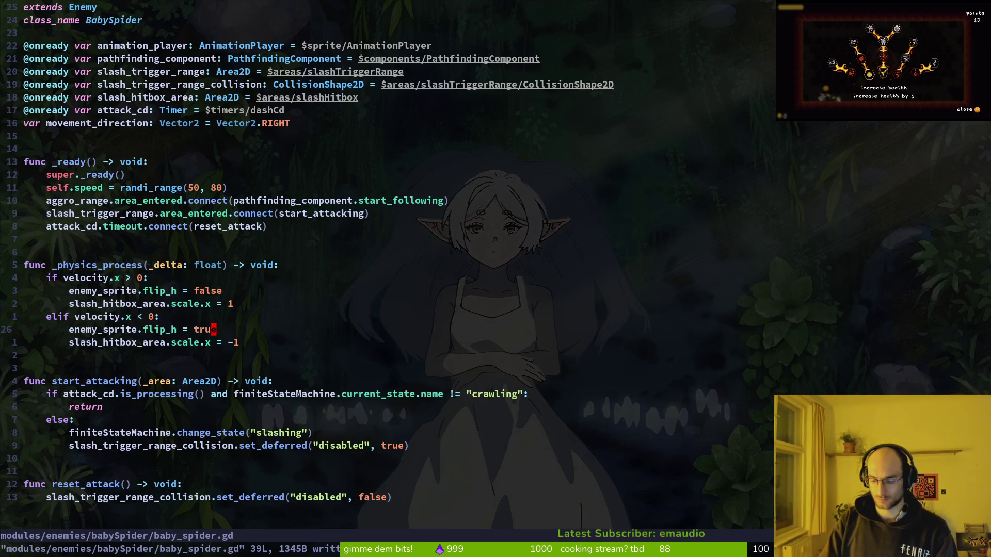
key(space)
key(f)
key(f)
text(slashing)
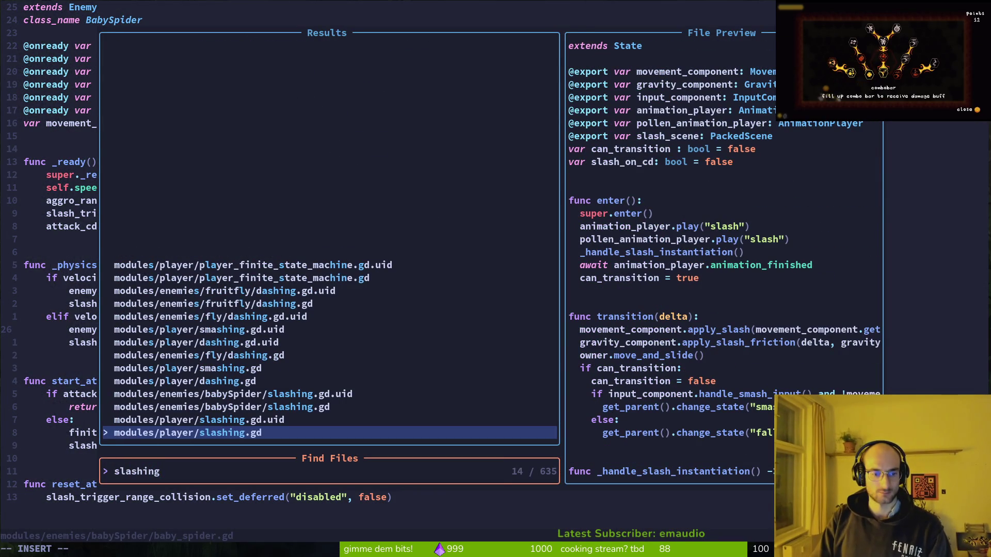
key(Up)
key(Up)
key(Return)
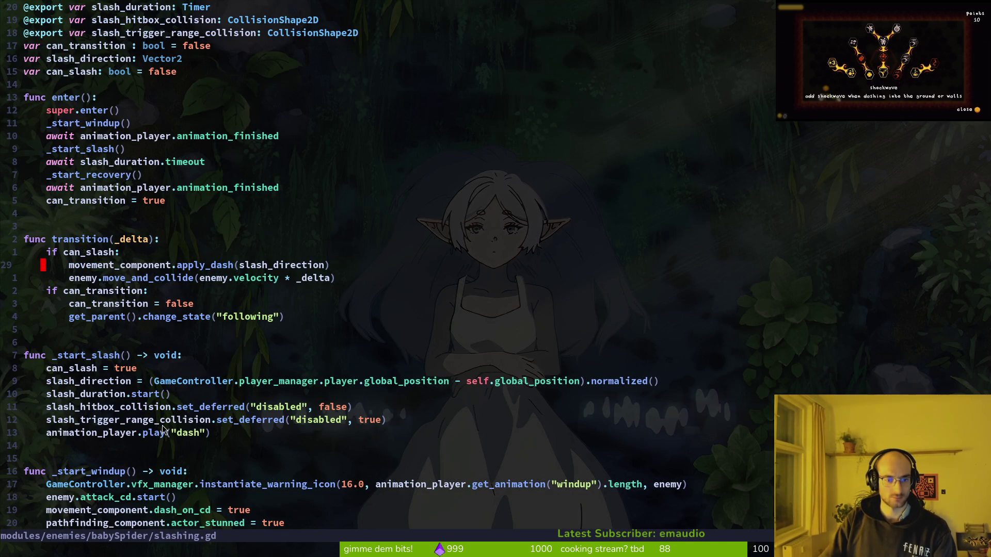
Replace play("dash") with play("slashing") and save slashing.gd
click(187, 438)
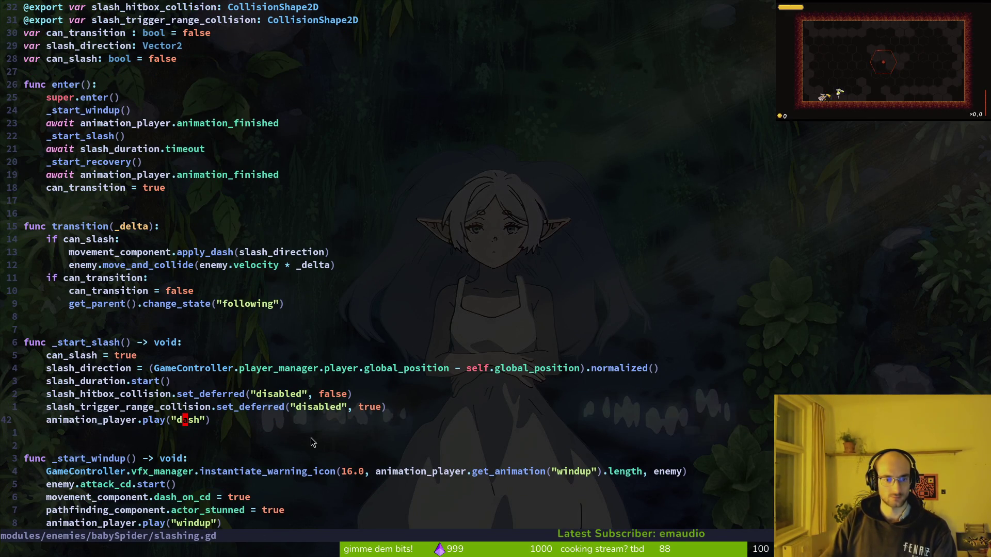
text(ciwslashing)
key(Escape)
text(:w)
key(Return)
Relaunch the game and centre the recovery animation line in slashing.gd
key(alt+Tab)
key(F5)
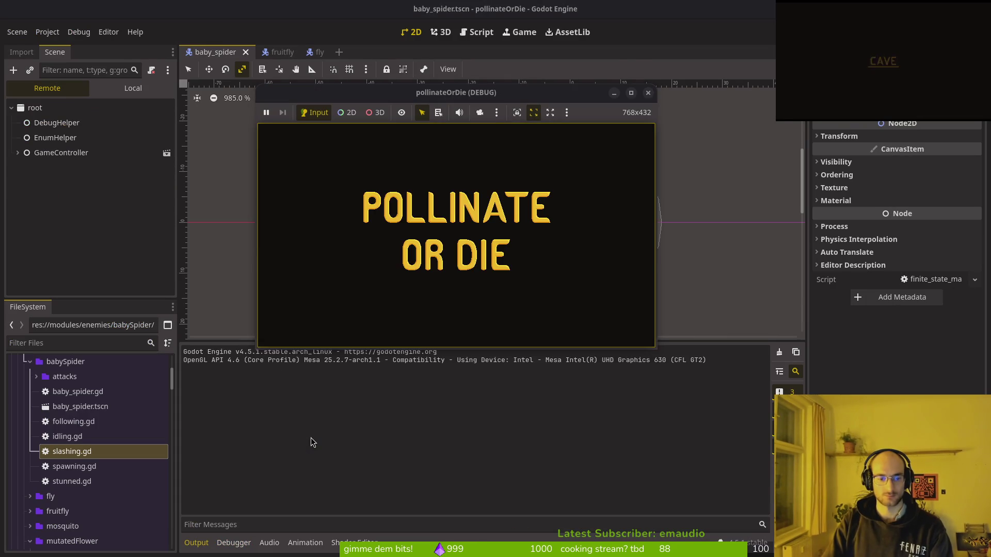
key(alt+Tab)
key(shift+g)
key(z)
key(z)
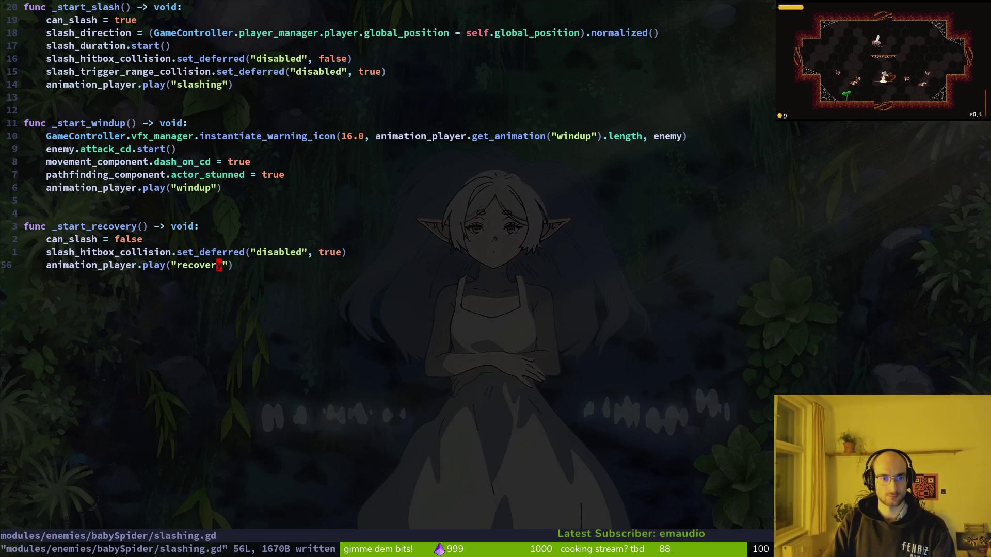
key(alt+Tab)
key(alt+Tab)
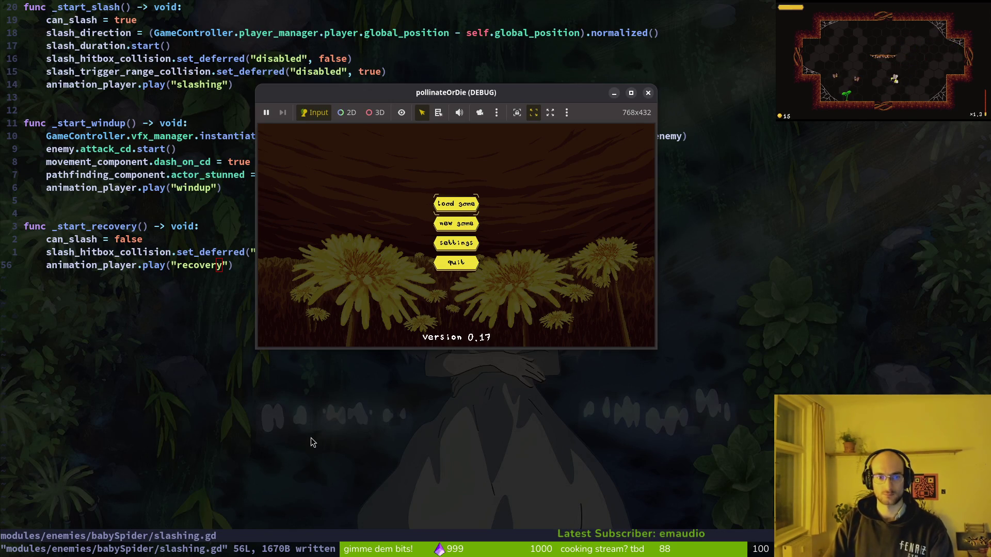
Load the save, enter the spider-web boss level, and fly the bee toward the spiders
key(Return)
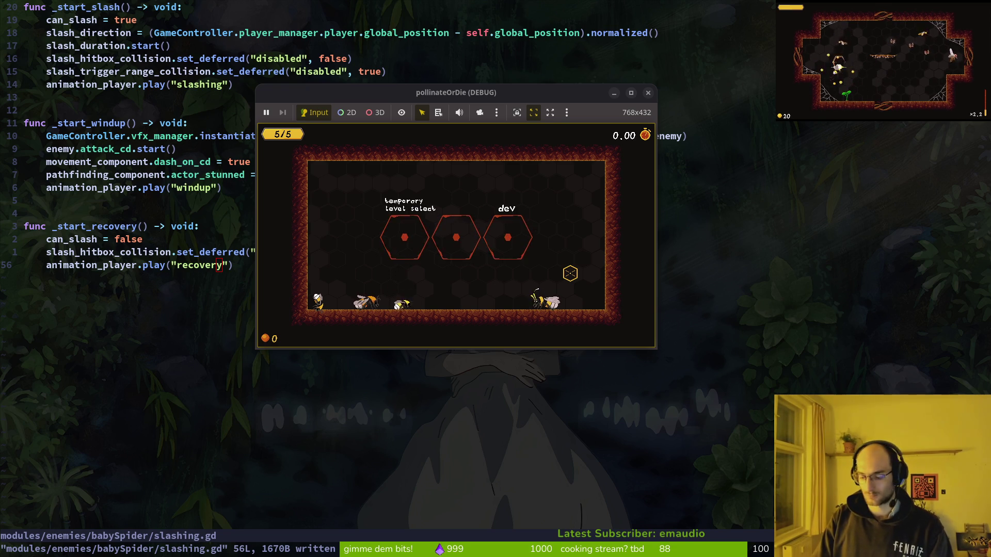
key(e)
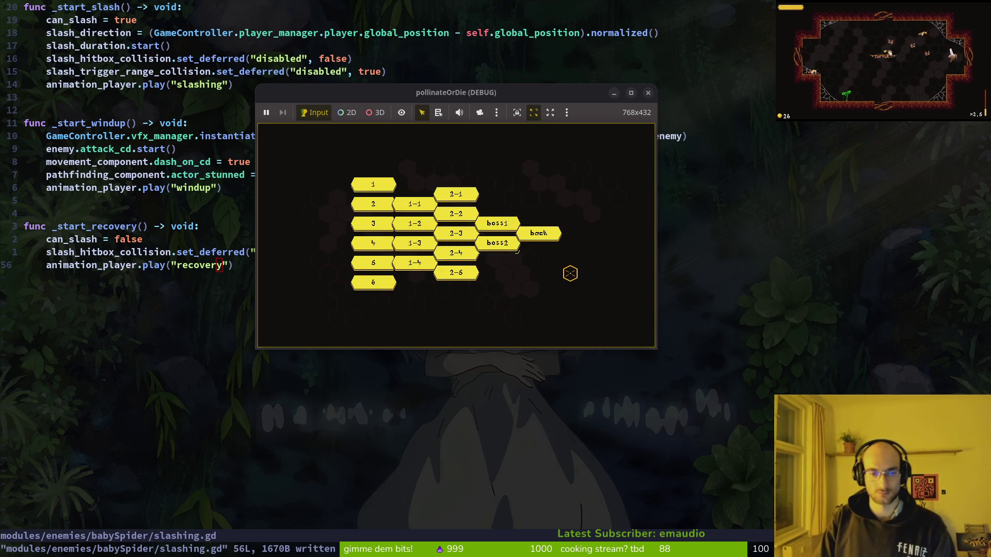
key(Return)
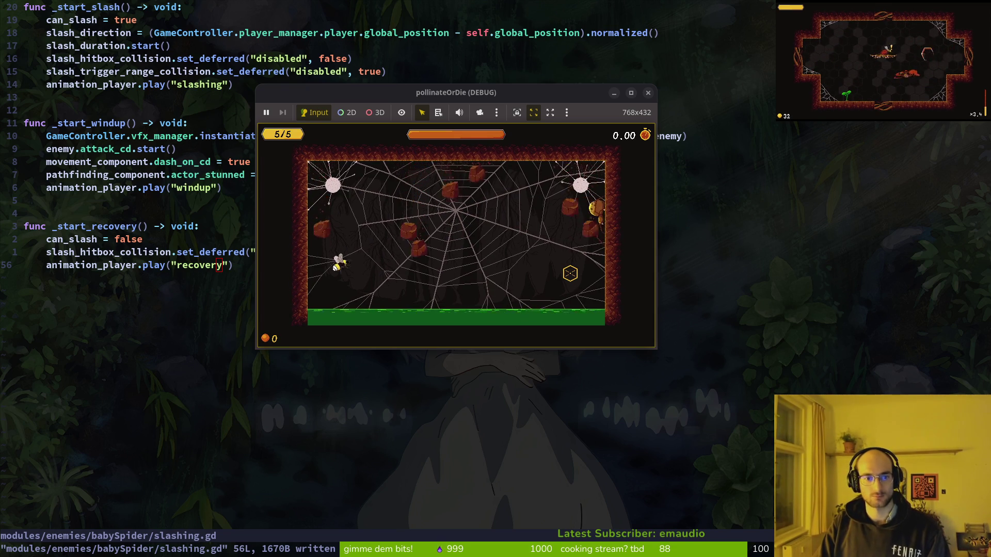
key(d)
key(d)
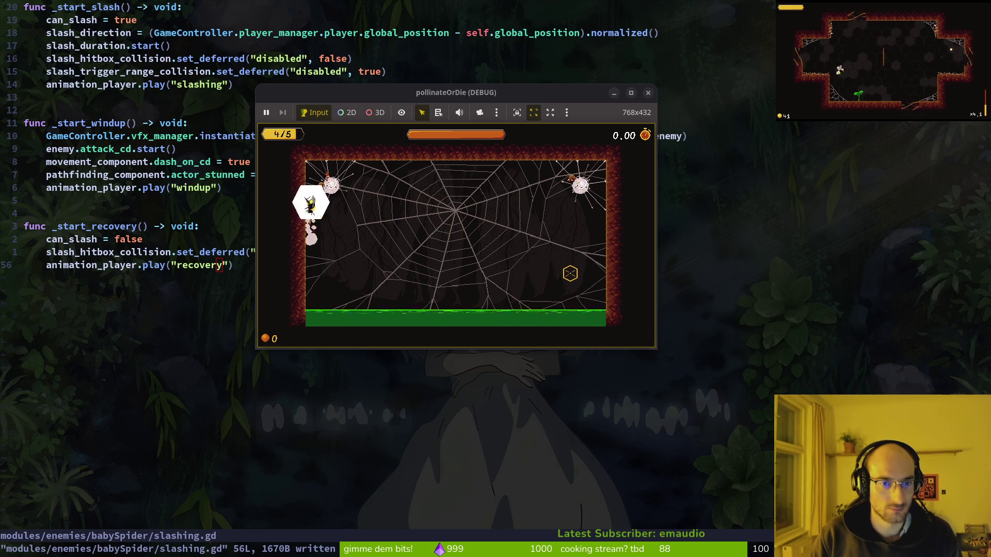
key(d)
key(d)
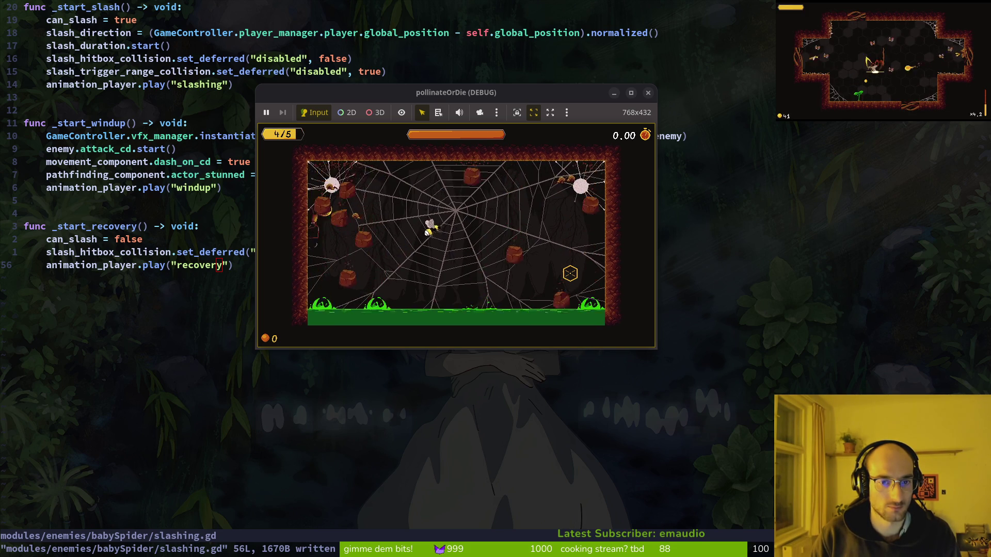
key(s)
Slash left and right through the spiders, then stop the game and return to the editor
key(a)
key(a)
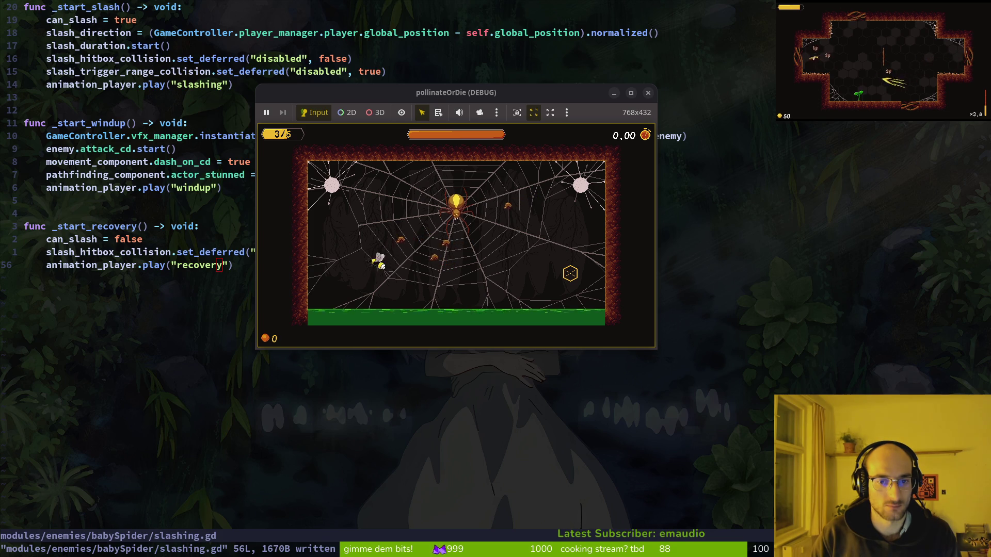
key(d)
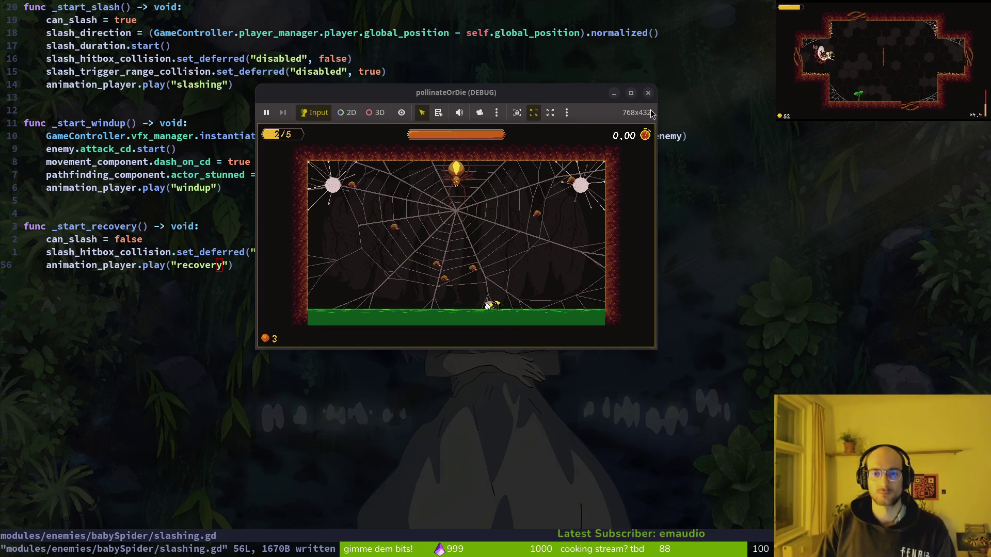
click(648, 93)
key(alt+Tab)
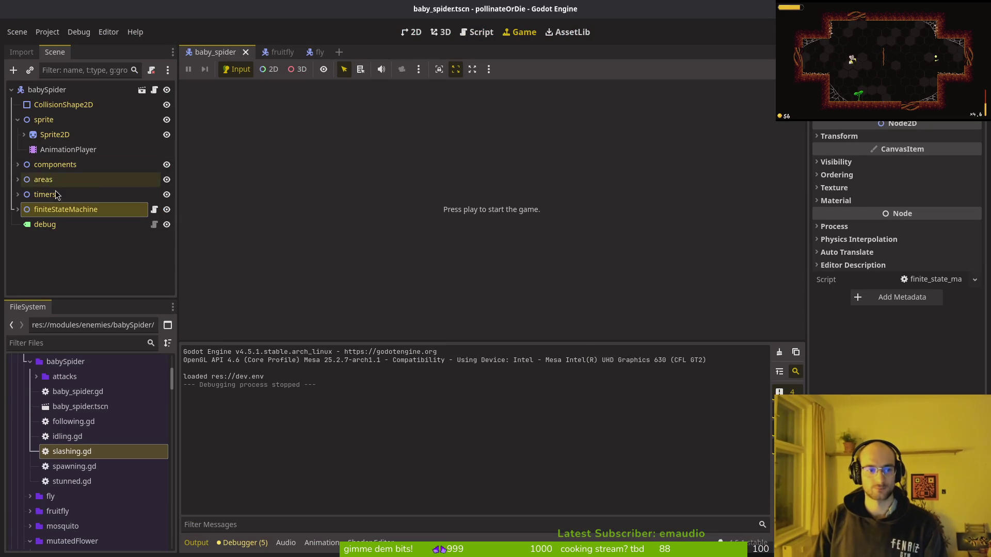
Select the AnimationPlayer, choose the 'slashing' animation, and scrub the playhead to 0.25 s
click(24, 135)
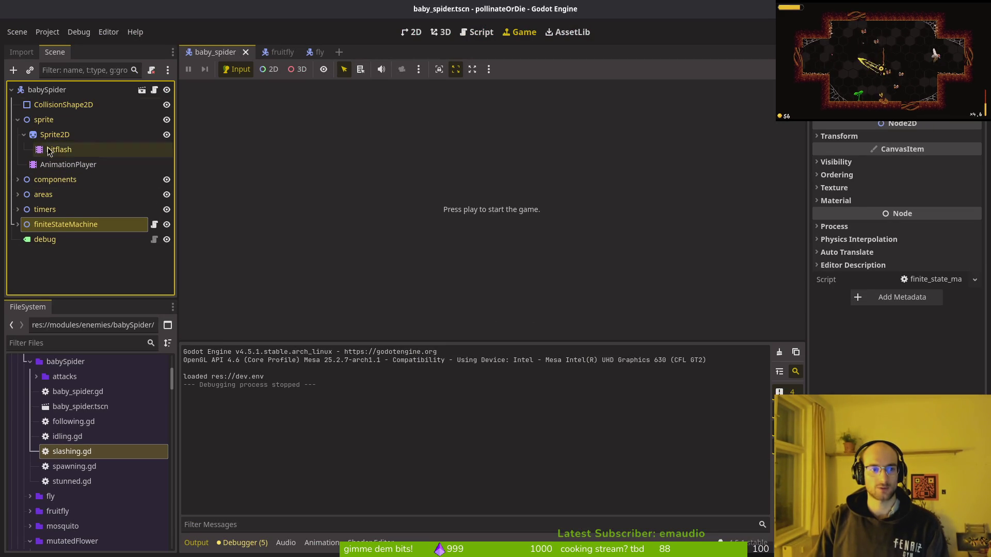
click(68, 164)
click(382, 356)
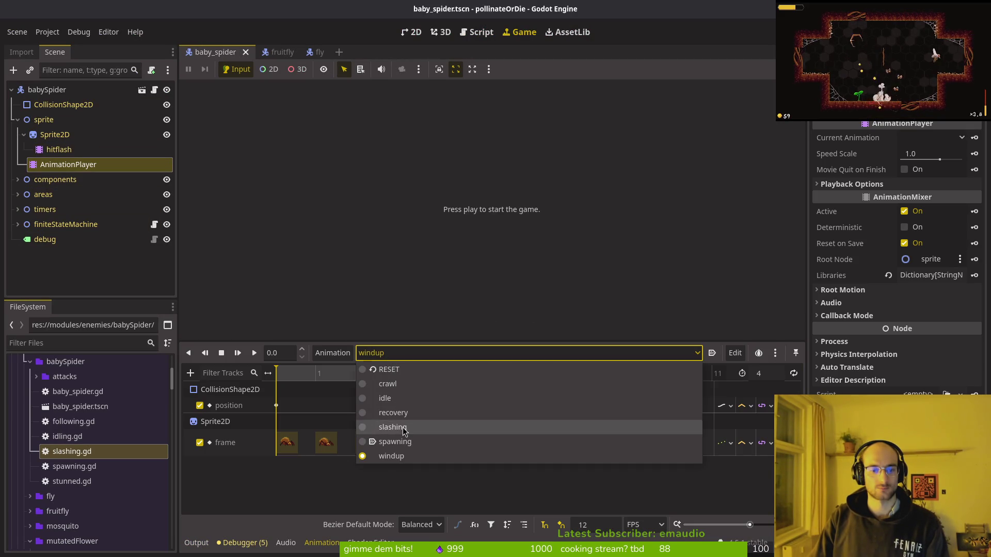
click(387, 427)
drag(315, 374, 402, 378)
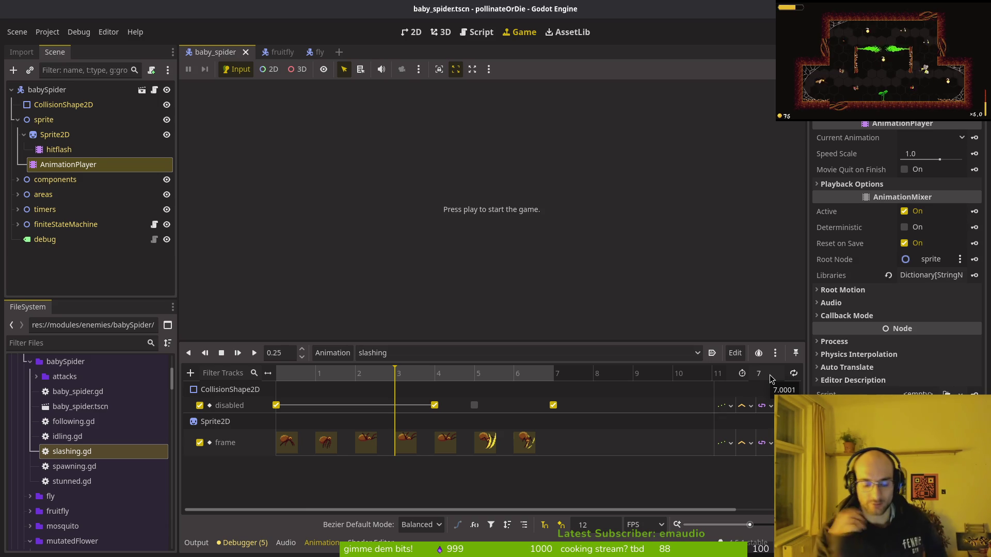
In slashing.gd, replace 'await slash_duration.timeout' with 'await animation_player.animation_finished' and save
key(alt+Tab)
key(space)
key(f)
key(f)
key(Escape)
key(ctrl+u)
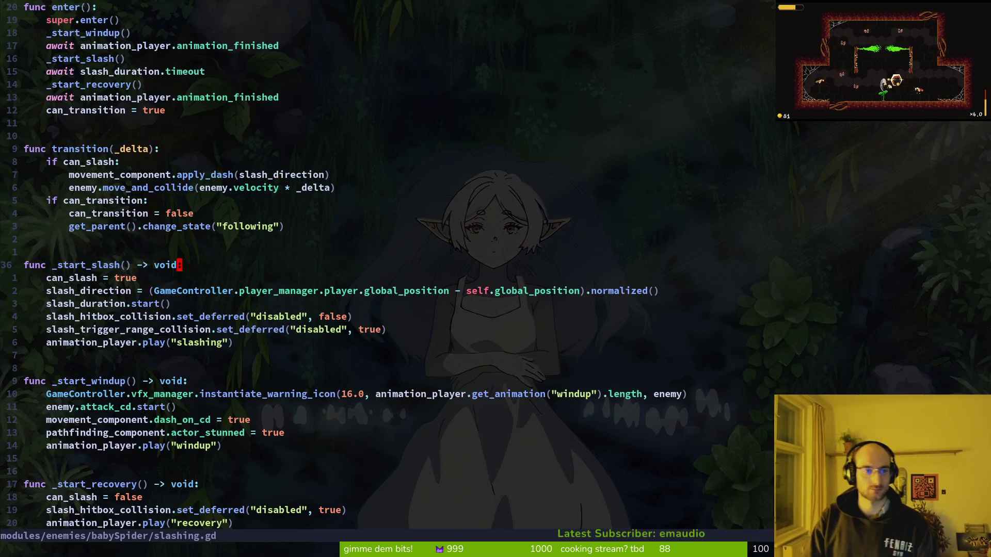
key(ctrl+u)
key(j)
key(j)
key(j)
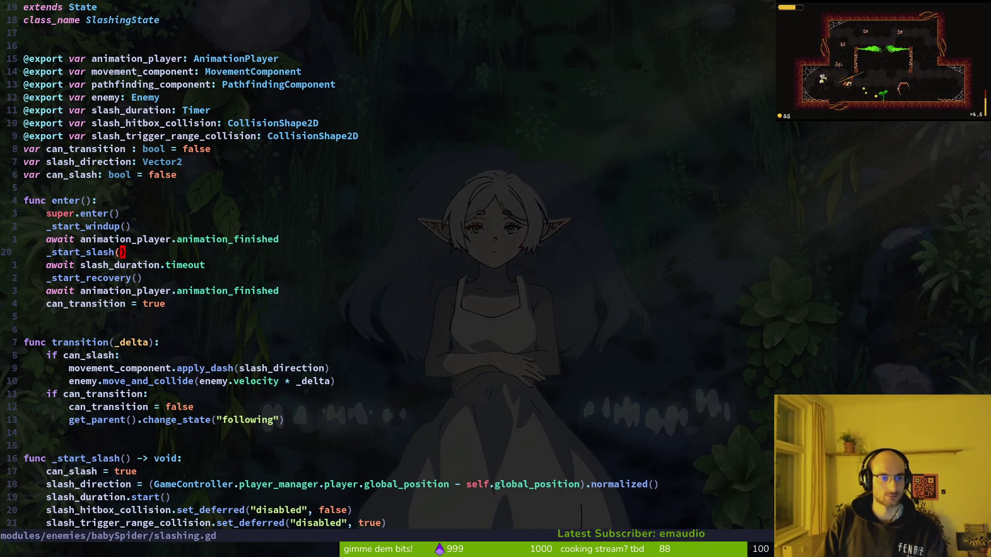
key(shift+v)
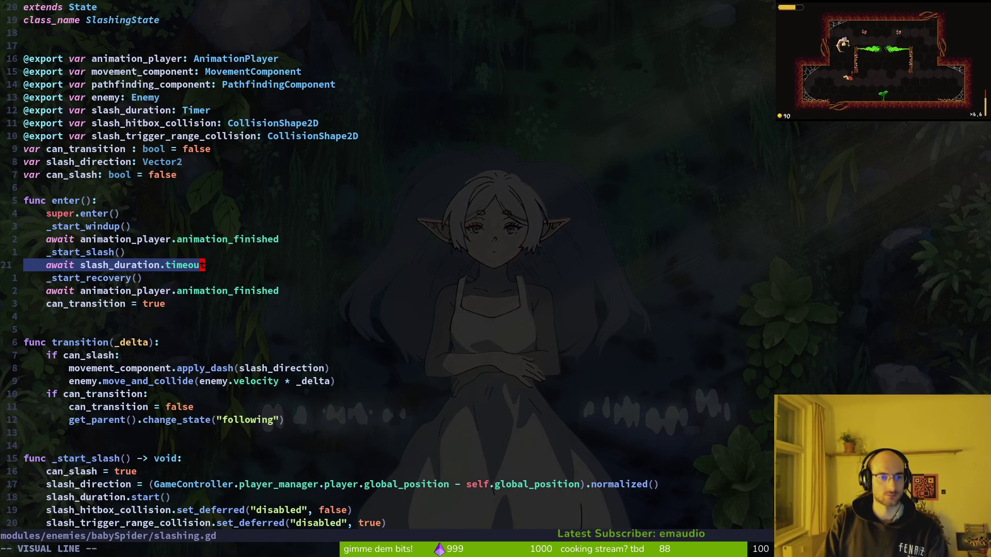
key(Escape)
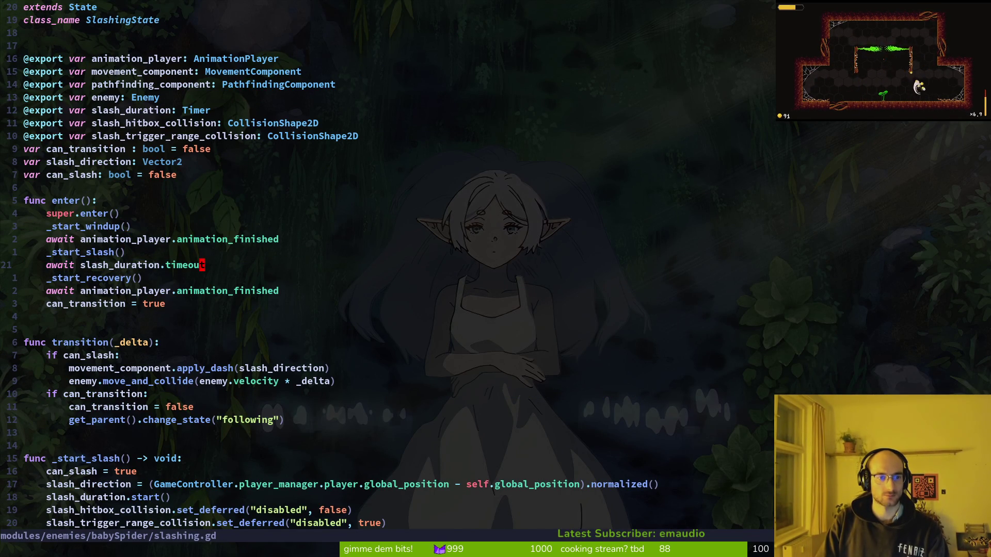
key(k)
key(k)
key(y)
key(y)
key(j)
key(p)
key(j)
key(d)
key(d)
text(:w)
key(Return)
Delete the slash_duration export line and the slash_duration.start() call, saving the file
key(8)
key(k)
key(4)
key(k)
key(d)
key(d)
text(:w)
key(Return)
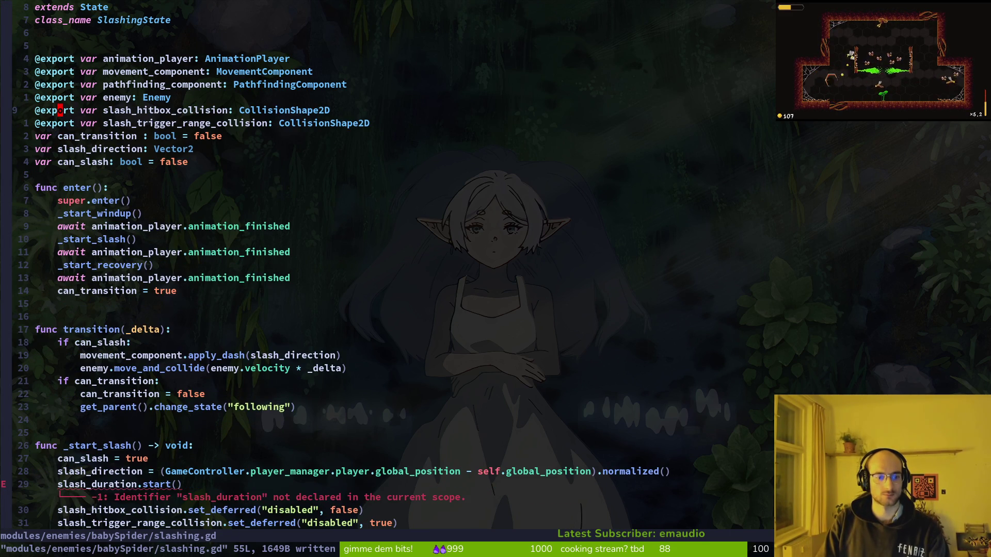
key(2)
key(9)
key(j)
key(d)
key(d)
text(:w)
key(Return)
Search the project for any leftover slash_duration references
key(G)
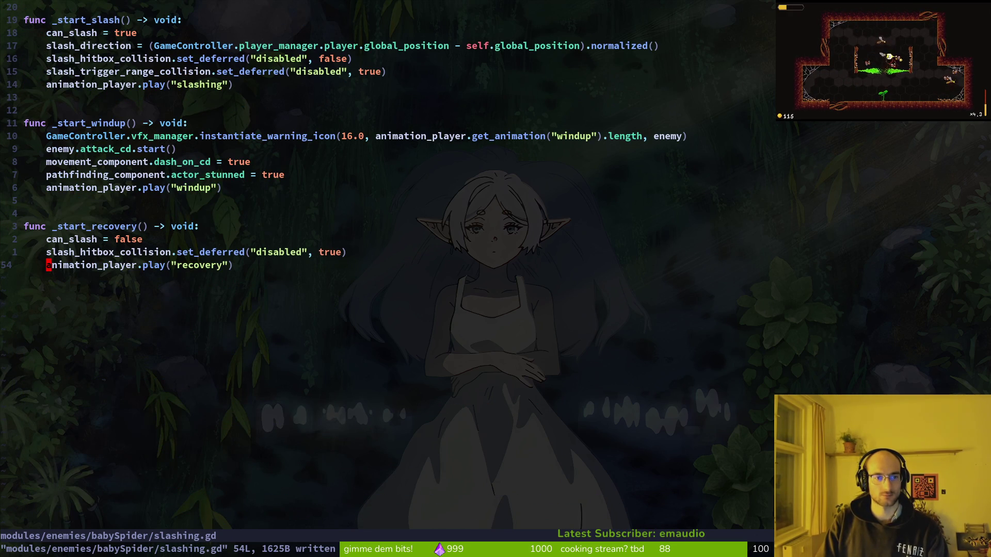
key(space)
text(gsl)
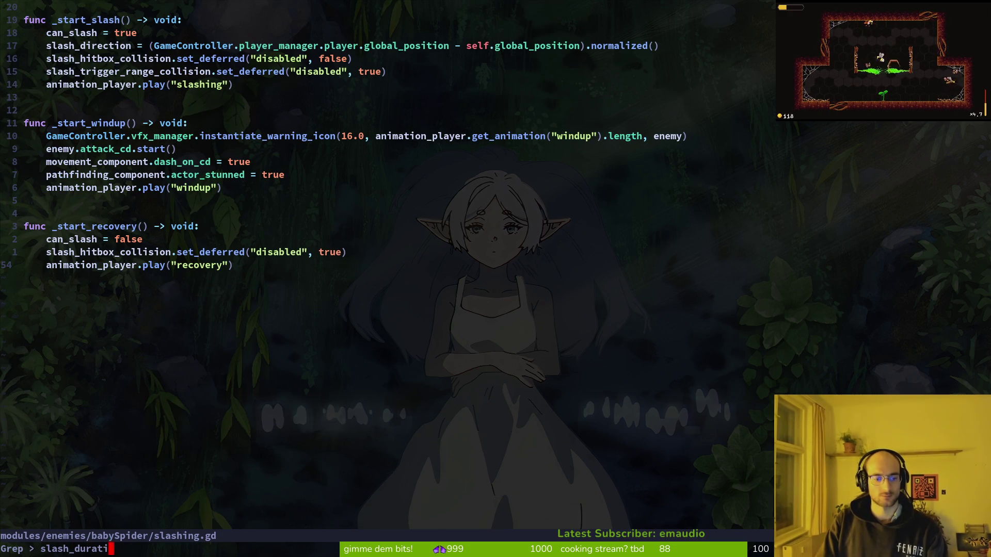
text(ion)
key(Return)
key(Up)
key(Down)
key(Escape)
key(alt+Tab)
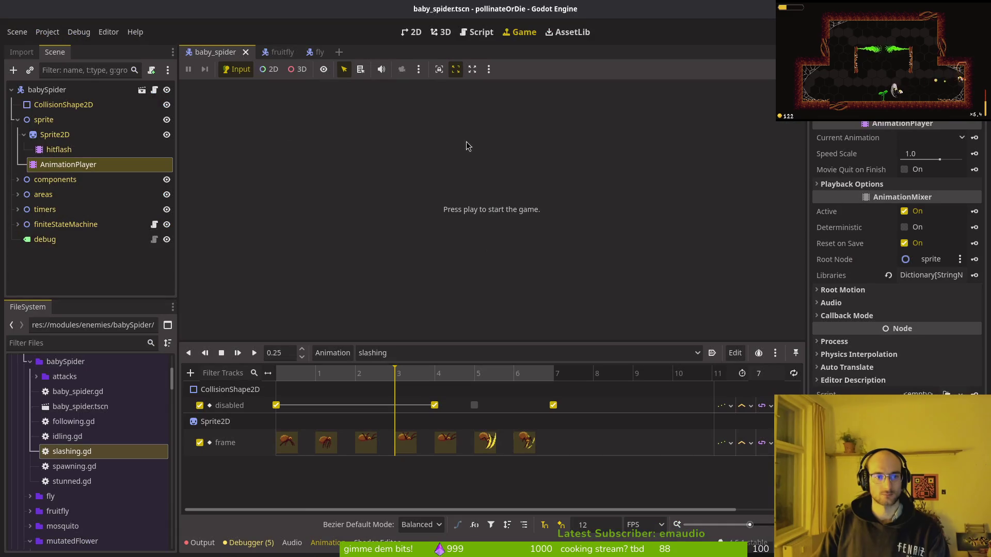
Remove the slashDuration node from the spider's timers group and launch the game with F5
click(18, 209)
click(62, 254)
key(Delete)
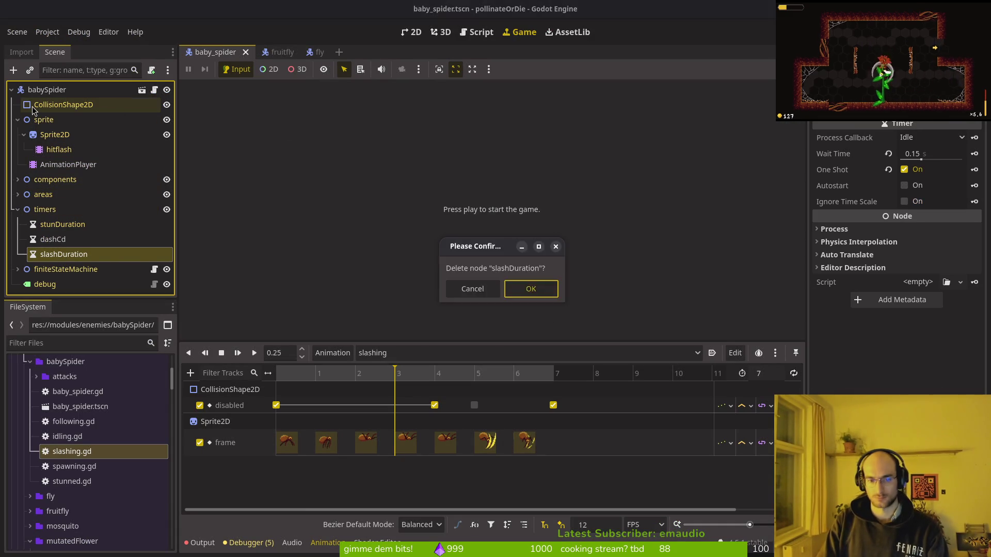
key(Return)
key(F5)
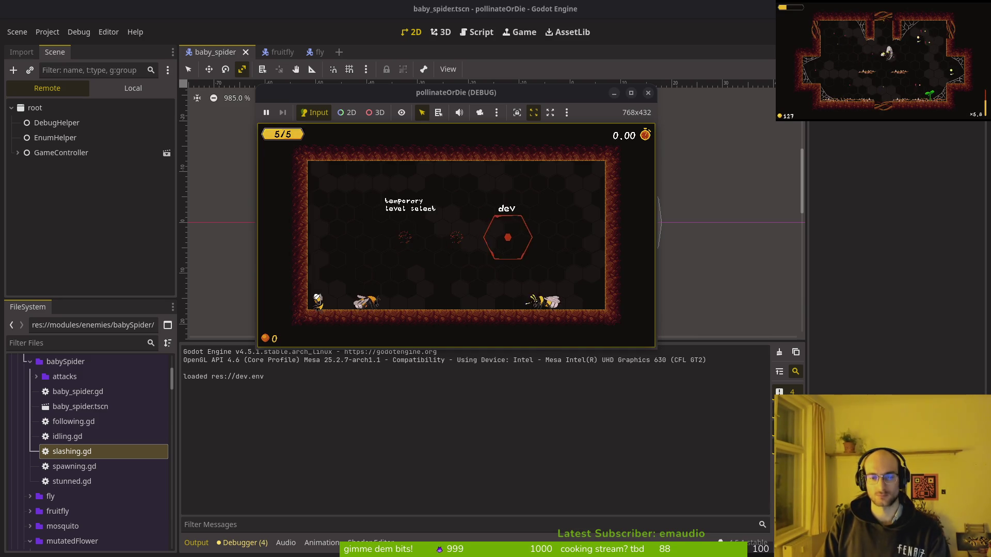
Enter the spider-web level, try the spider's slash, and stop the running game
key(Return)
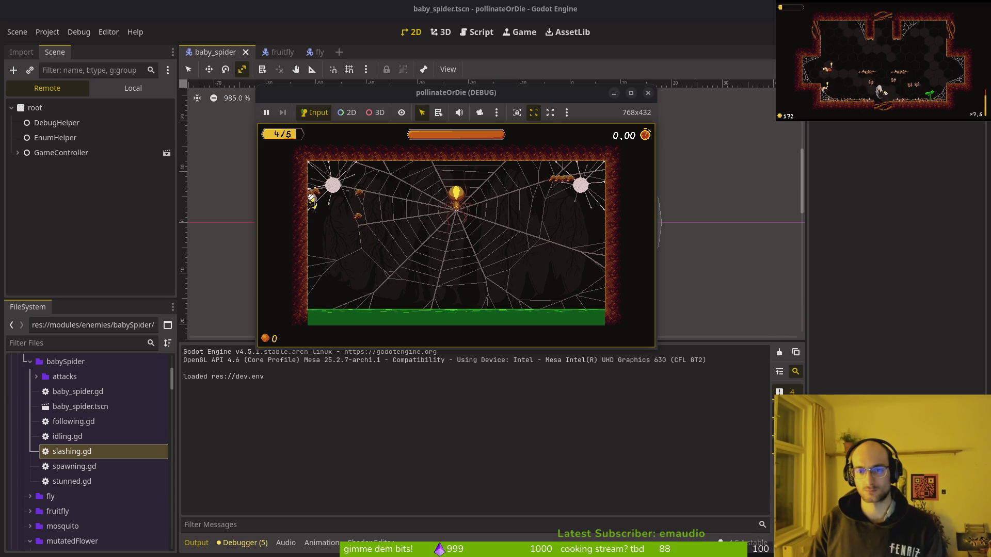
click(648, 94)
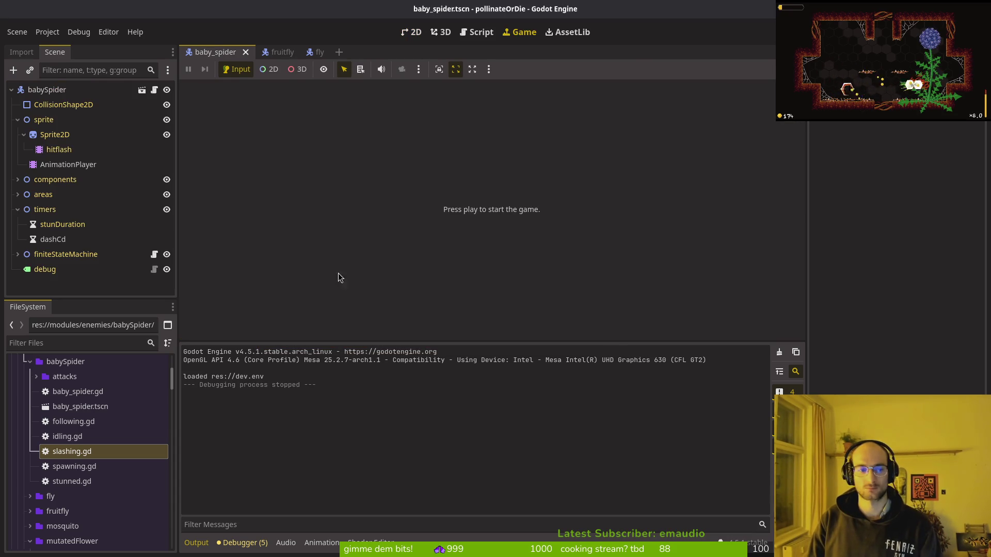
Add a blank line below the variable declarations in slashing.gd and save
key(alt+Tab)
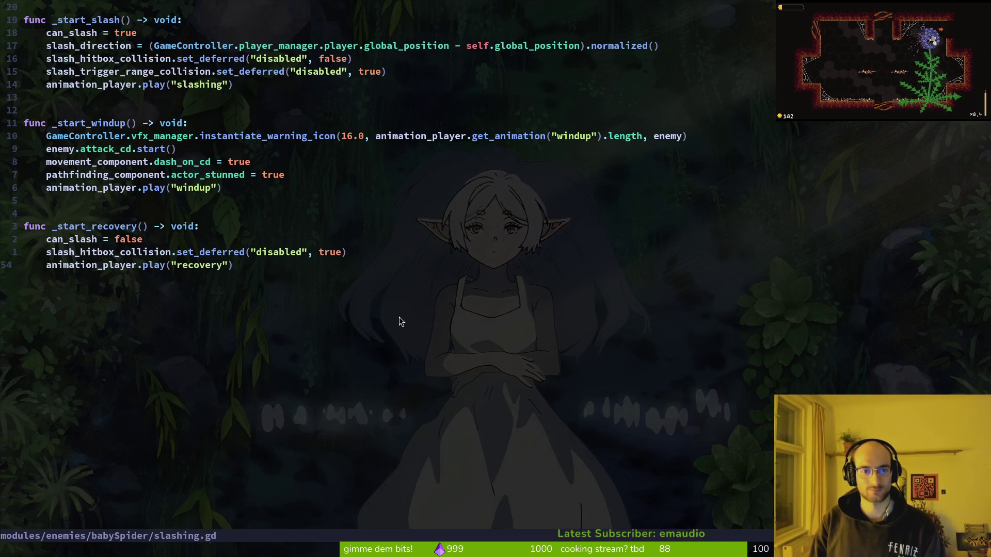
scroll(313, 330, up, 7)
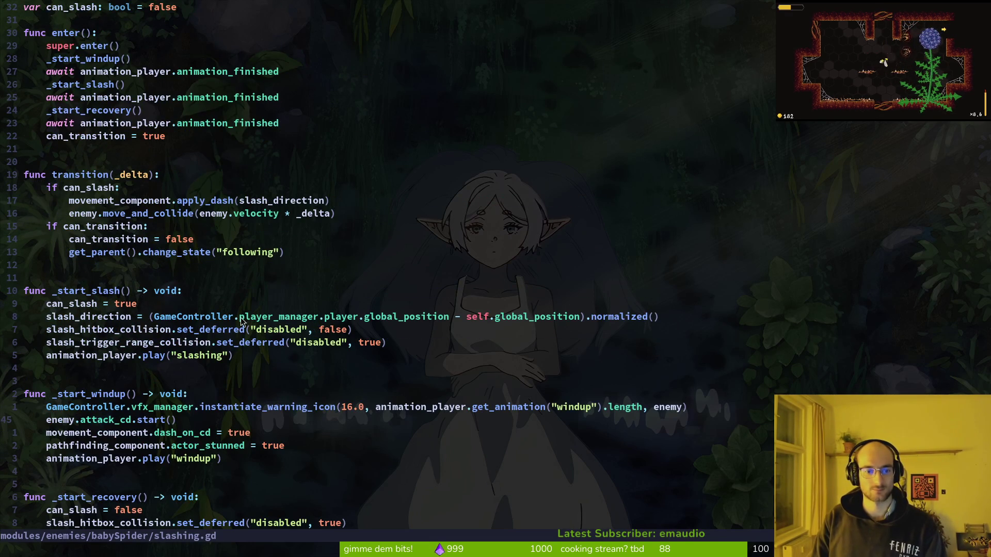
scroll(162, 294, up, 3)
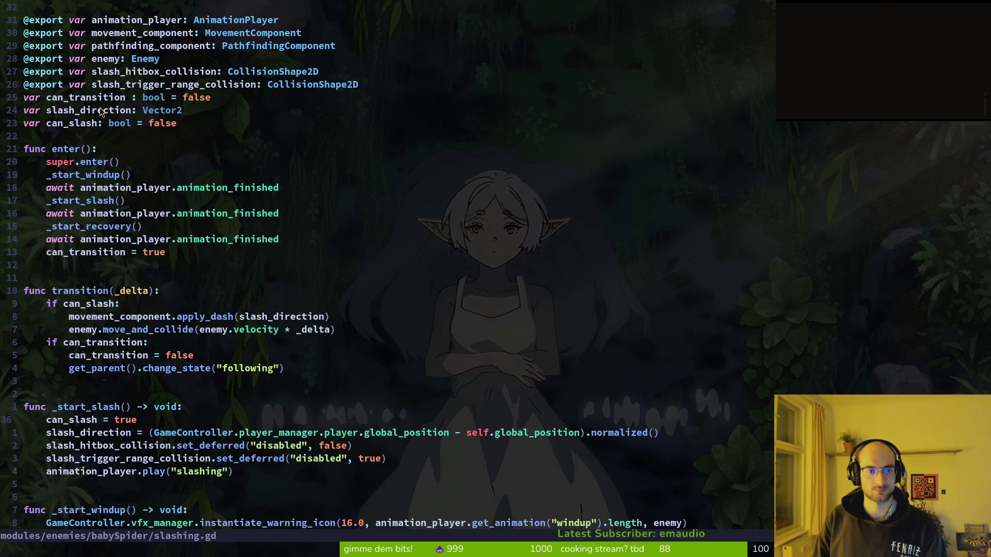
scroll(159, 177, down, 2)
click(75, 60)
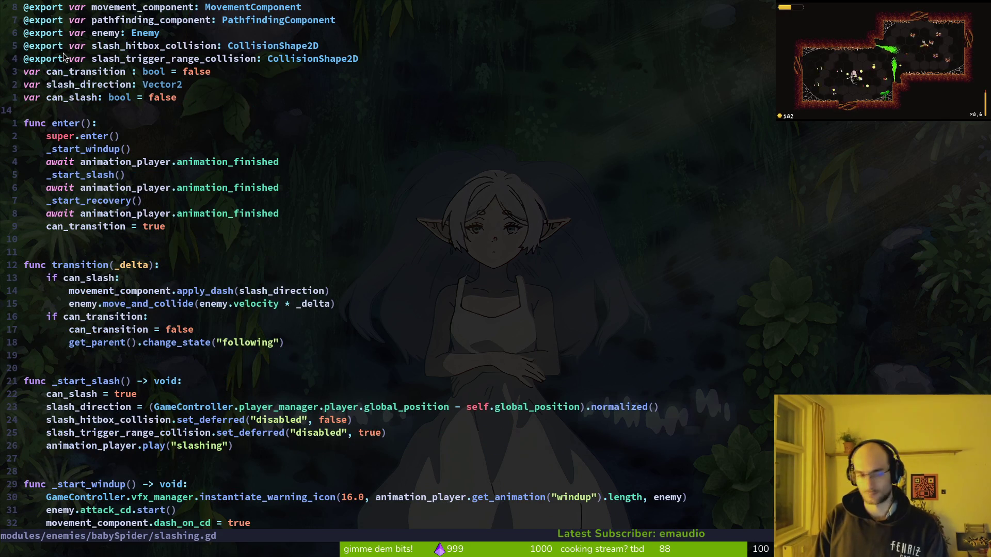
key(o)
key(Escape)
text(:w)
key(Return)
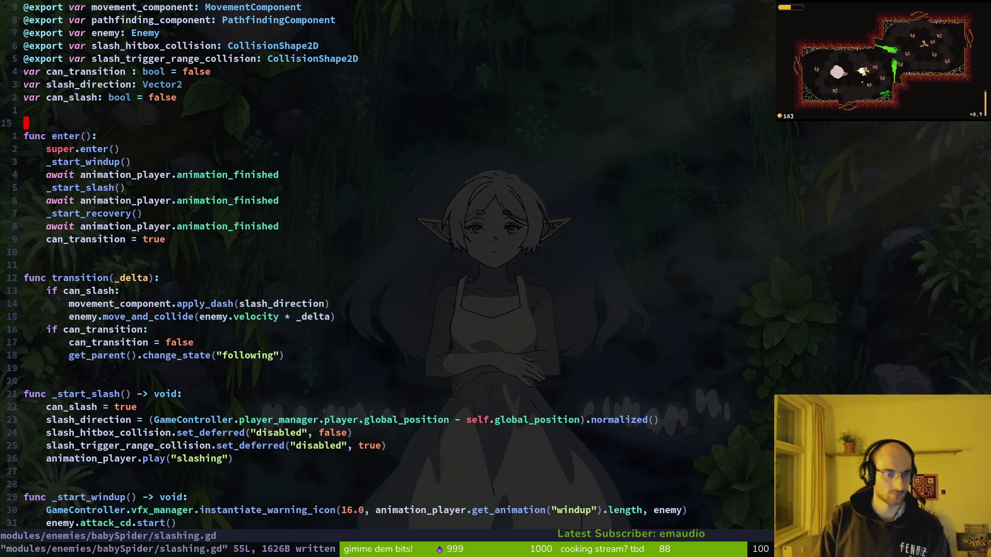
In transition(), change apply_dash to apply_pan and save slashing.gd
scroll(324, 324, down, 3)
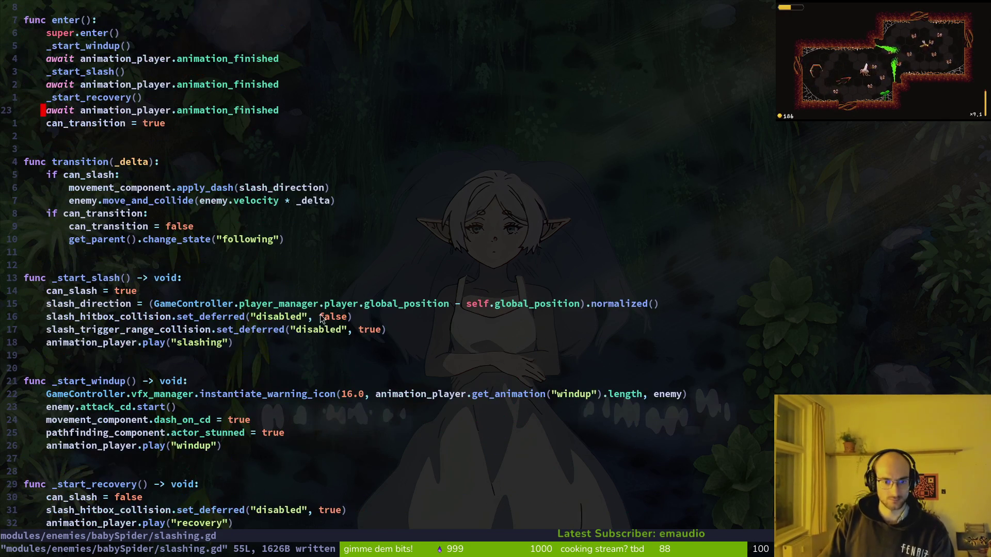
scroll(312, 417, down, 2)
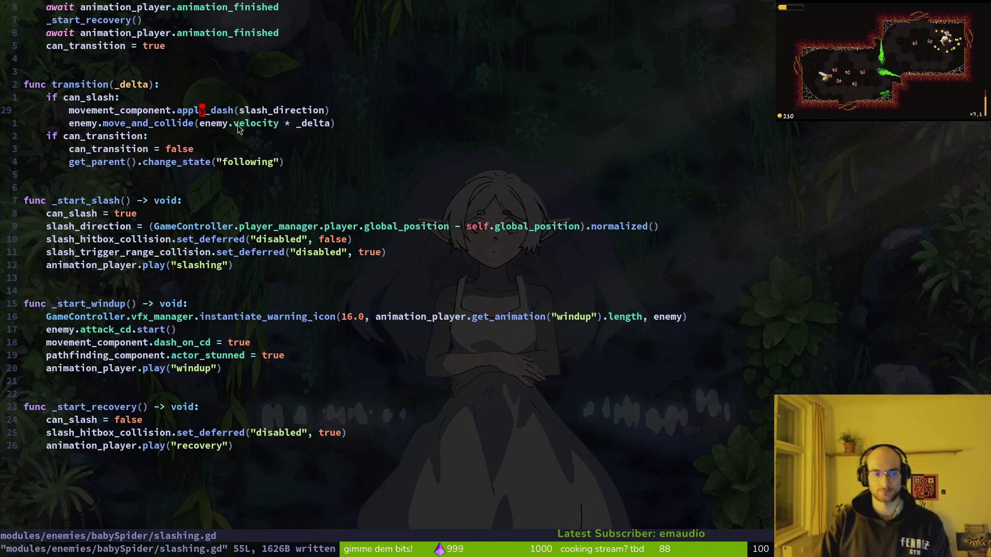
text(ciw)
text(ap)
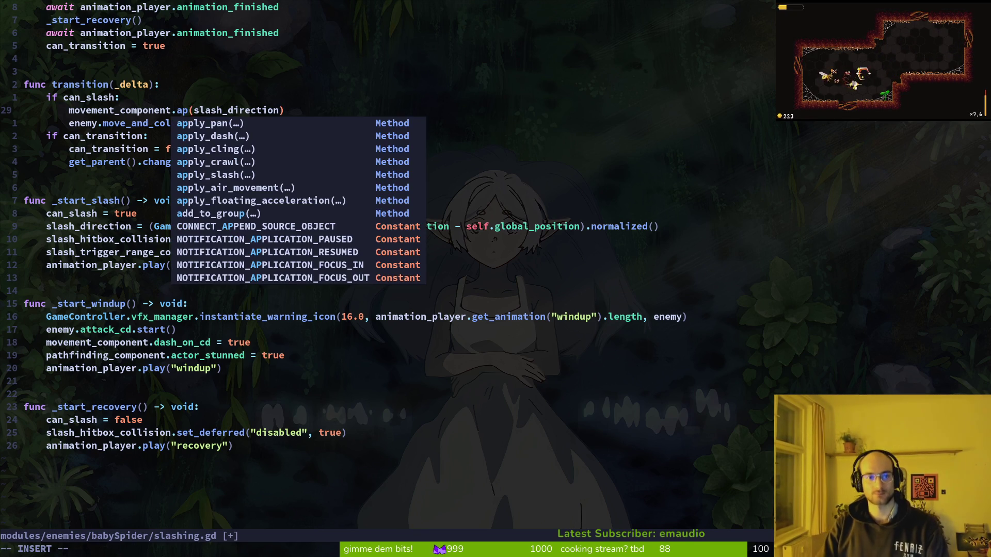
key(Tab)
key(Return)
key(Escape)
text(:w)
key(Return)
key(alt+Tab)
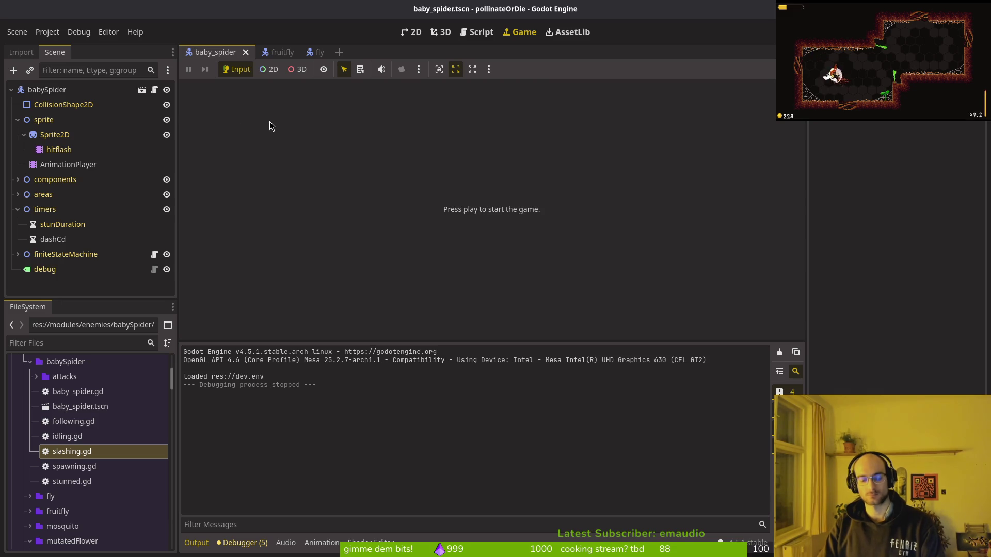
Launch the game, go through level select into the spider-web level, test the slash, and stop it
key(F5)
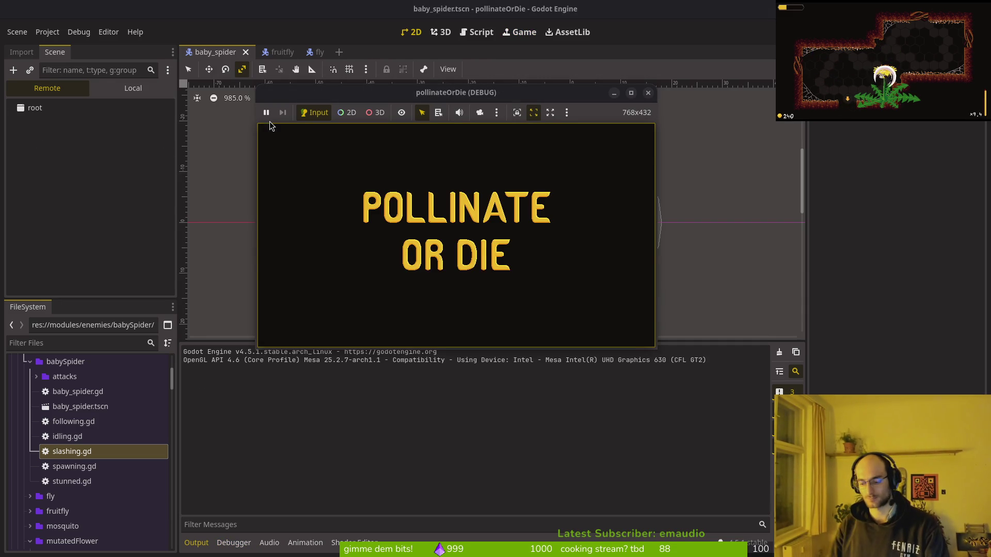
key(Return)
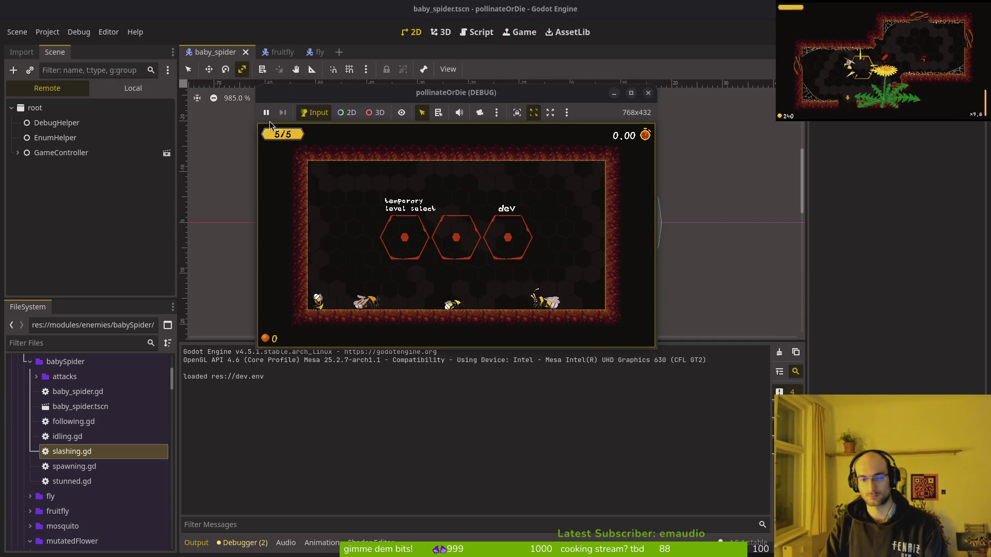
key(Return)
key(Return)
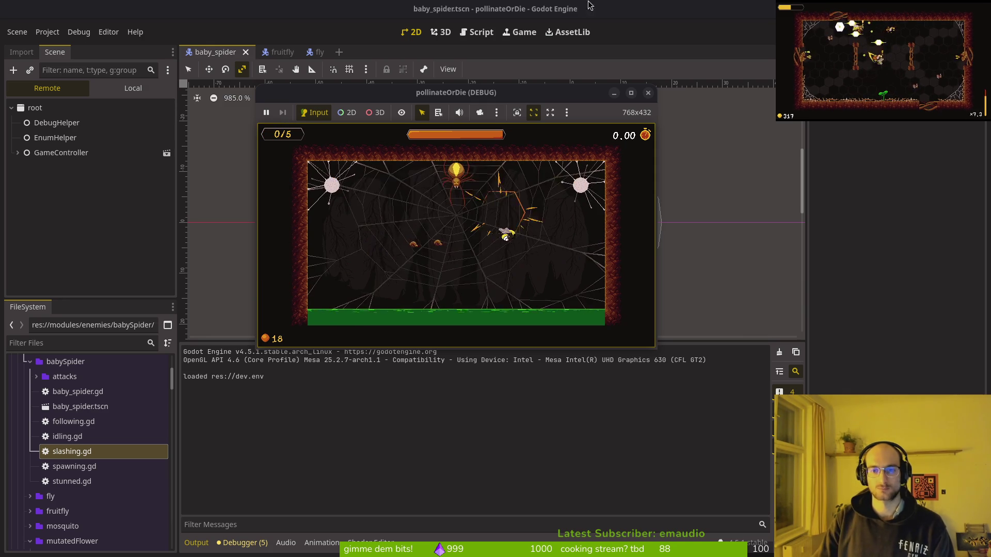
click(648, 93)
key(alt+Tab)
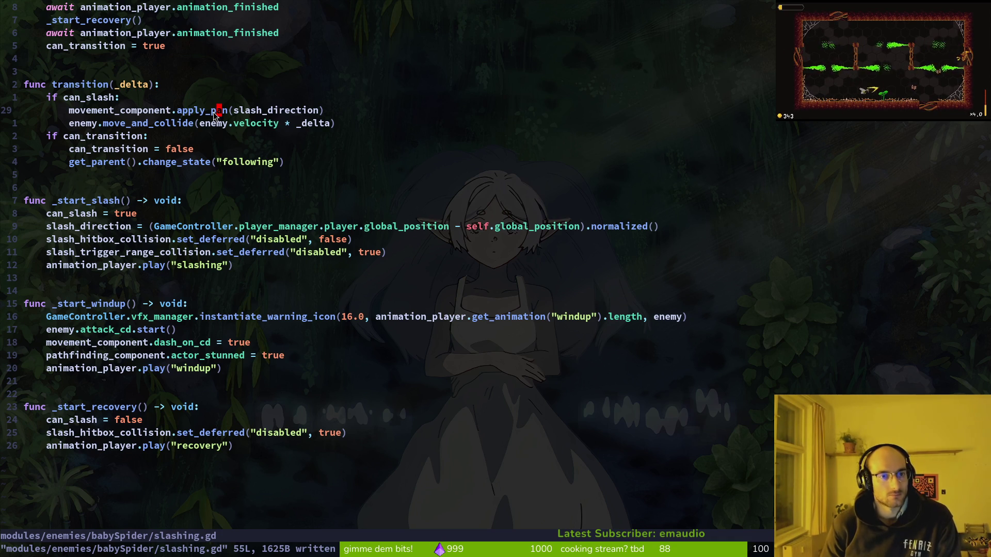
Undo the apply_pan edit to restore apply_dash, save, and select the AnimationPlayer in Godot
text(u:w)
key(Return)
key(alt+Tab)
key(alt+Tab)
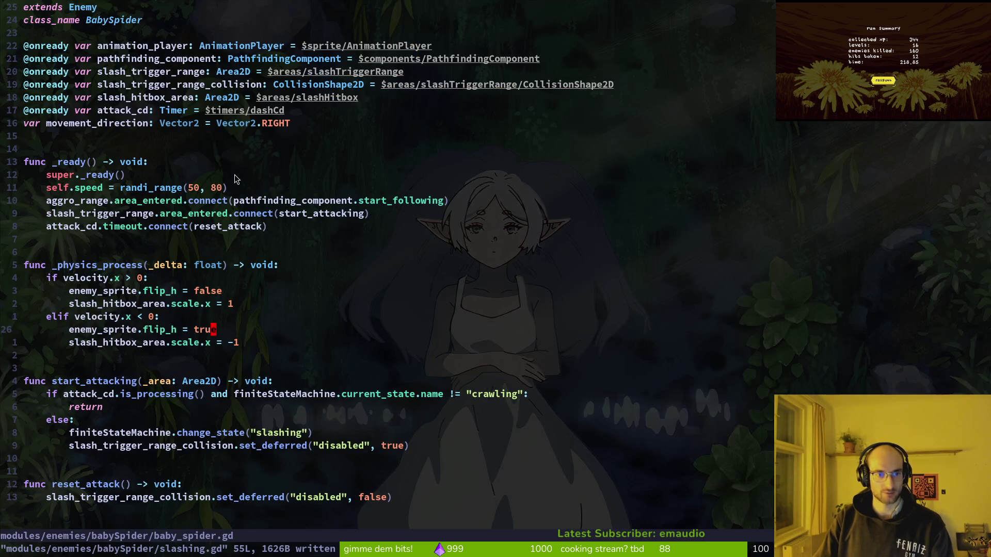
key(alt+Tab)
click(68, 164)
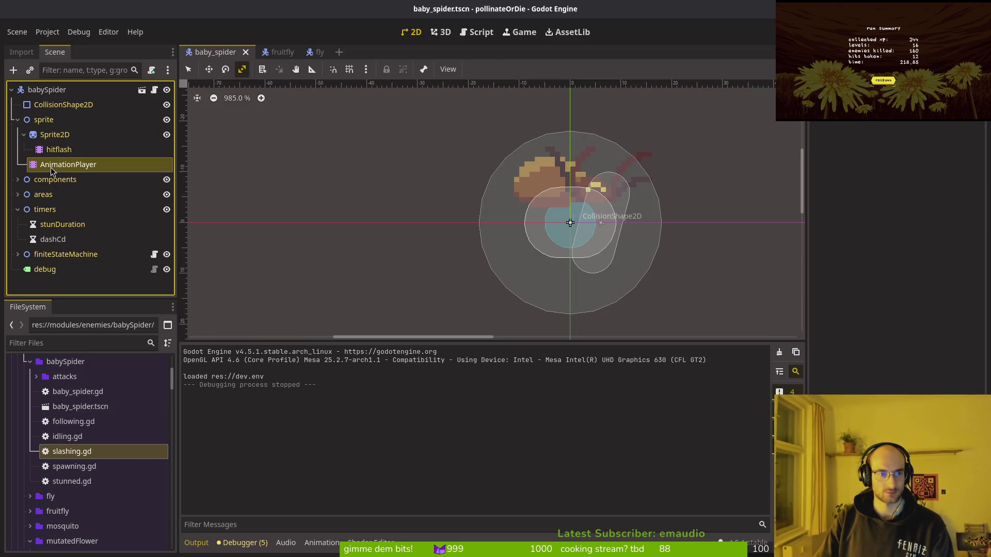
Set the slashing animation's snapping to 24 FPS and its length to 7
click(616, 525)
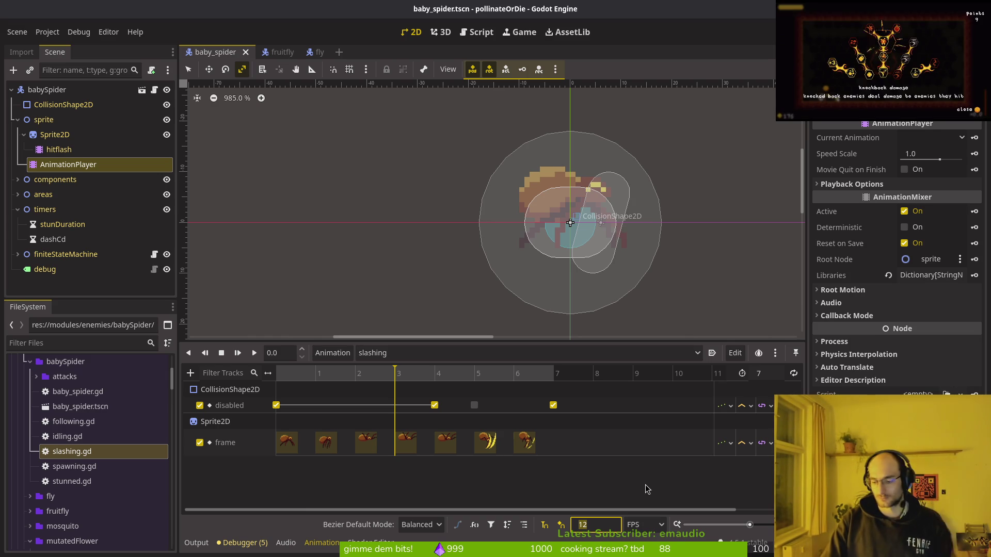
text(24)
key(Return)
key(ctrl+s)
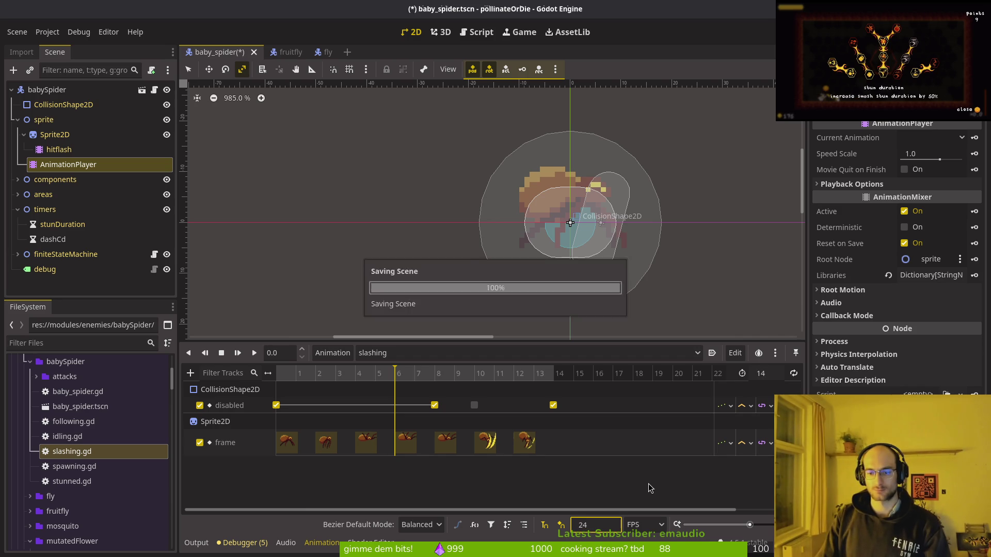
click(771, 378)
text(7)
key(Return)
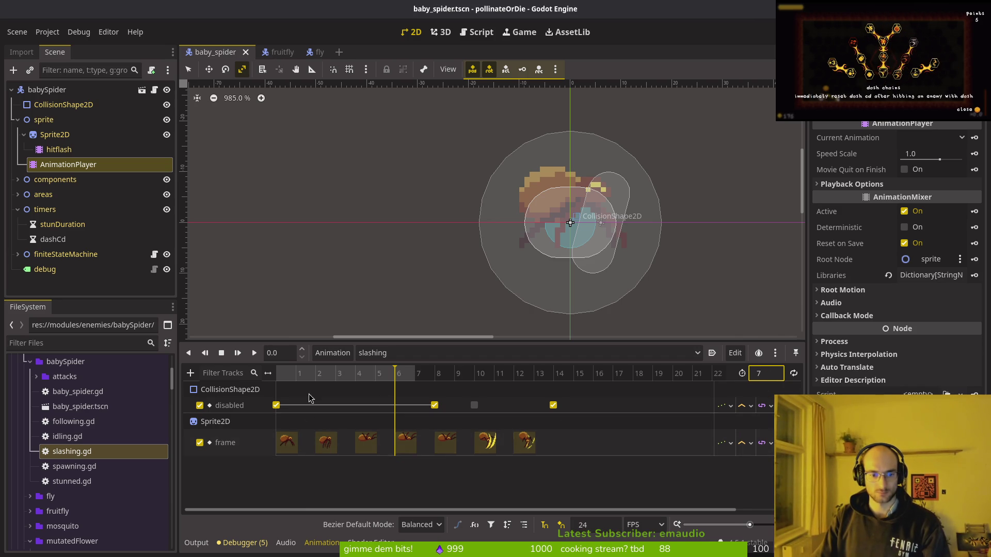
scroll(351, 403, up, 2)
scroll(404, 411, up, 1)
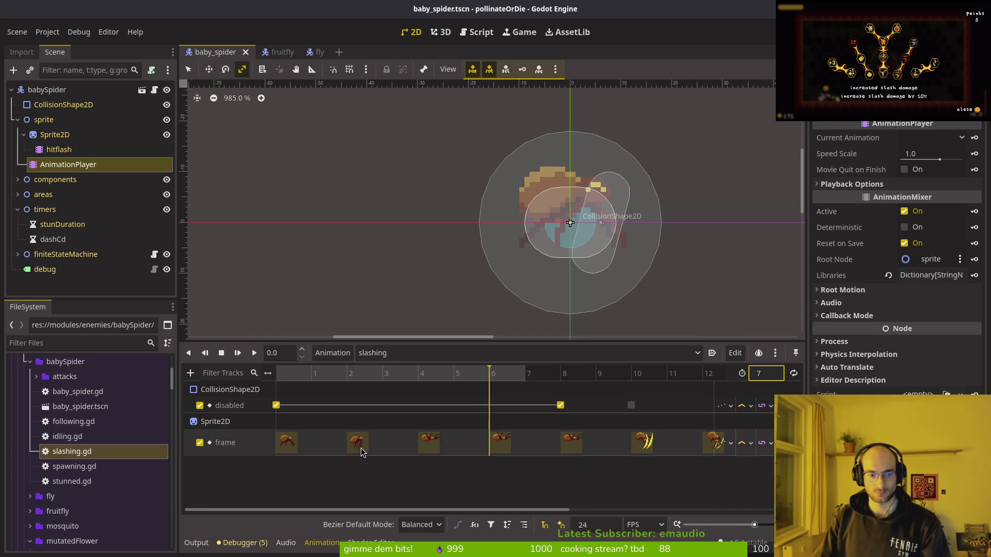
Pack the sprite frame keys earlier, ending at frame 6, and preview frames 4–6
drag(392, 443, 349, 444)
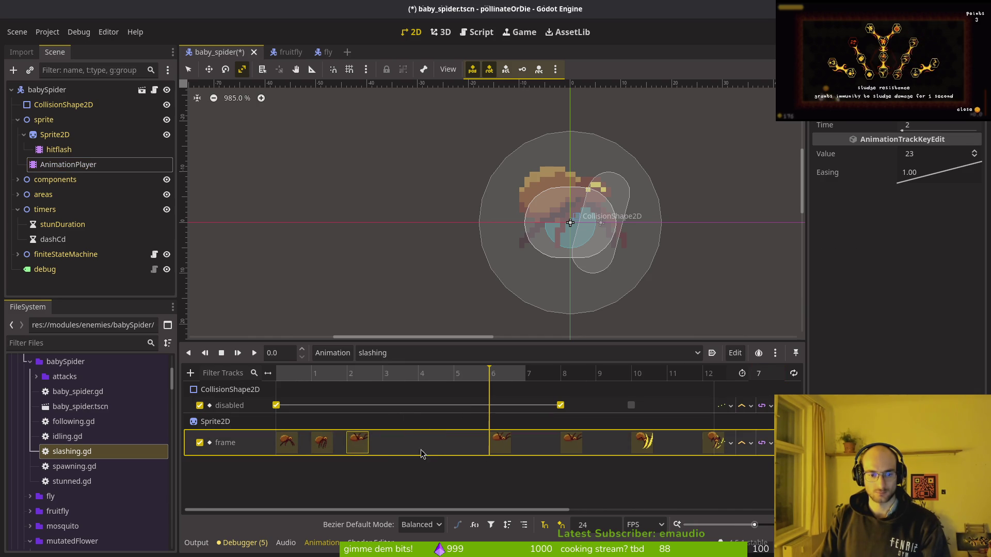
drag(500, 443, 381, 443)
drag(572, 443, 429, 443)
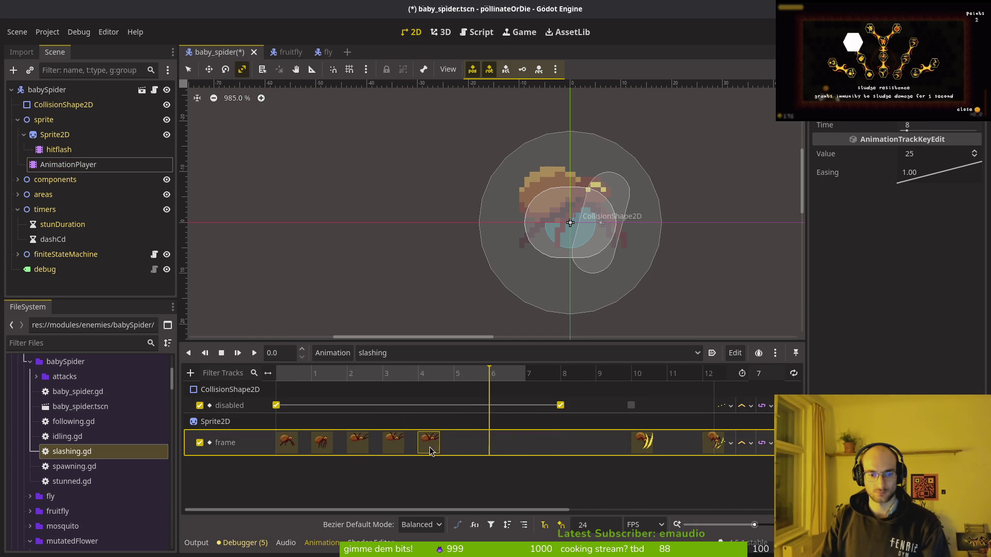
drag(642, 443, 463, 443)
scroll(485, 445, right, 3)
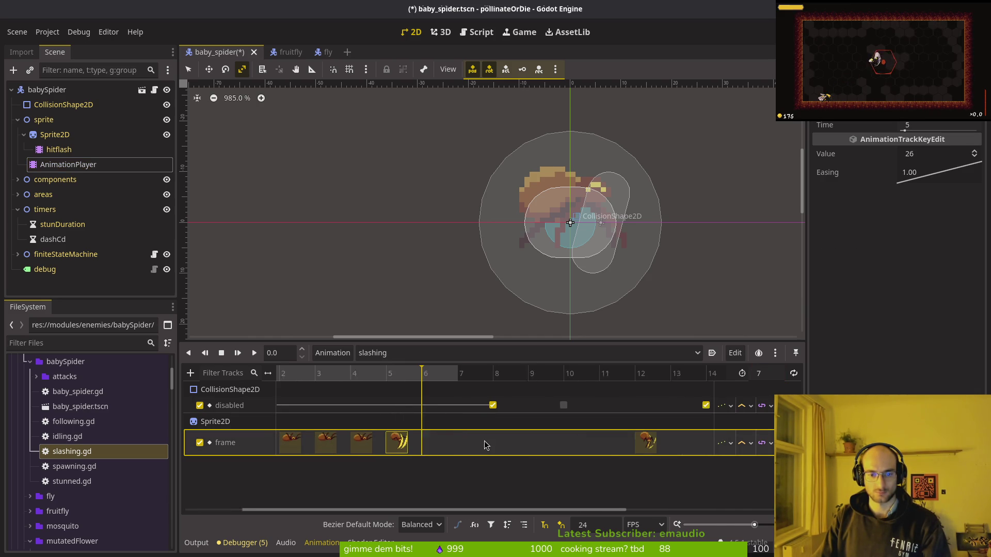
drag(638, 442, 531, 443)
drag(456, 459, 456, 454)
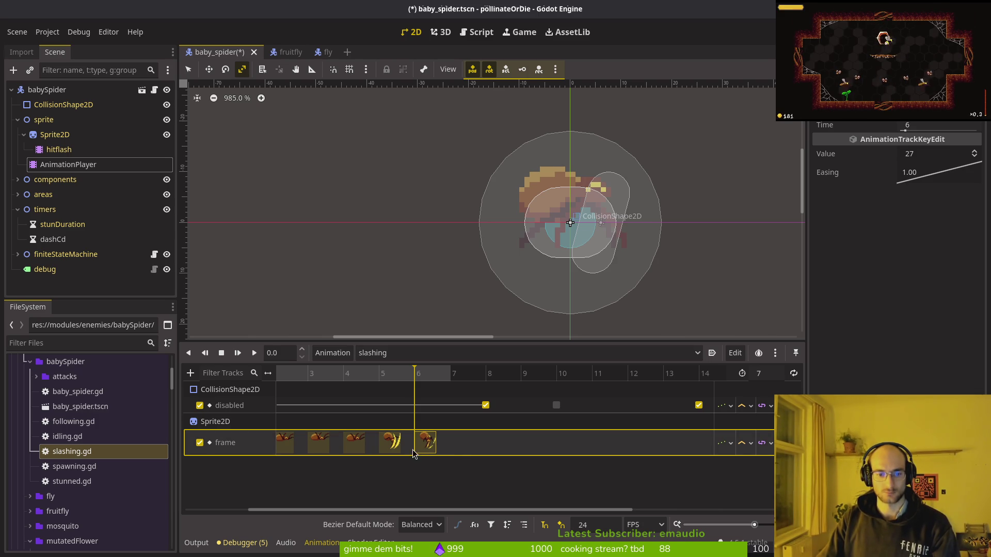
click(331, 376)
mouse_move(332, 376)
mouse_down()
mouse_move(418, 375)
mouse_move(370, 377)
mouse_up()
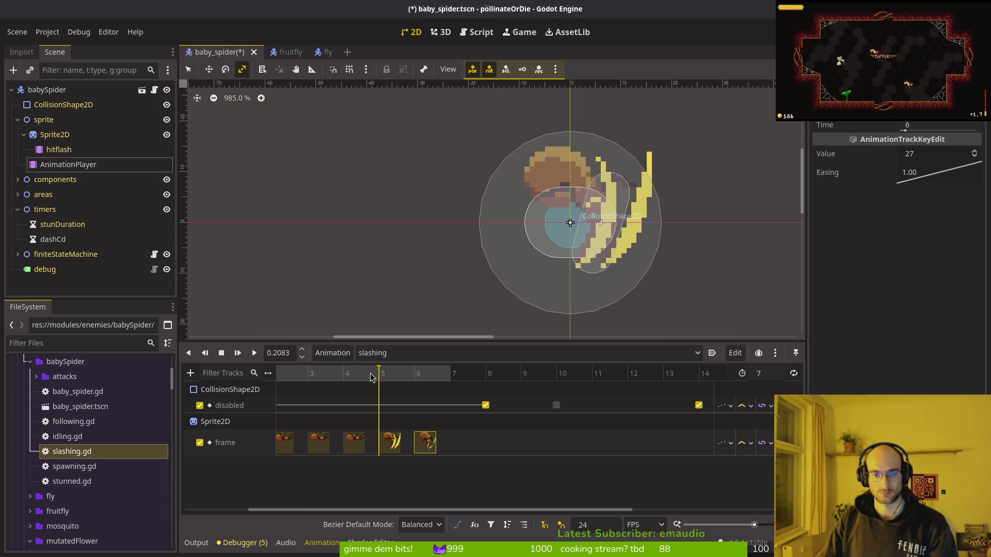
click(407, 381)
Set length to 8, last frame key to frame 7, hitbox enable at 5, disable at 7; save
click(774, 376)
text(8)
key(Return)
key(ctrl+s)
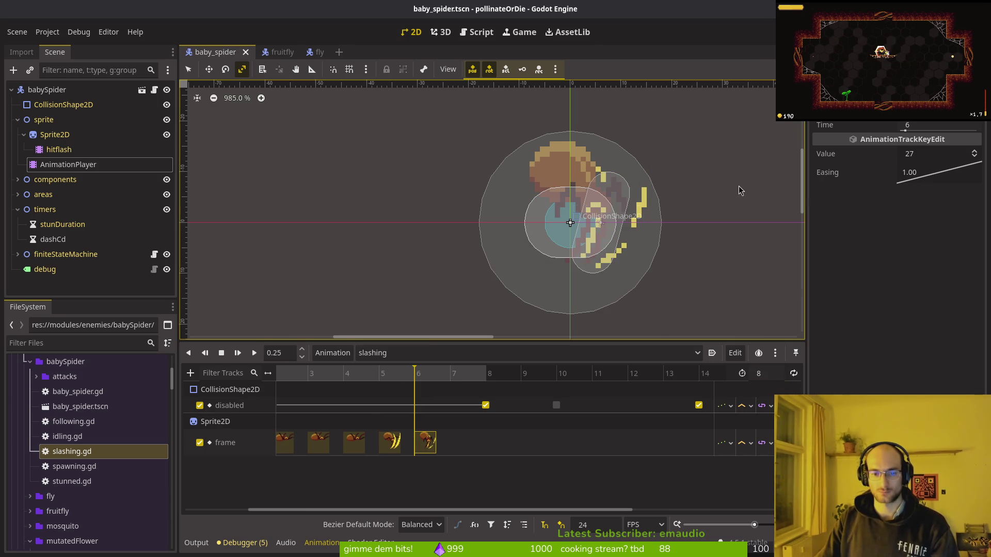
drag(422, 447, 457, 447)
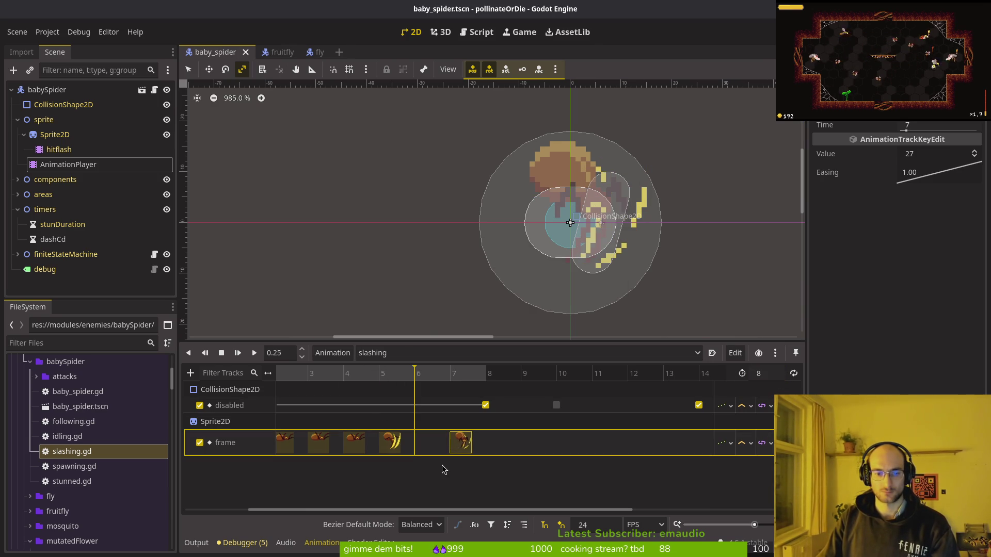
mouse_move(484, 406)
mouse_down()
mouse_move(344, 405)
mouse_move(336, 376)
mouse_move(379, 382)
mouse_up()
drag(556, 406, 379, 406)
drag(699, 405, 454, 406)
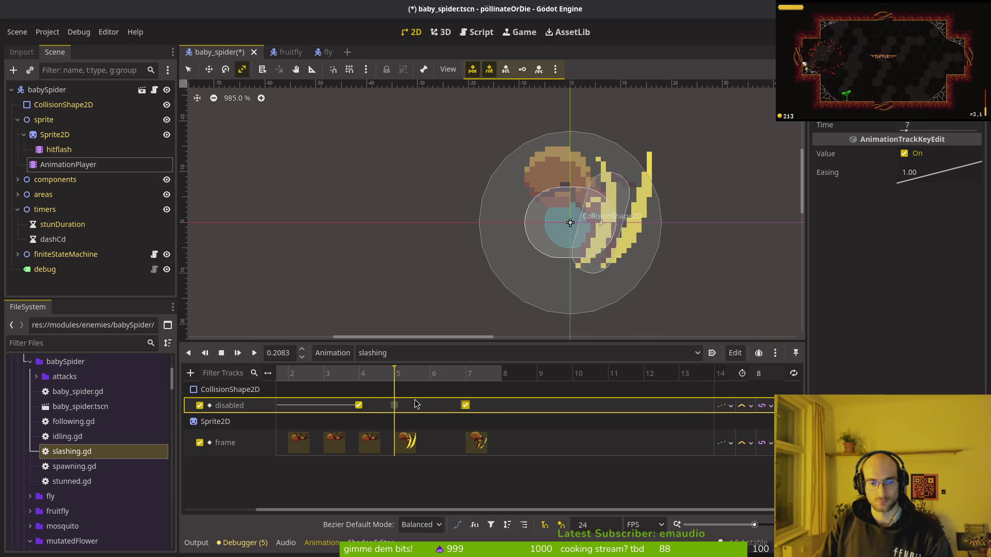
key(ctrl+s)
Replay the retimed slashing animation preview a few times, then launch the game
click(221, 353)
click(255, 353)
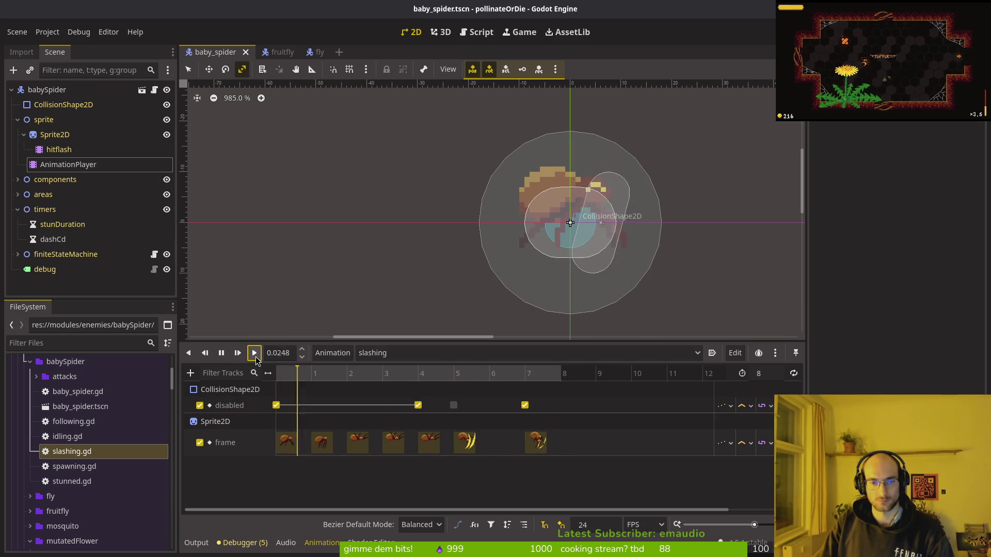
click(254, 353)
click(254, 353)
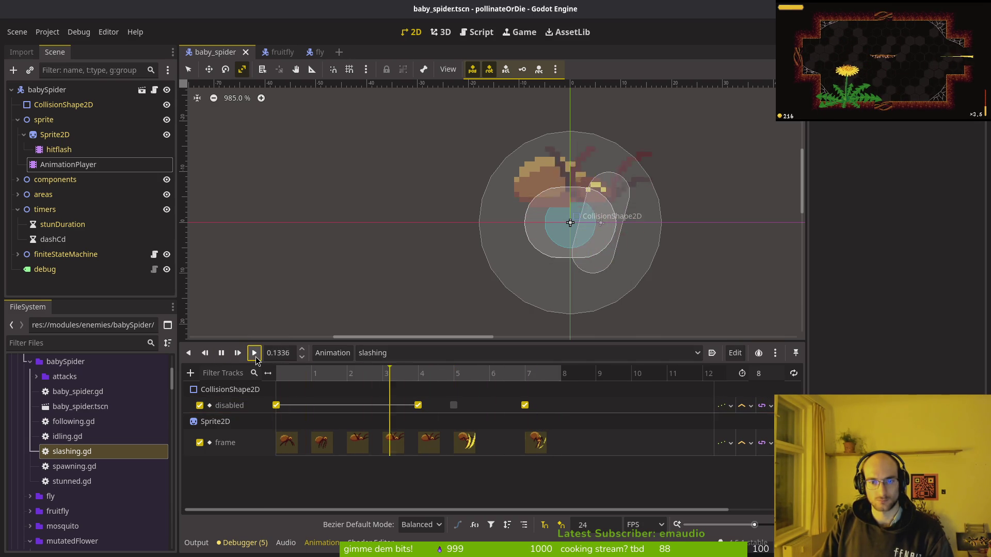
key(F5)
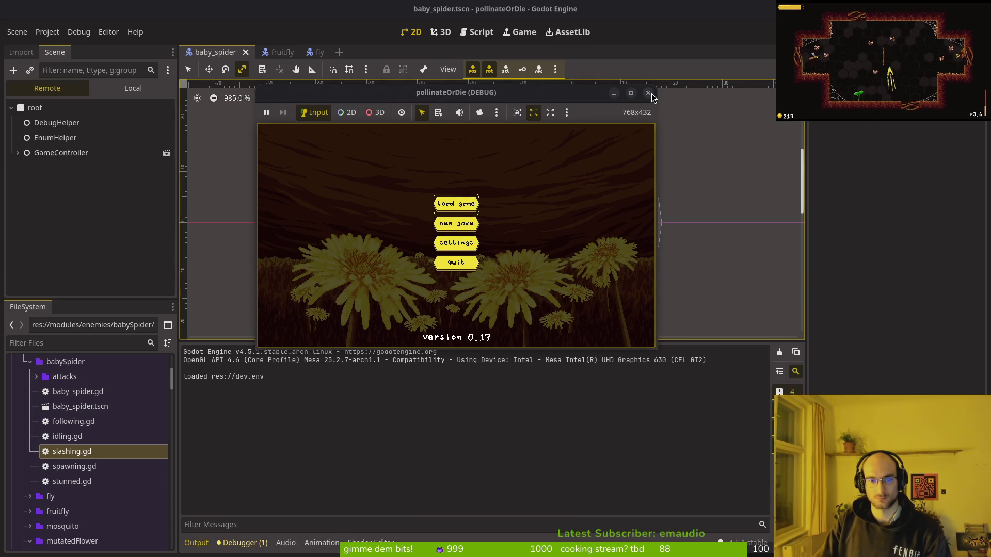
Start a new game, pick the spider boss level from level select, playtest it, and close the game
key(Return)
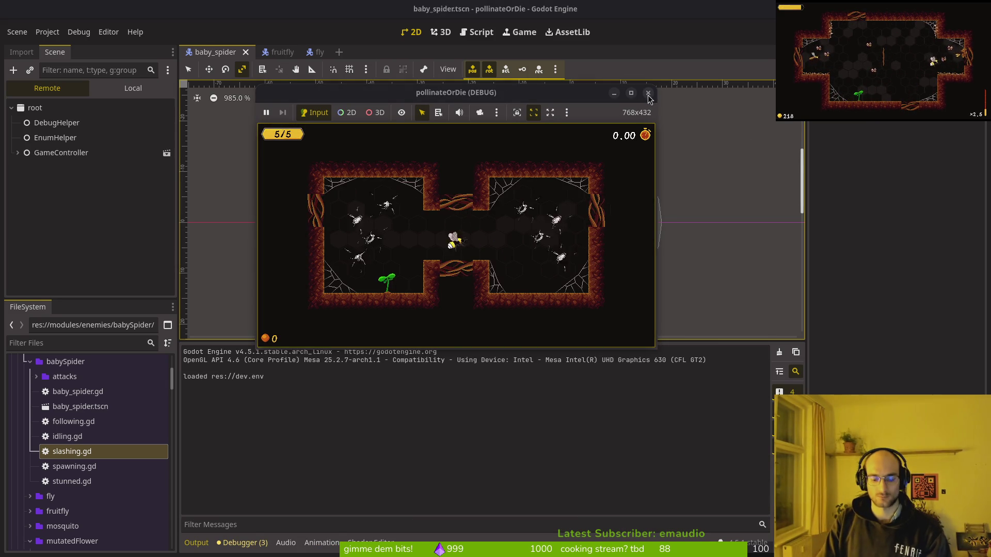
key(Return)
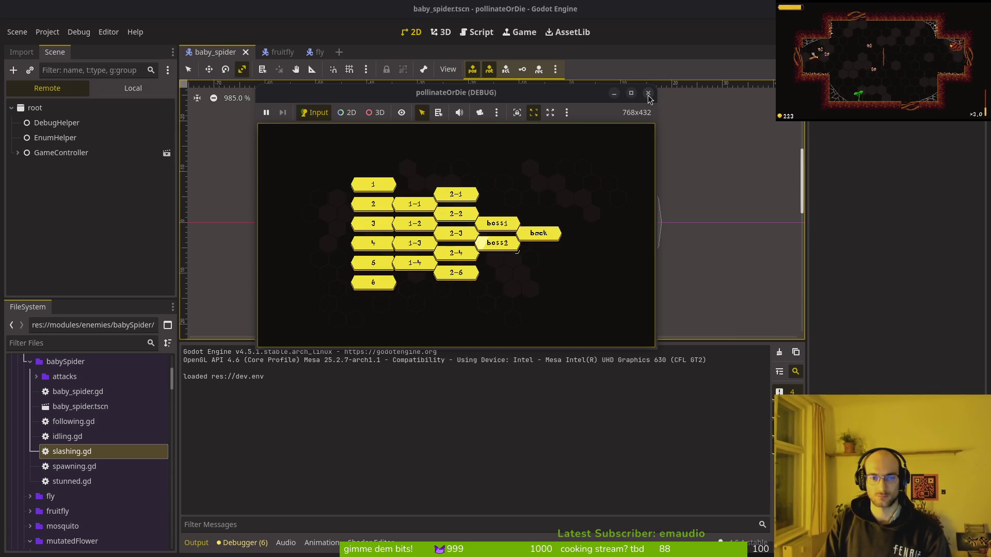
key(Return)
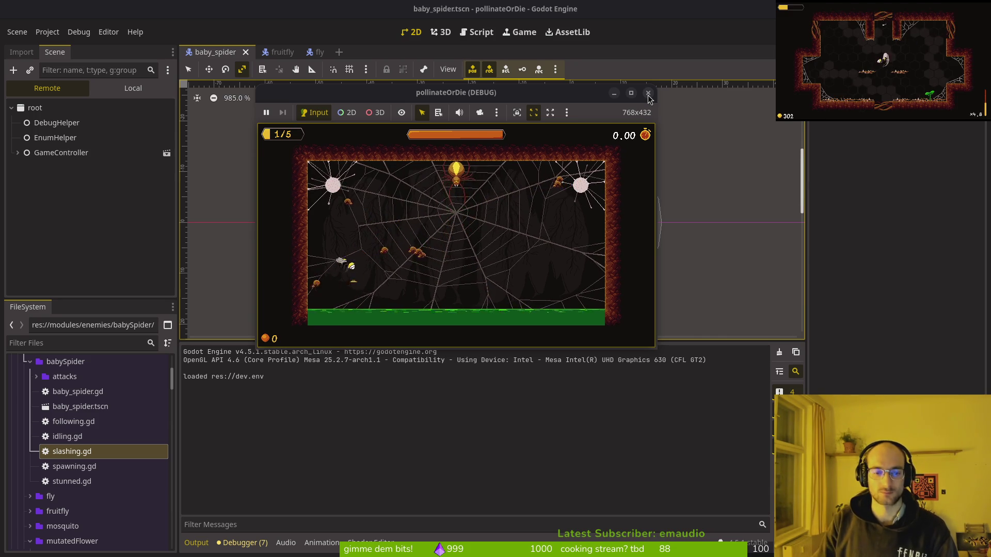
click(649, 95)
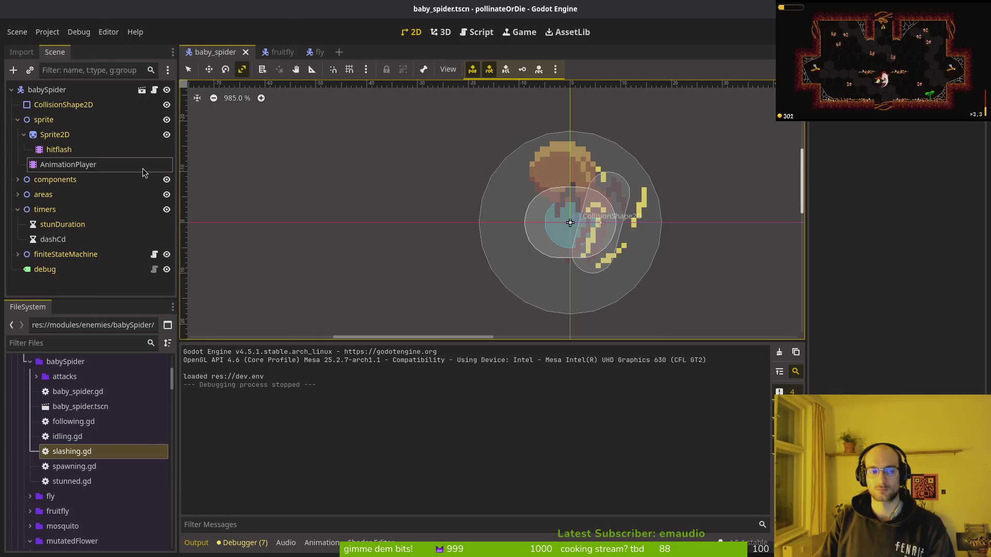
In slashing.gd, clear the apply_dash and move_and_collide lines under if can_slash and save
key(alt+Tab)
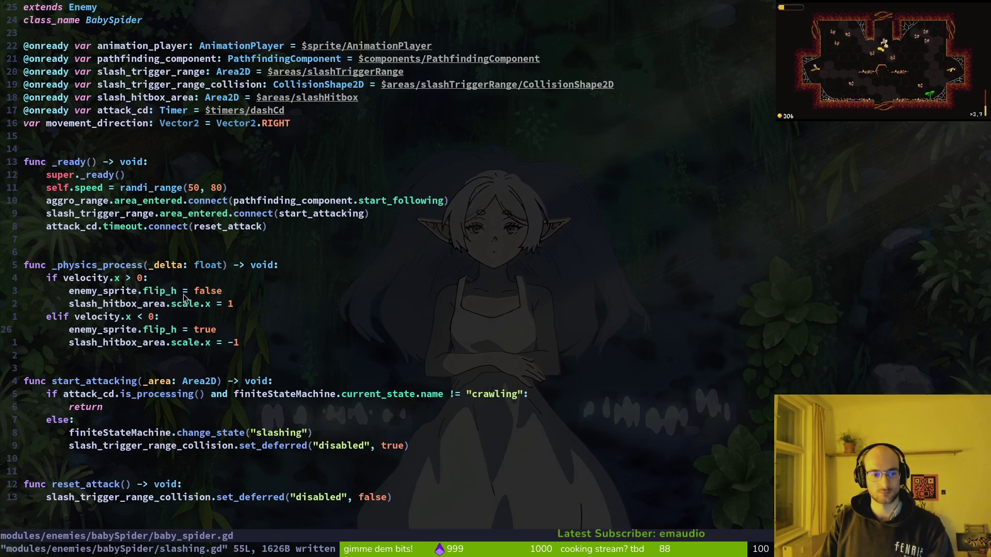
scroll(150, 335, down, 5)
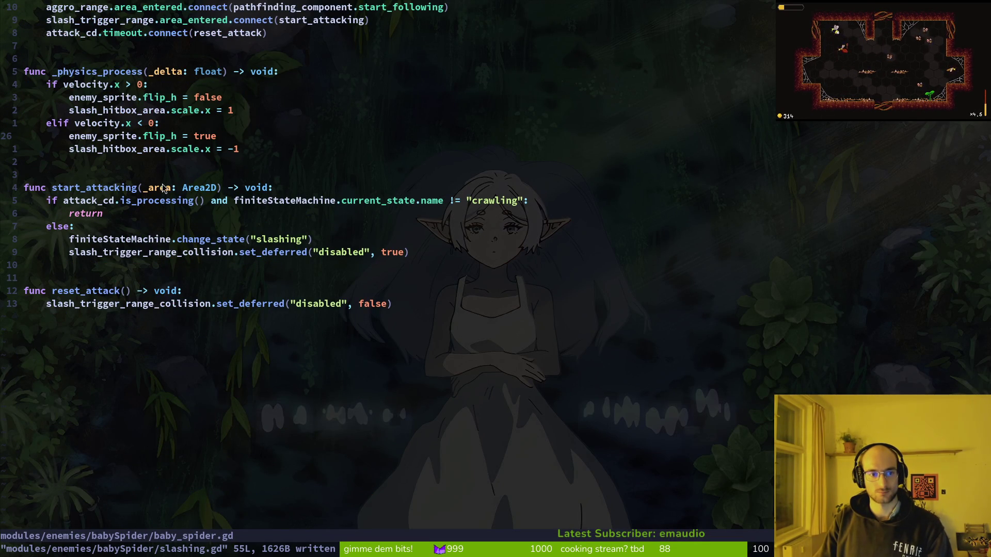
scroll(138, 149, up, 4)
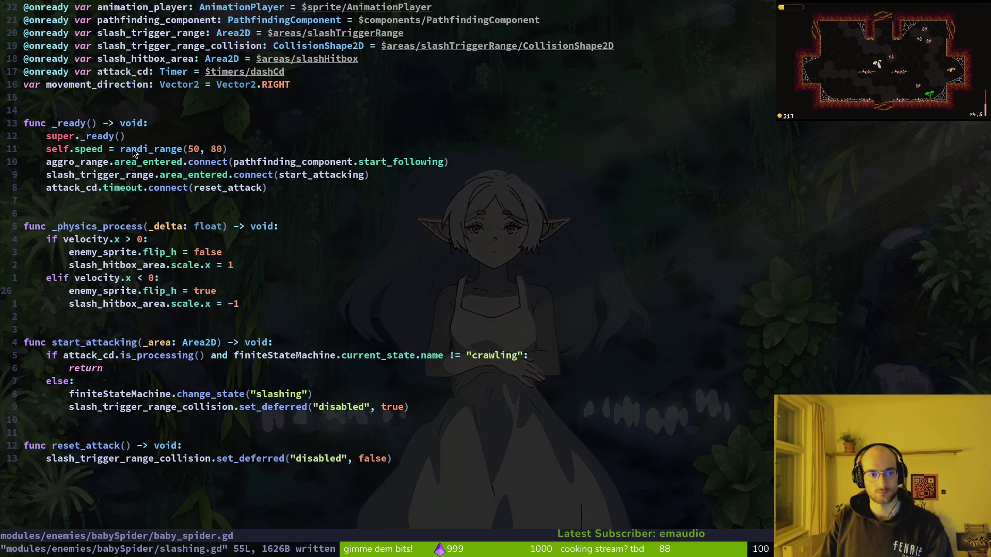
key(ctrl+6)
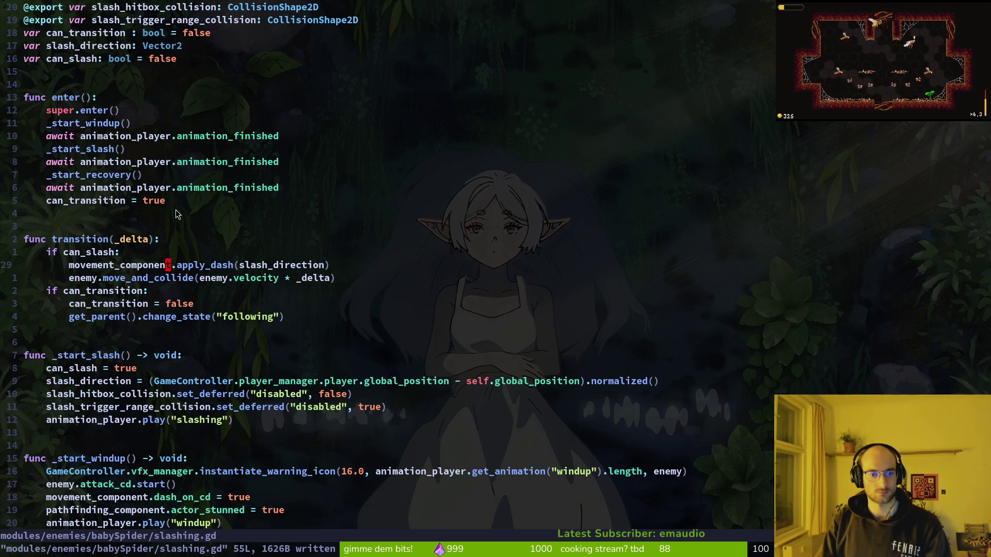
key(k)
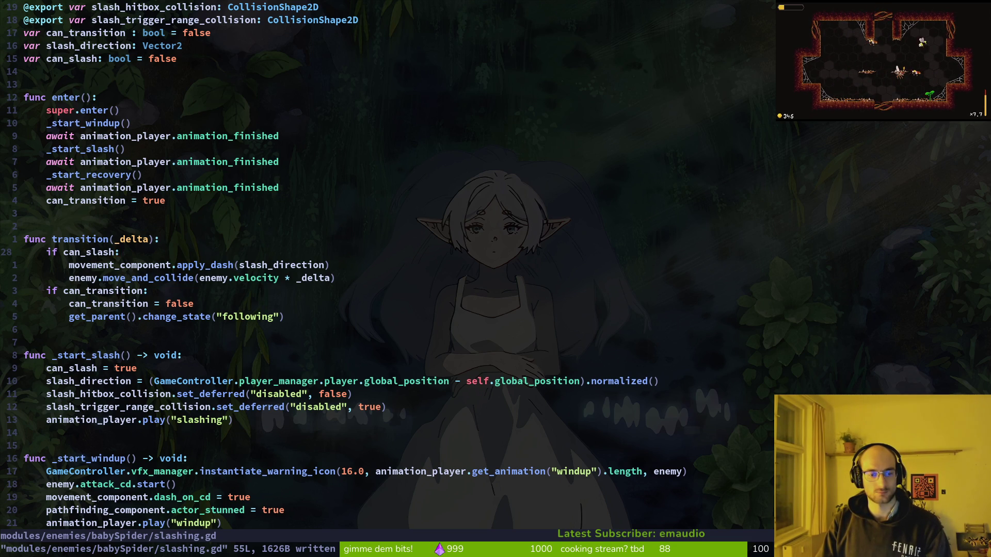
key(j)
key(o)
key(Escape)
key(d)
key(d)
key(k)
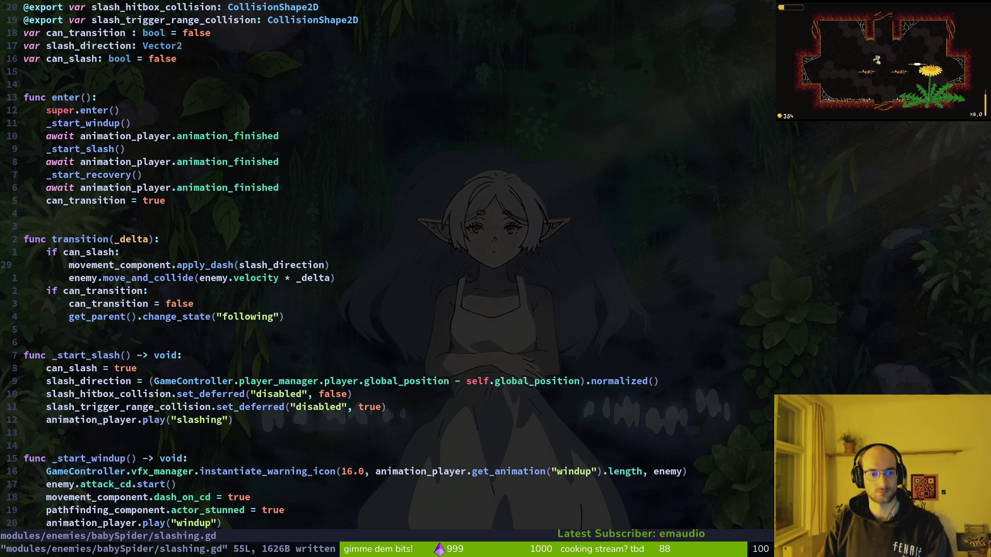
key(d)
key(d)
key(c)
key(c)
key(Escape)
text(:w)
key(Return)
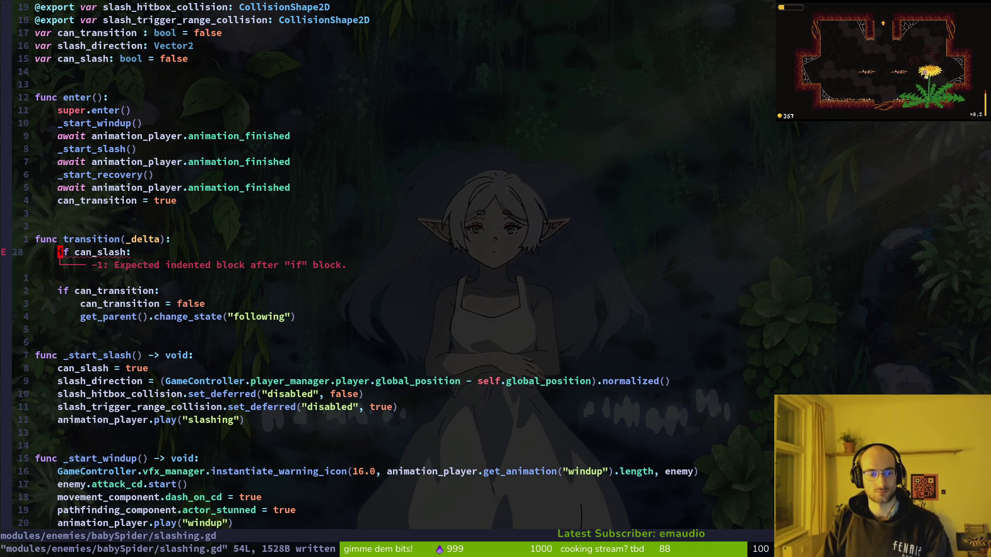
Put an indented 'pass' under if can_slash, then relaunch the game with F5
key(O)
key(Tab)
text(p)
text(s)
key(Escape)
key(alt+Tab)
key(F5)
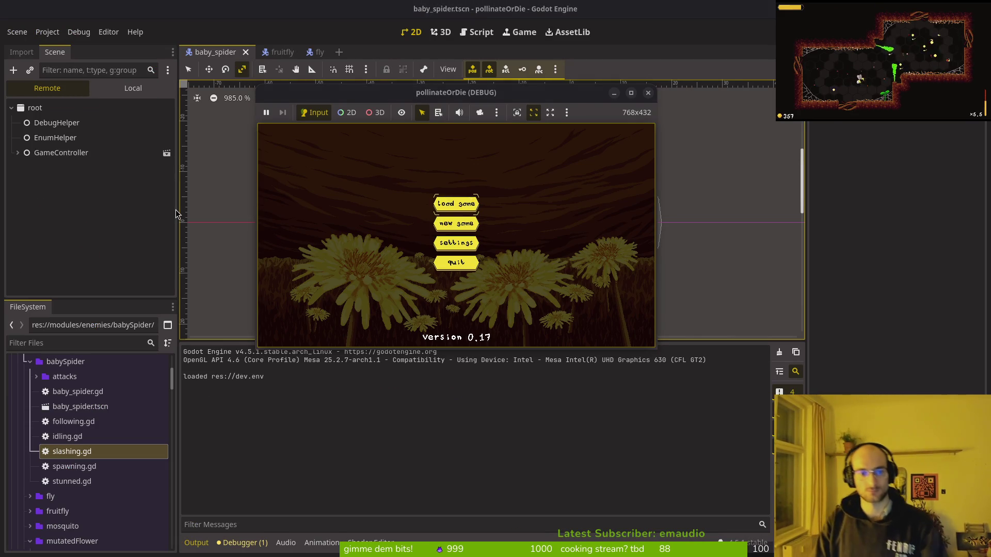
Stop the game, undo the pass line in slashing.gd and find enemy.velocity on the move_and_collide line
key(F8)
key(alt+Tab)
key(u)
key(u)
key(u)
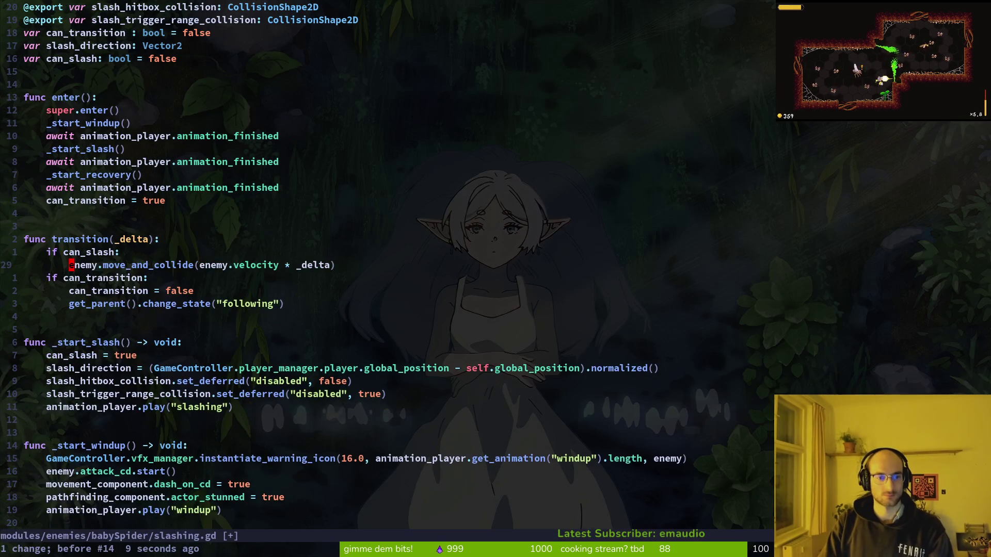
key(k)
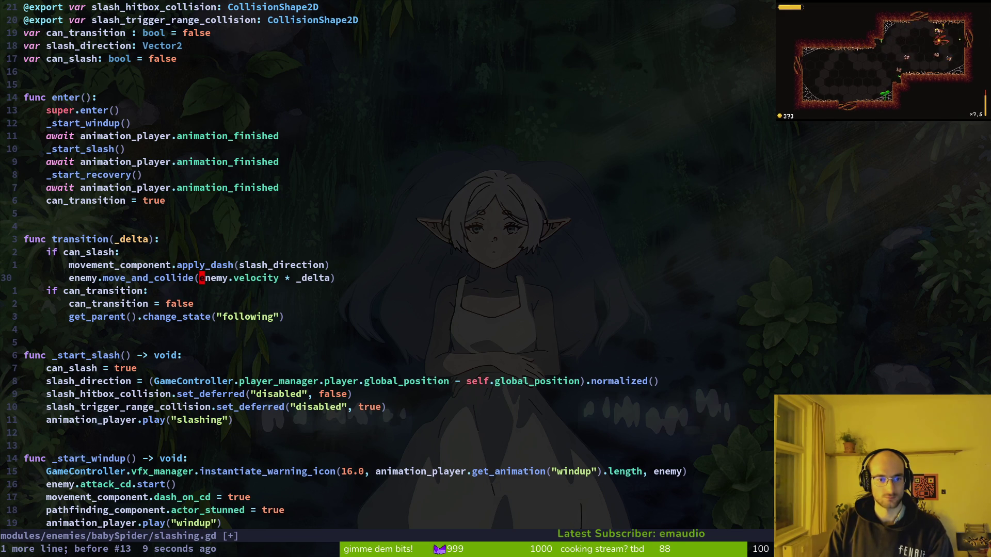
key(v)
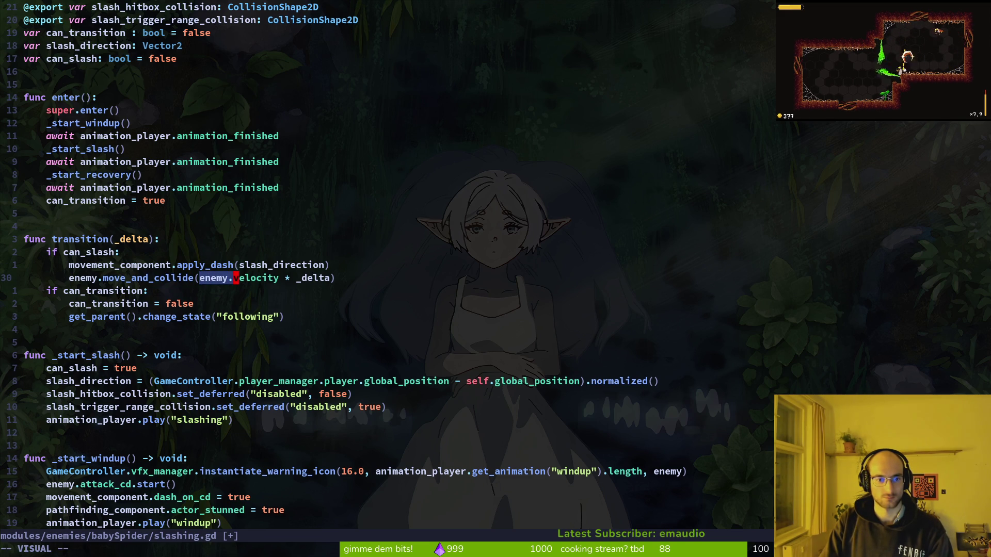
key(w)
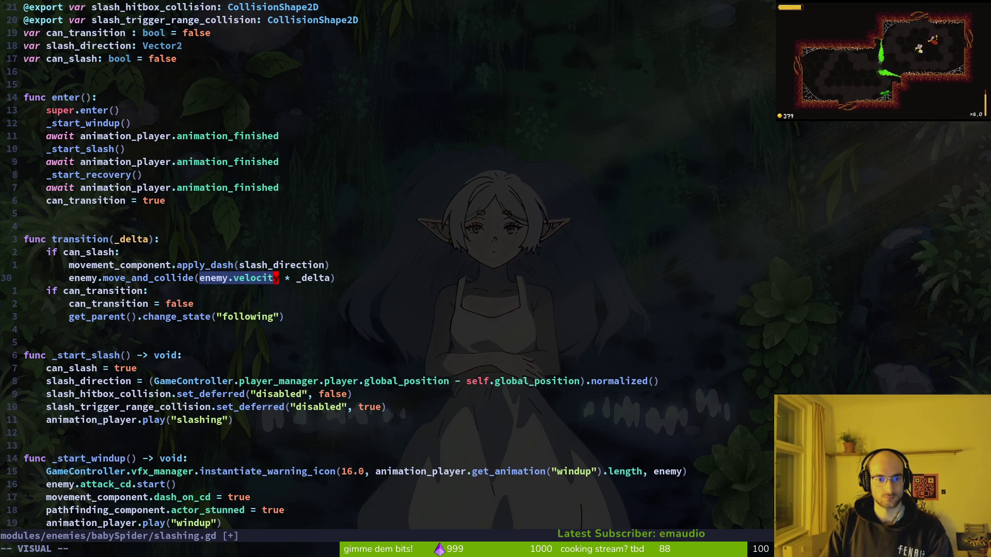
key(y)
Change enemy.velocity on the move_and_collide line to enemy.speed + slash_direction
key(alt+Tab)
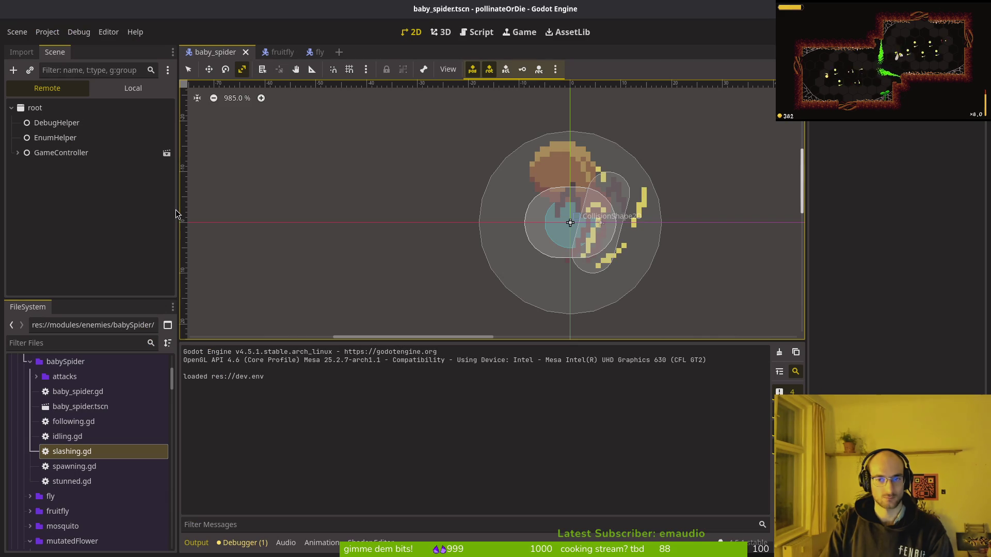
key(alt+Tab)
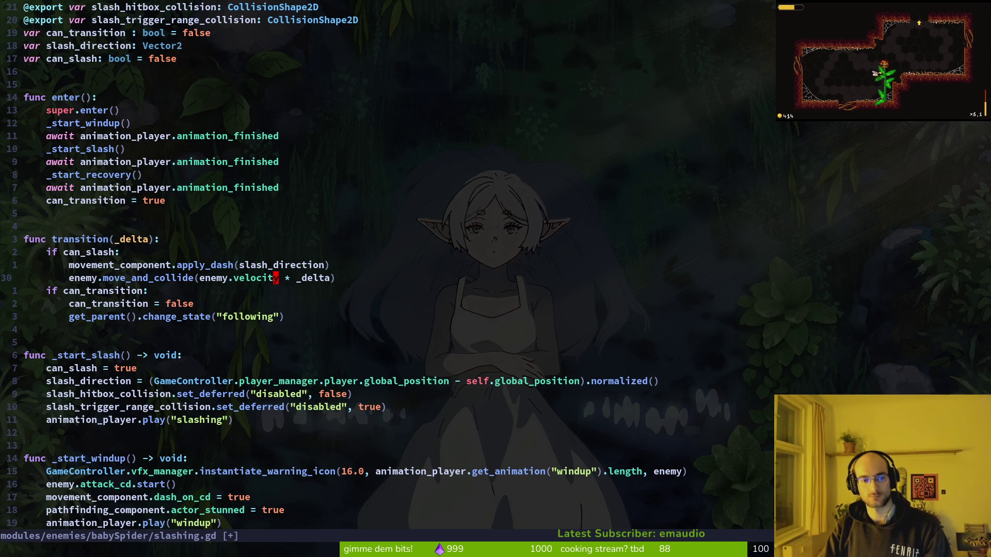
text(ciw)
text(peed )
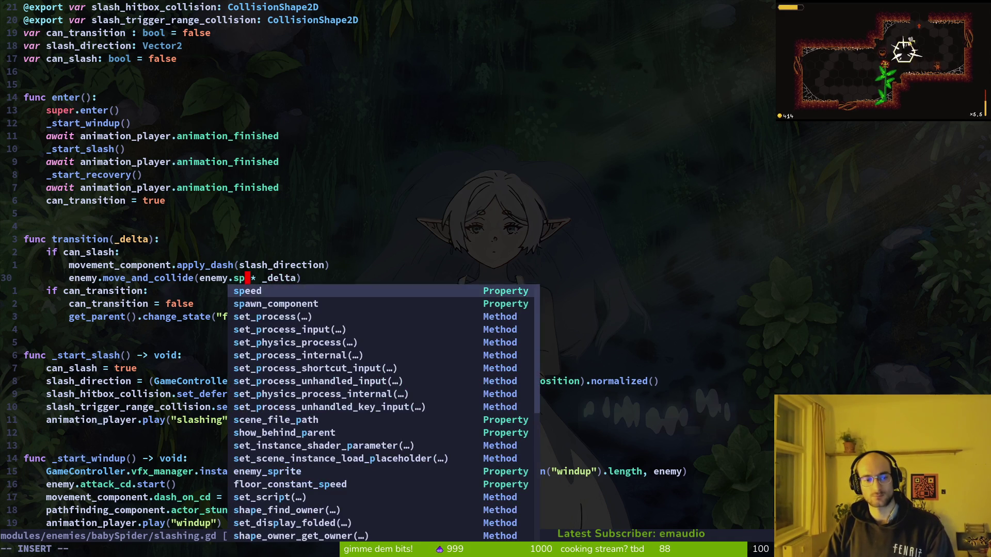
text(+ slash_direction)
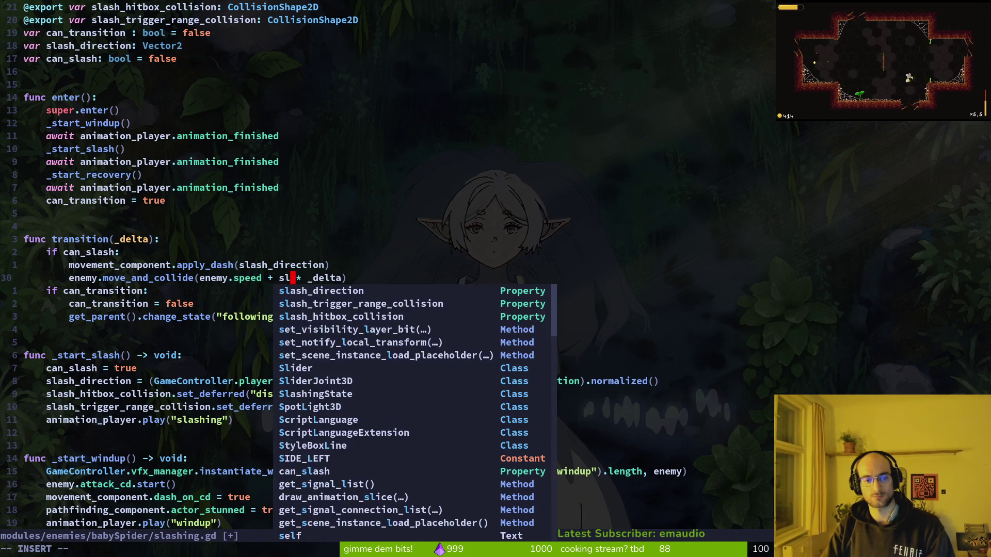
key(Escape)
Delete the apply_dash line and save slashing.gd
text(:w k)
key(d)
key(d)
text(:w)
Relaunch the game from Godot with F5 to test the change
key(alt+Tab)
key(F5)
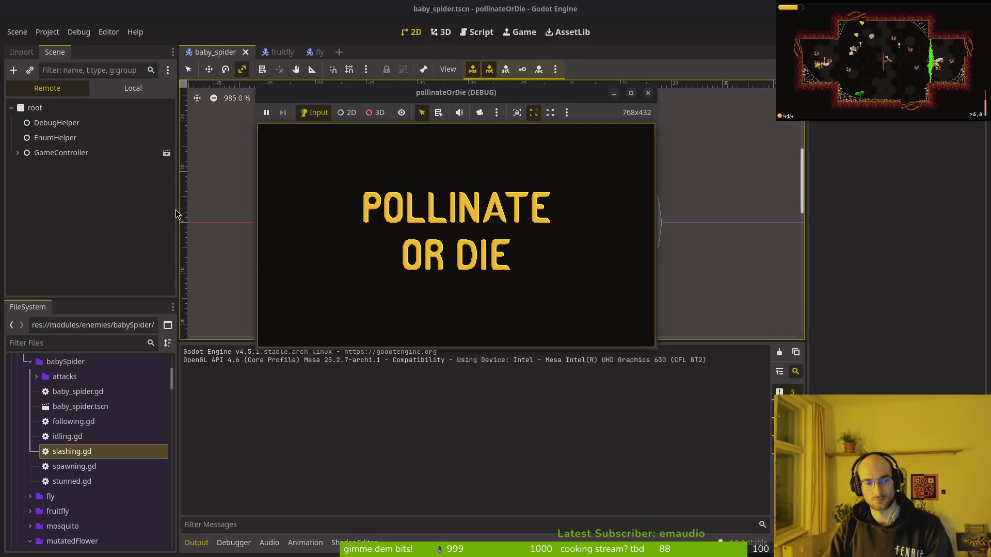
key(alt+Tab)
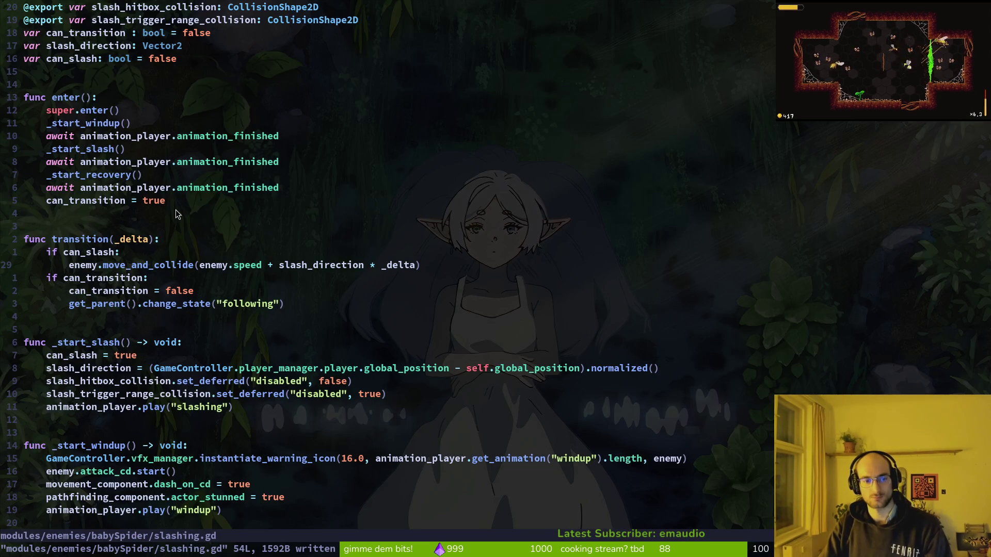
key(alt+Tab)
key(F5)
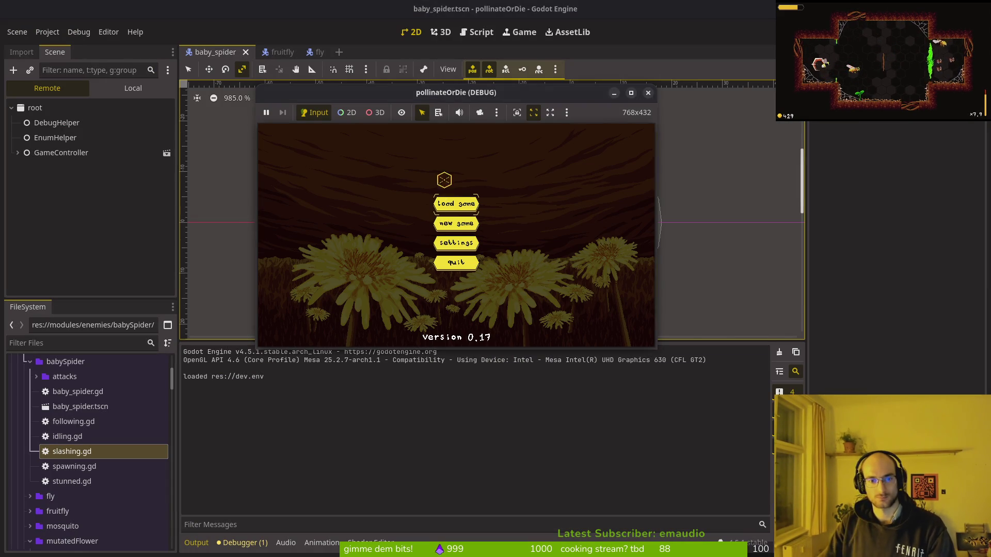
Start the game, enter the boss2 spider level and fight while dodging the falling rocks
click(456, 204)
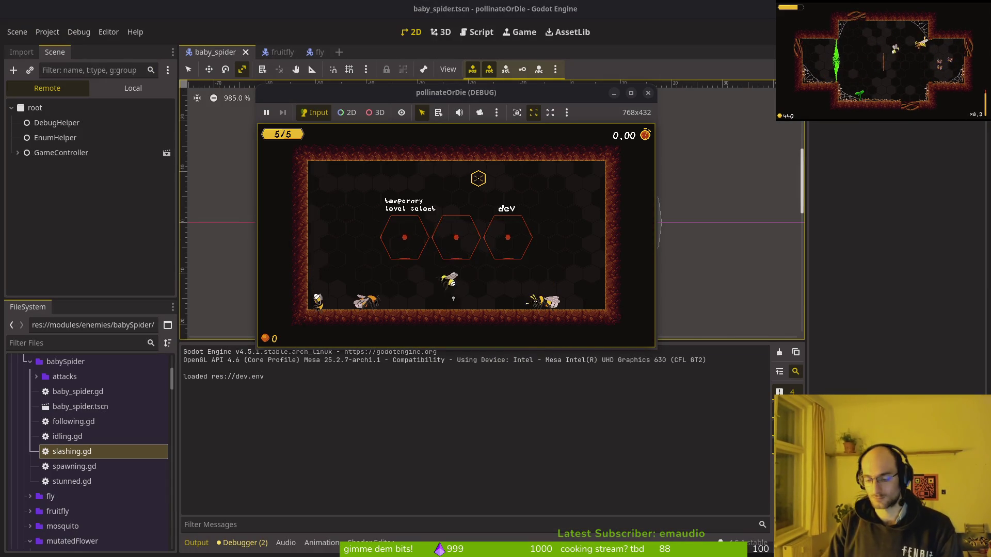
key(Return)
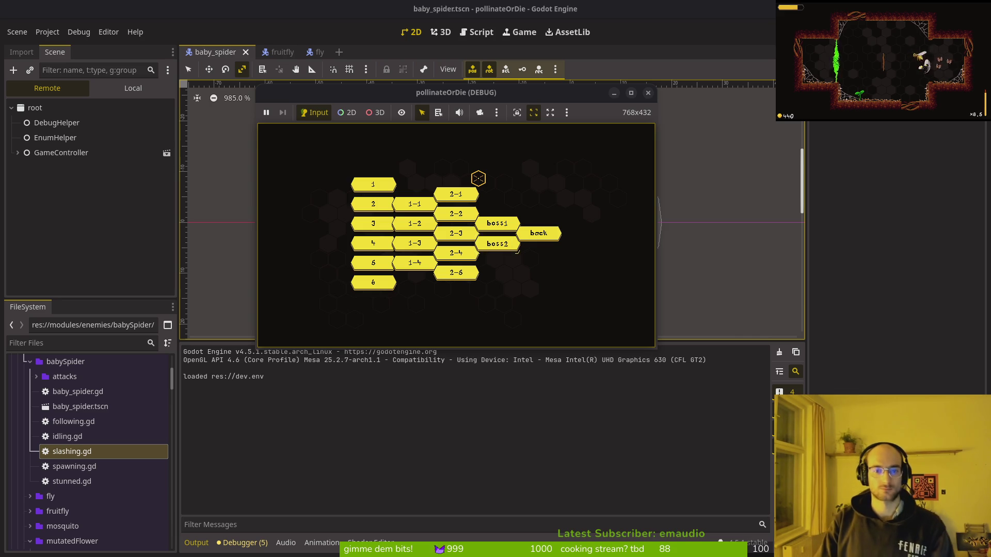
key(a)
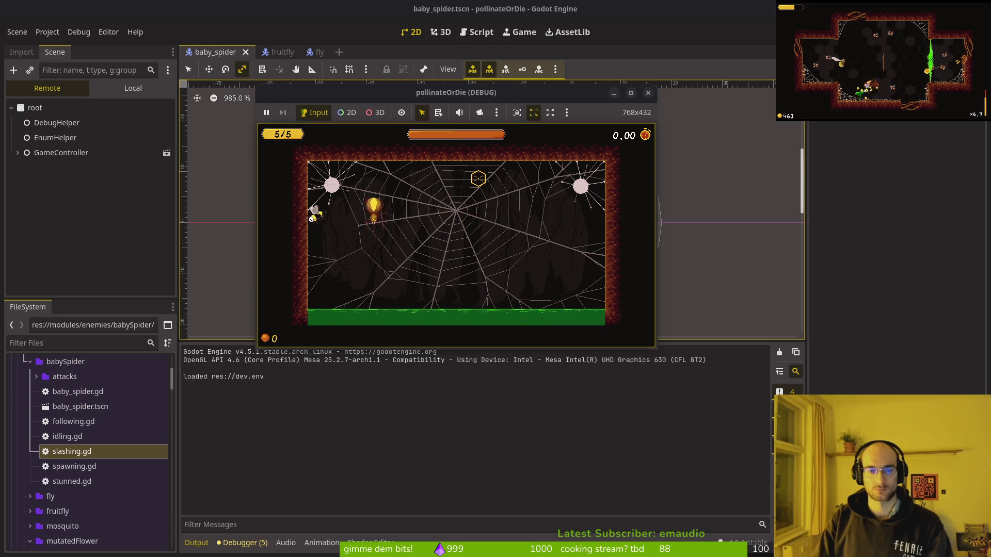
key(s)
key(d)
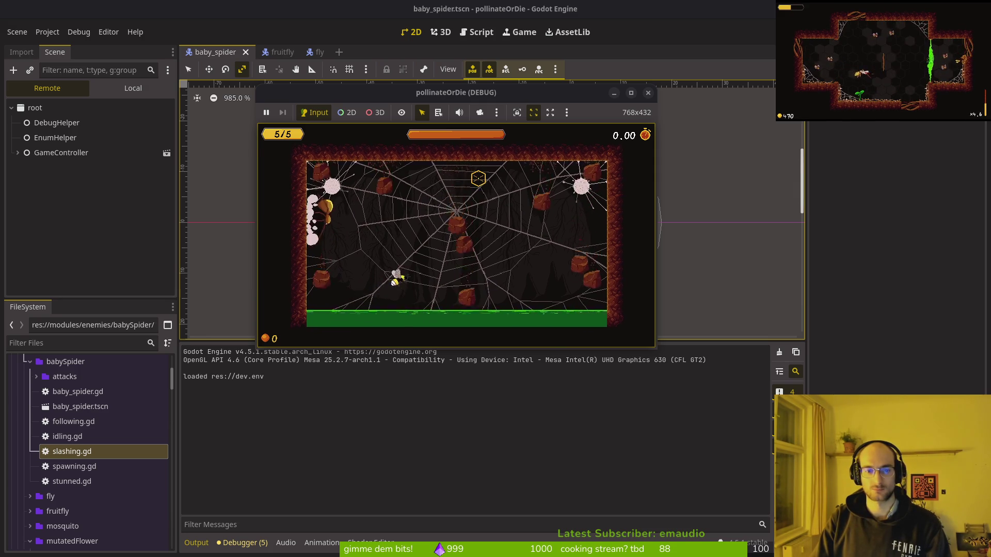
key(d)
Keep flying and slashing until the int-plus-Vector2 crash at slashing.gd:29, then stop debugging
key(a)
key(w)
key(a)
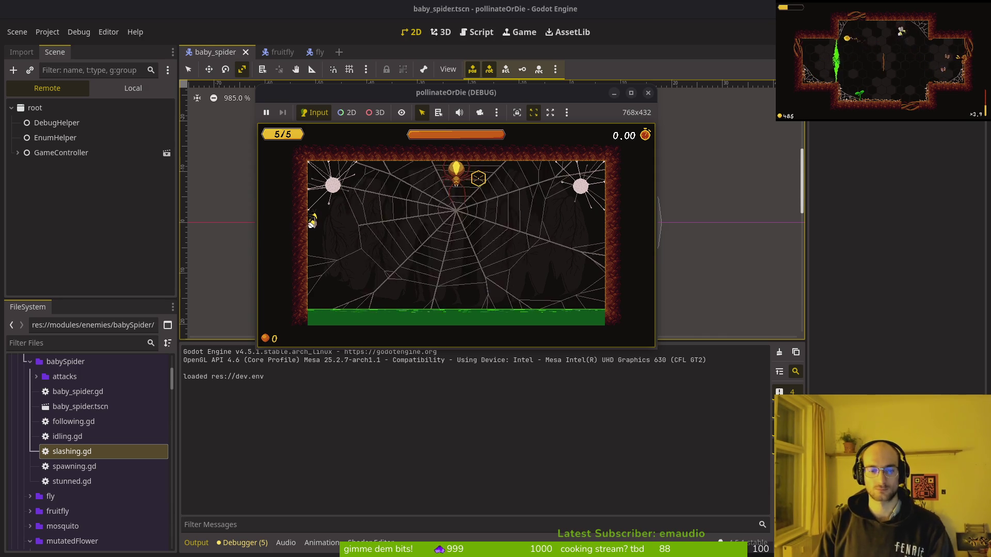
key(s)
key(d)
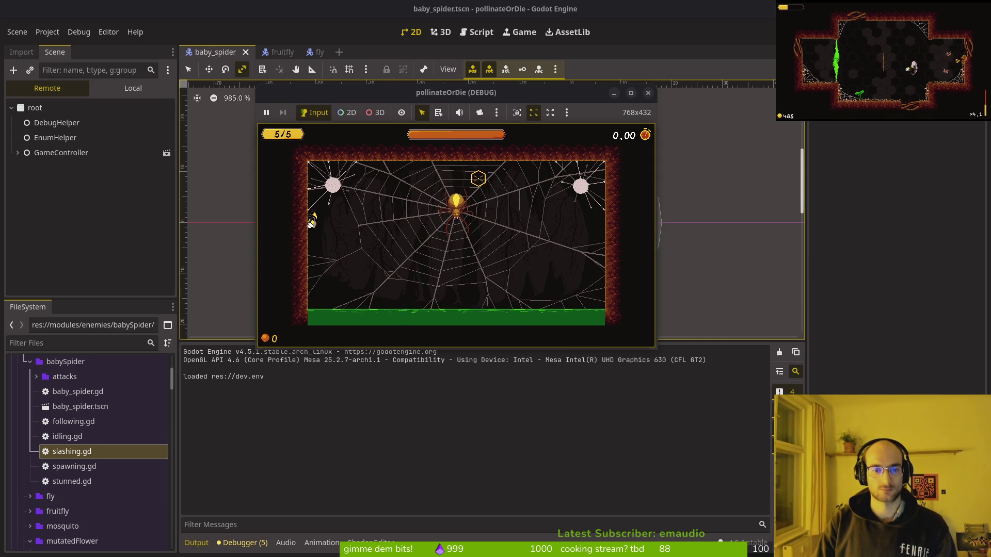
key(w)
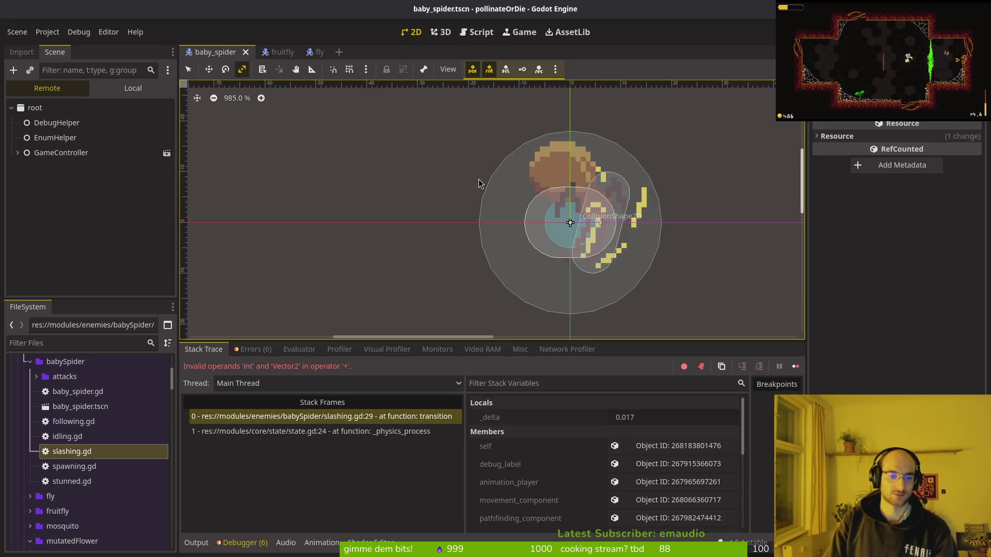
key(F12)
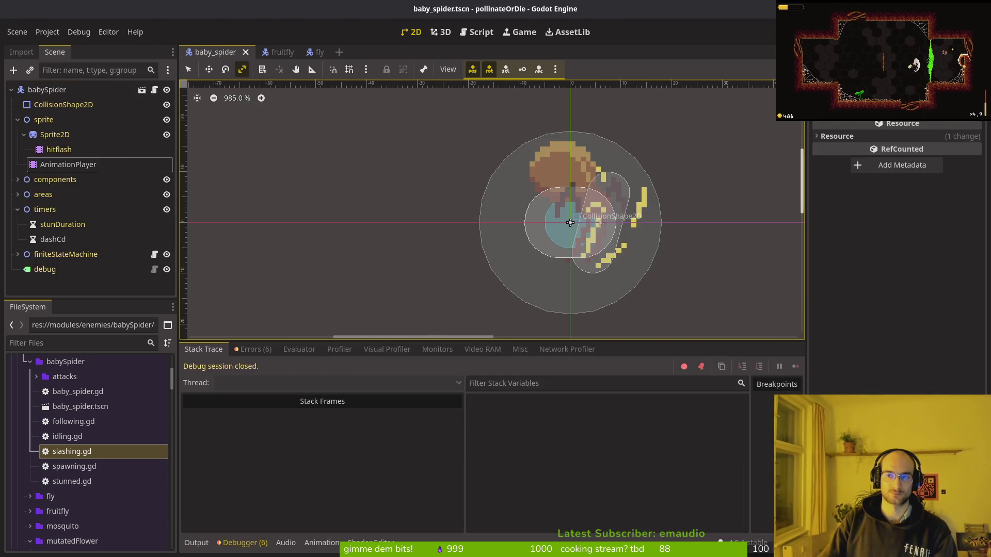
key(alt+Tab)
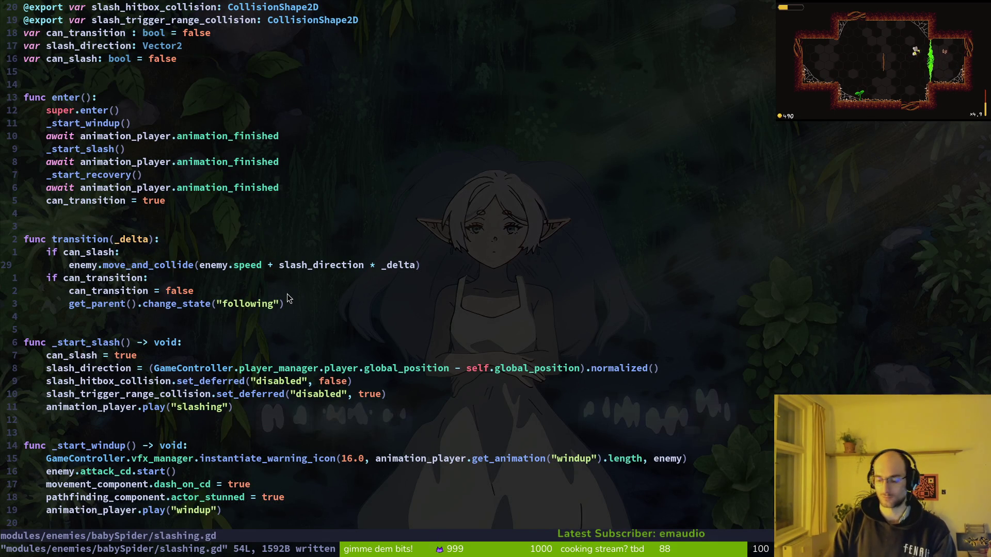
Replace + with * on line 29 so enemy.speed multiplies slash_direction, save, and rerun the game
text(s*)
key(Escape)
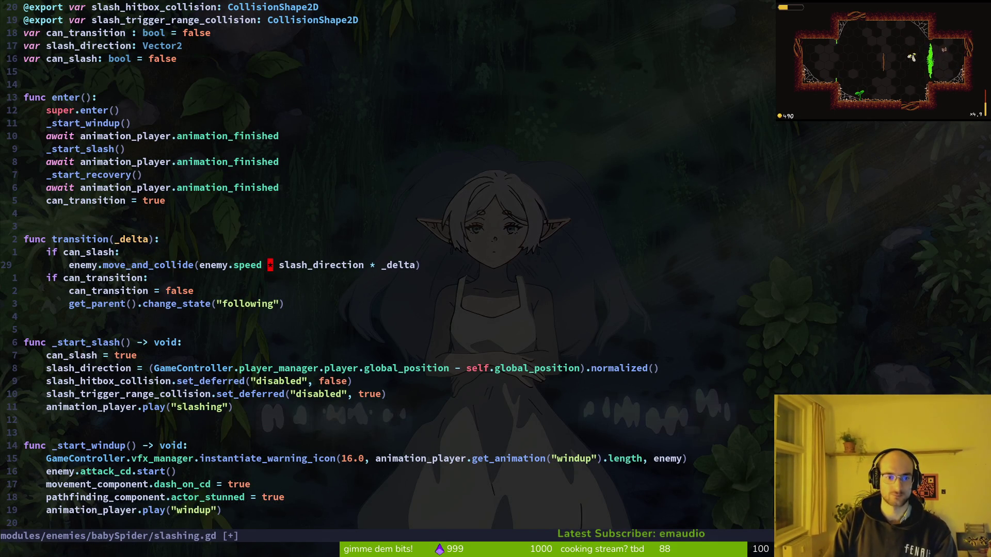
text(:w)
key(Return)
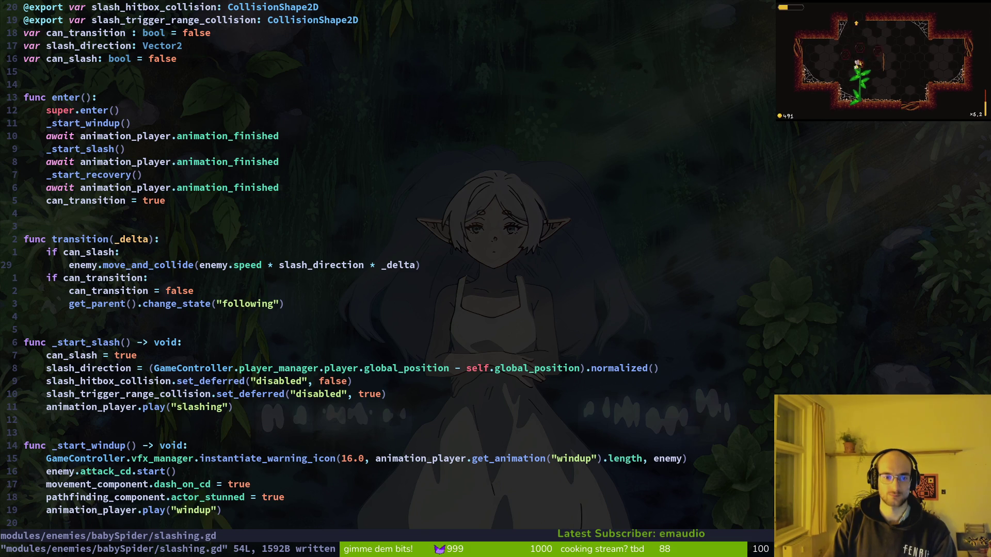
key(alt+Tab)
key(F5)
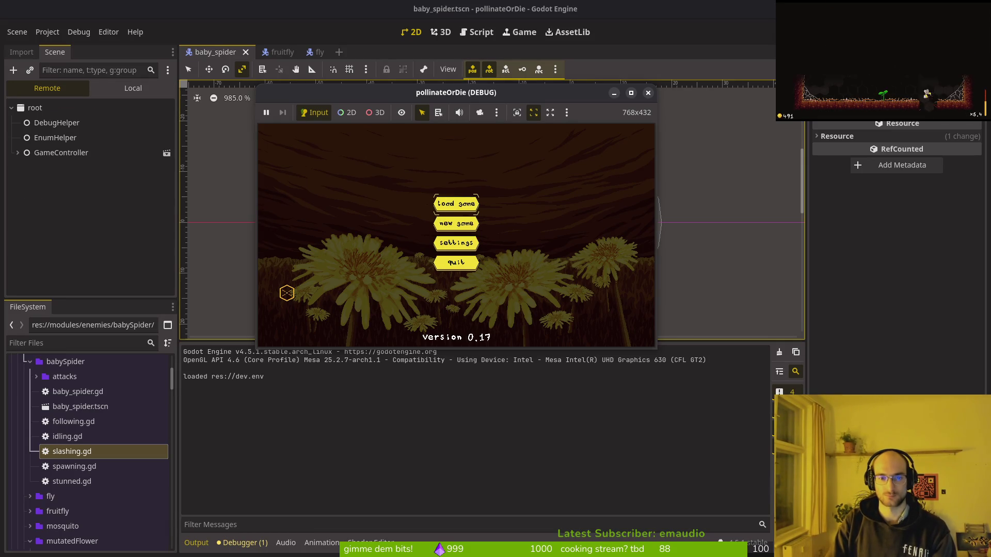
Start a run, enter boss2, play through to the run summary, and stop the game
key(Return)
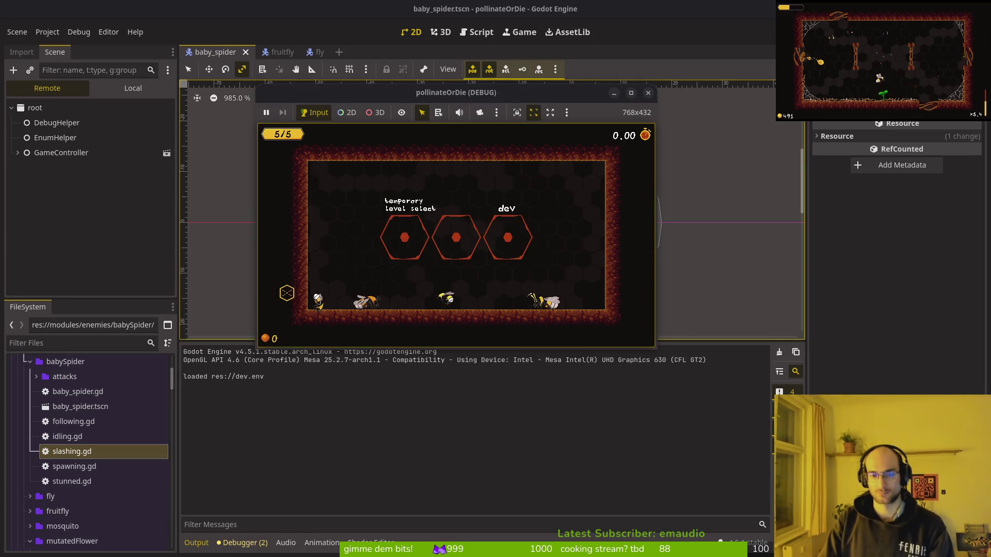
key(Return)
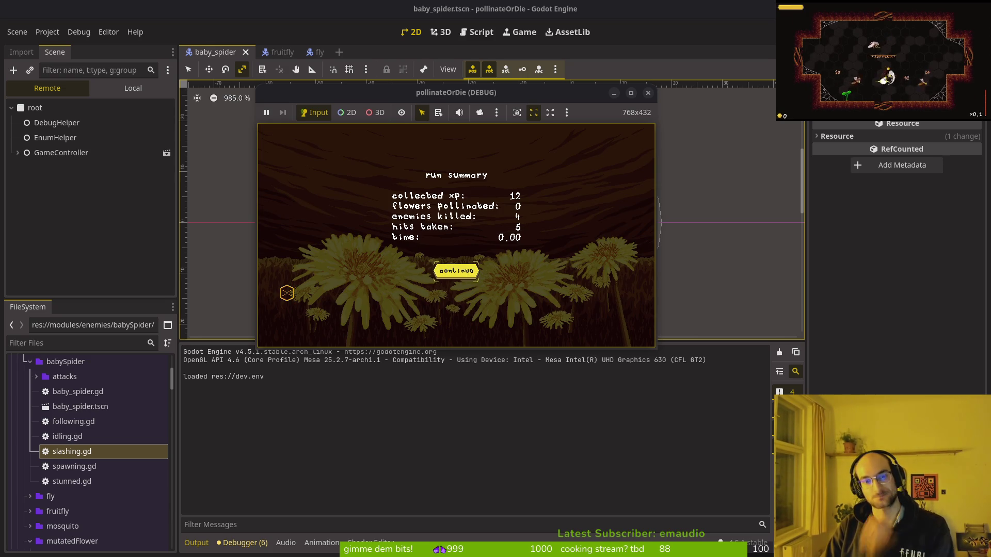
click(647, 92)
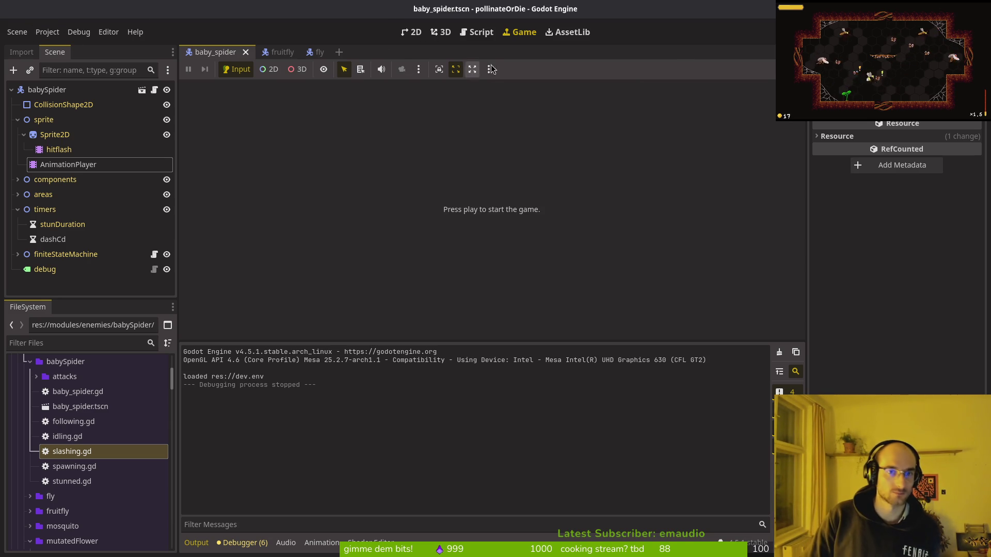
Relaunch from the 2D view, check the game's debugging settings, then start from the main menu
click(412, 32)
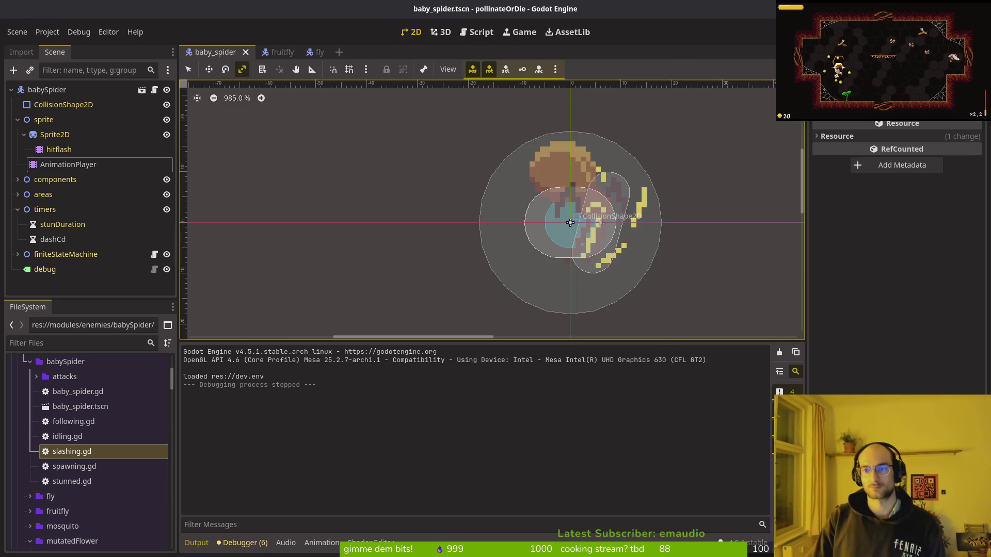
key(F5)
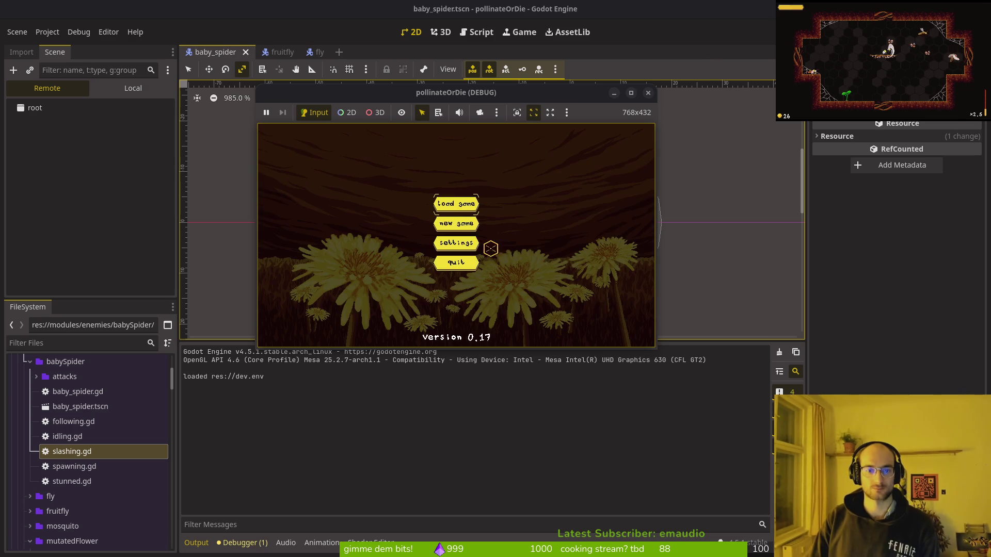
click(480, 243)
click(415, 155)
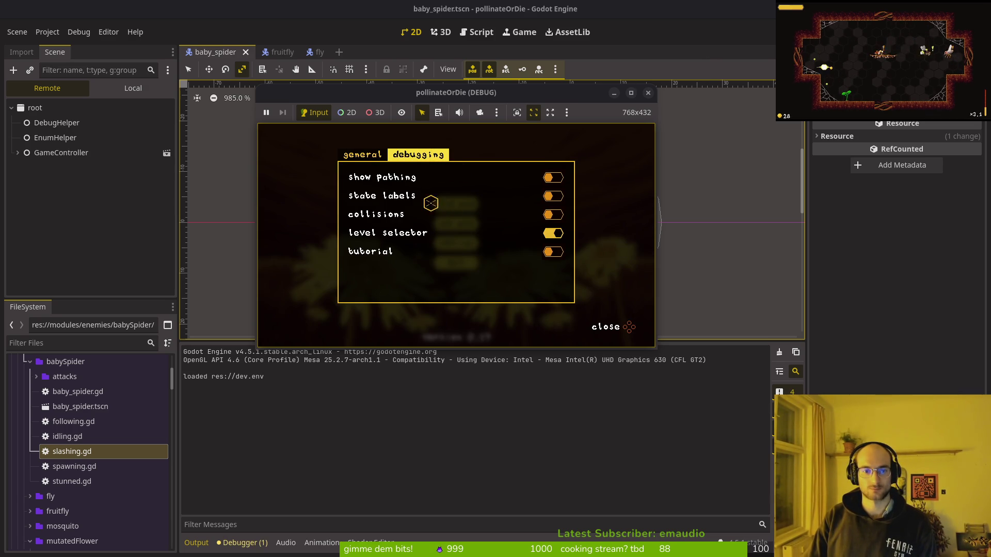
click(617, 326)
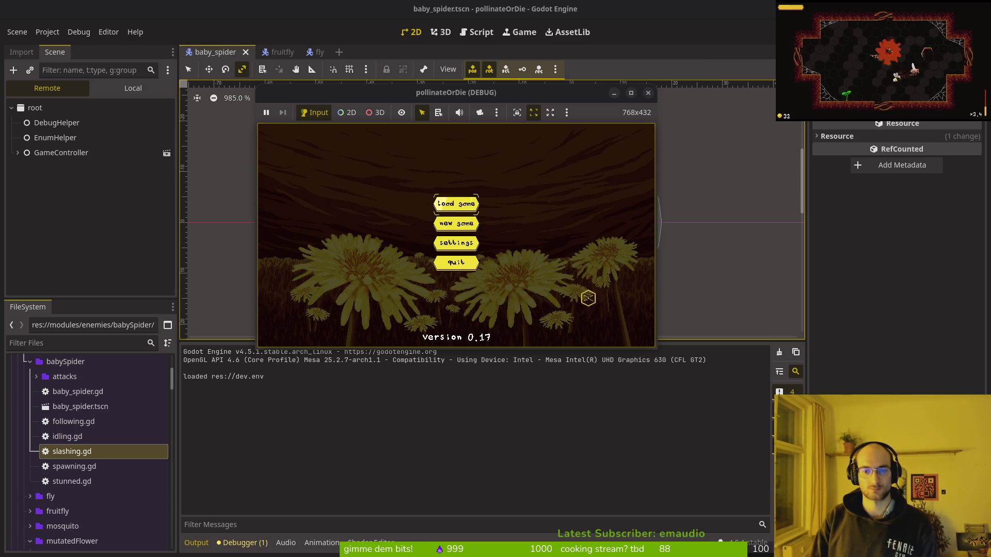
click(458, 203)
Enter the boss2 spider level and fly the bee left and right across the web
key(Up)
key(Left)
key(Return)
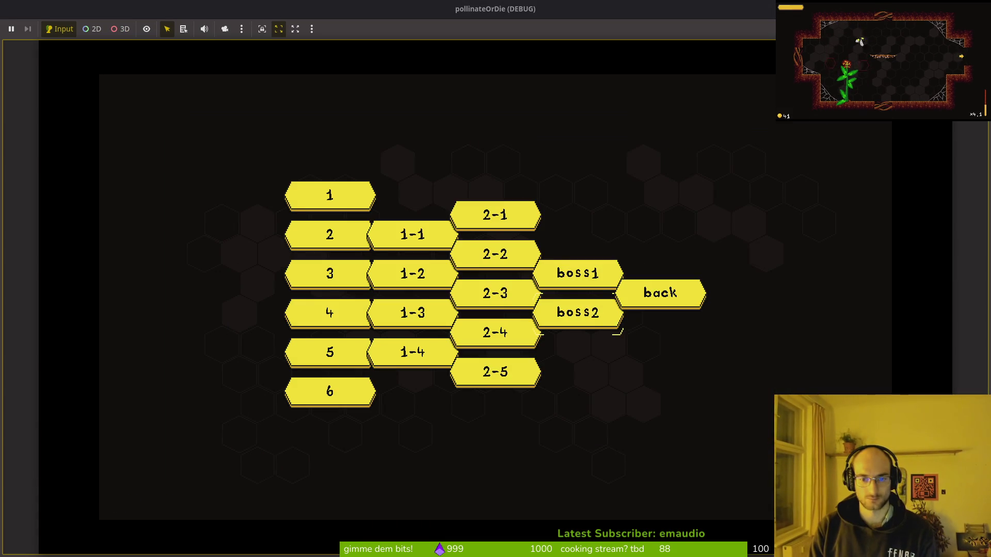
key(Left)
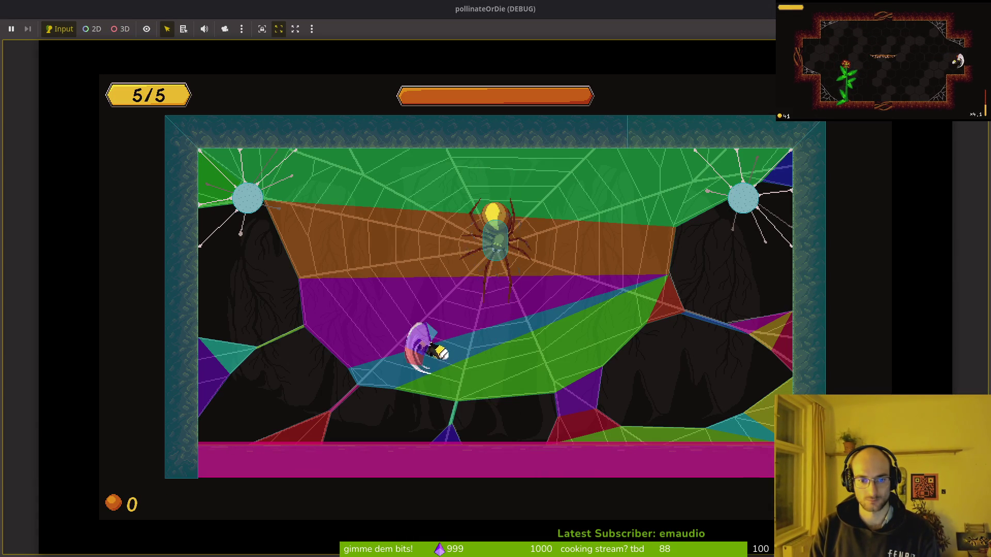
key(Right)
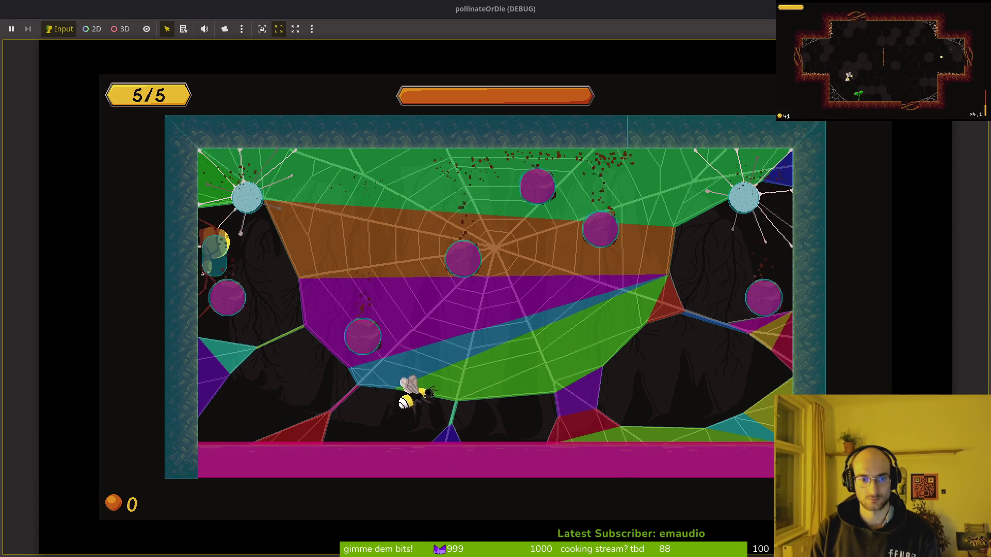
key(Left)
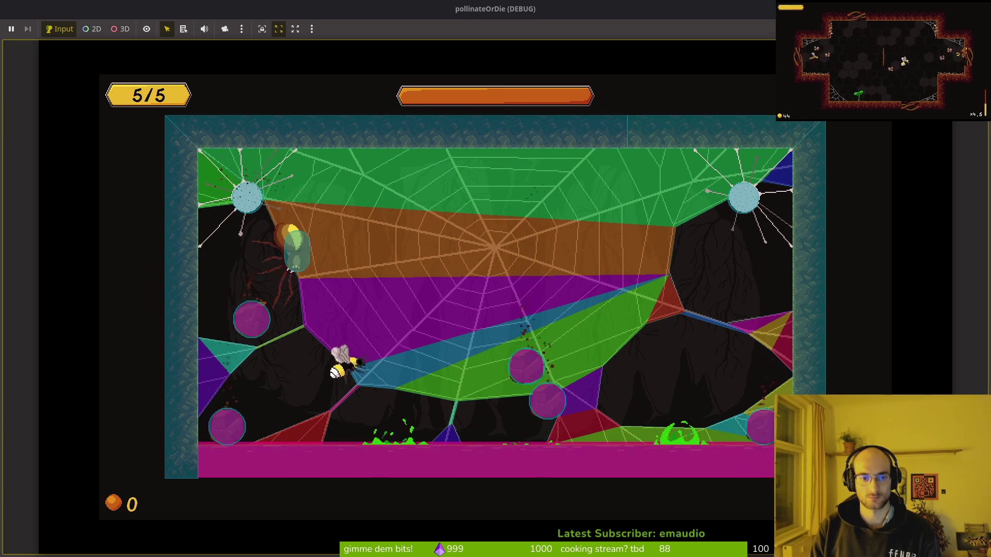
key(Left)
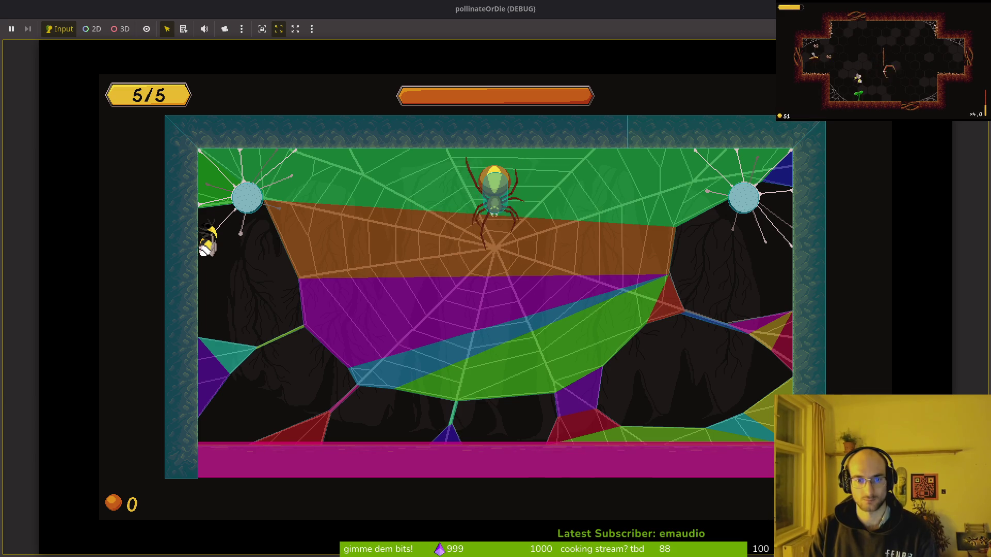
Keep dodging the spider around the web's middle and left edge as health drops to 4/5
key(Down)
key(Right)
key(Up)
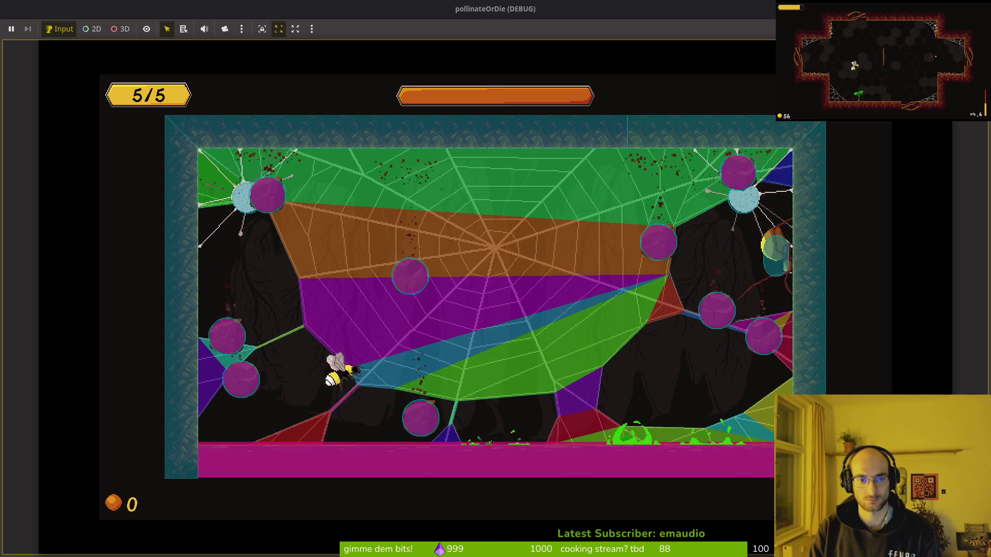
key(Right)
key(Left)
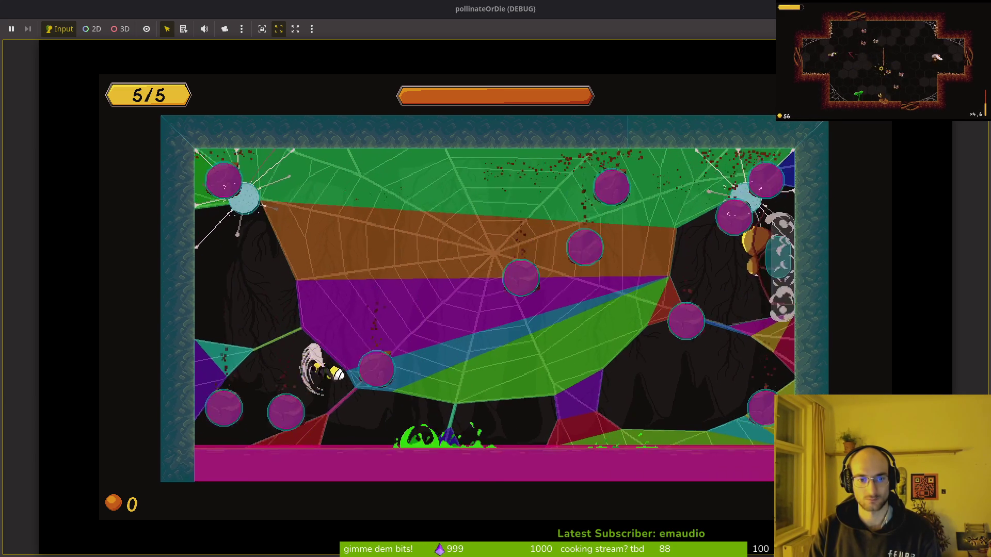
key(Left)
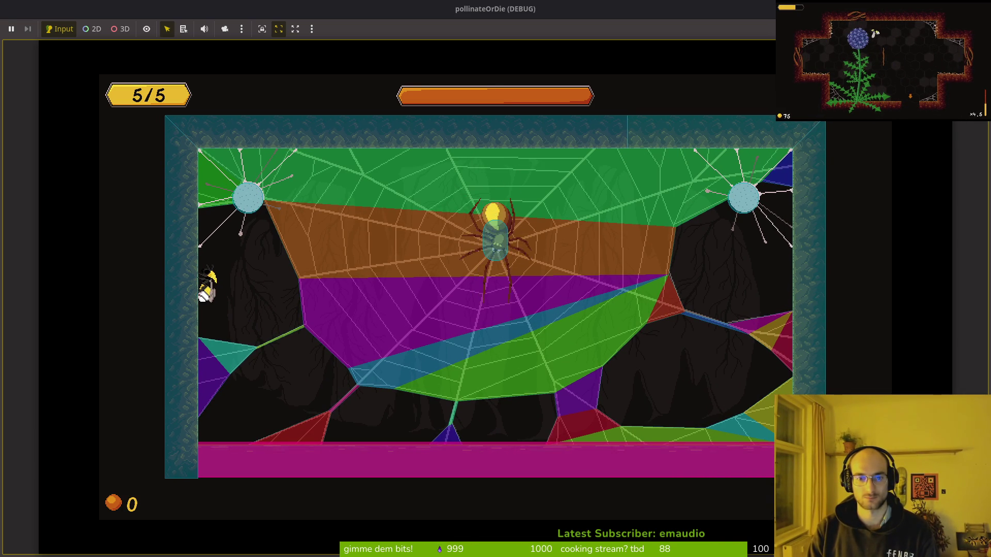
key(Right)
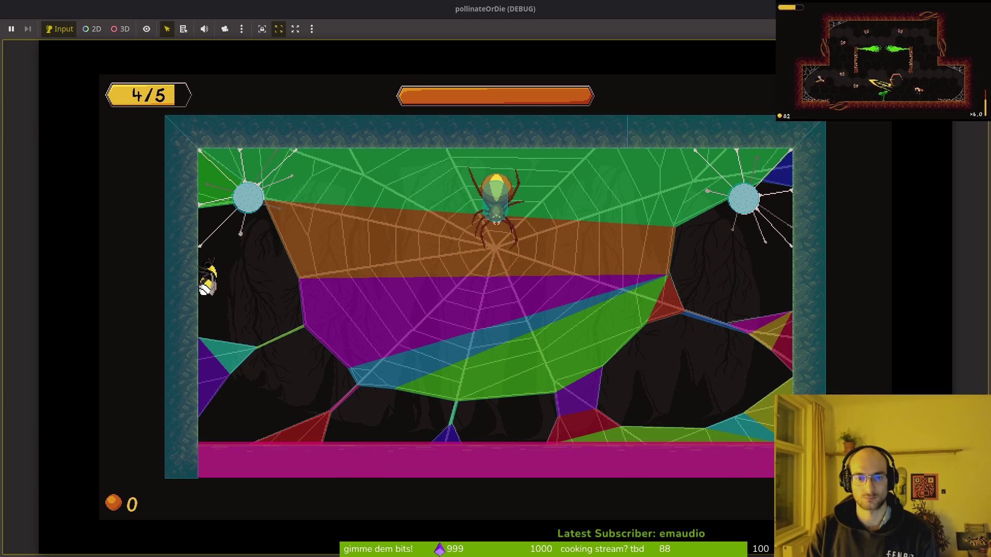
Dodge and slash the spider's spore orbs in the lower web until health falls to 1/5
key(d)
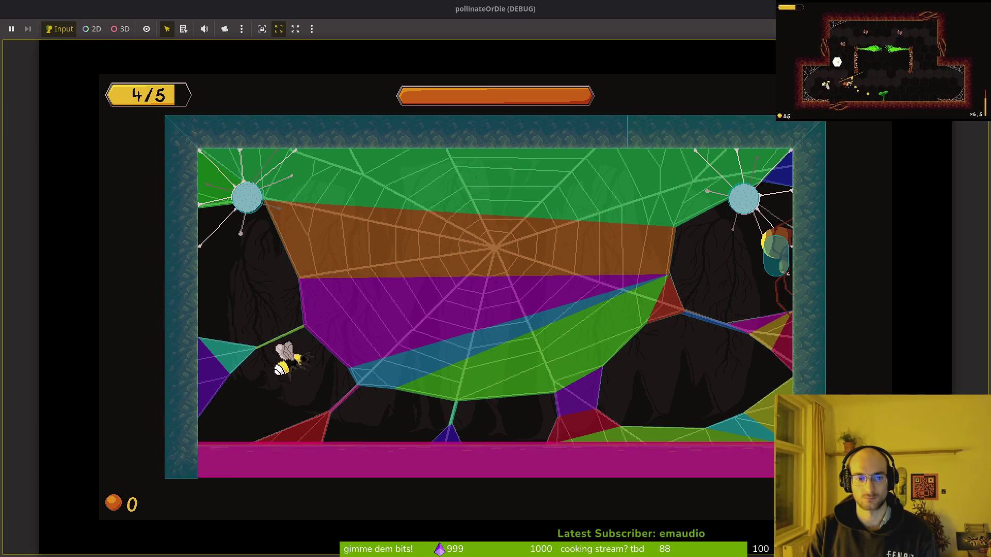
key(a)
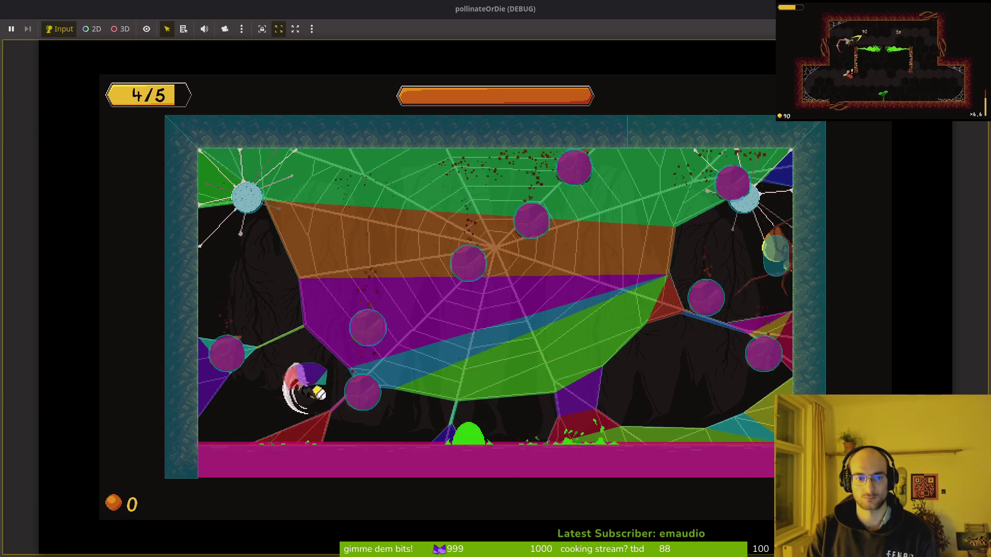
key(d)
key(w)
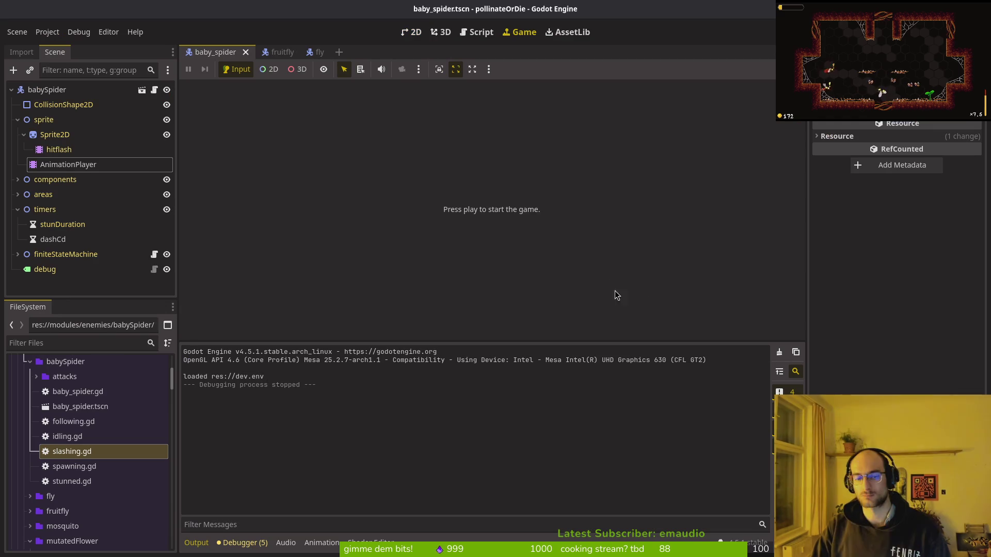
Review slashing.gd, then inspect areas > slashHitbox and its CollisionShape2D in the scene tree
key(alt+Tab)
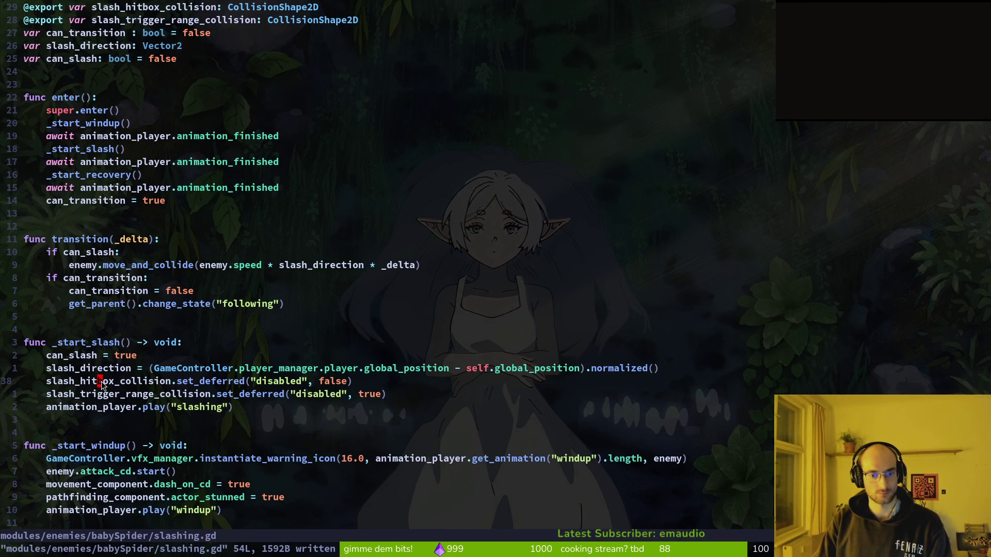
key(alt+Tab)
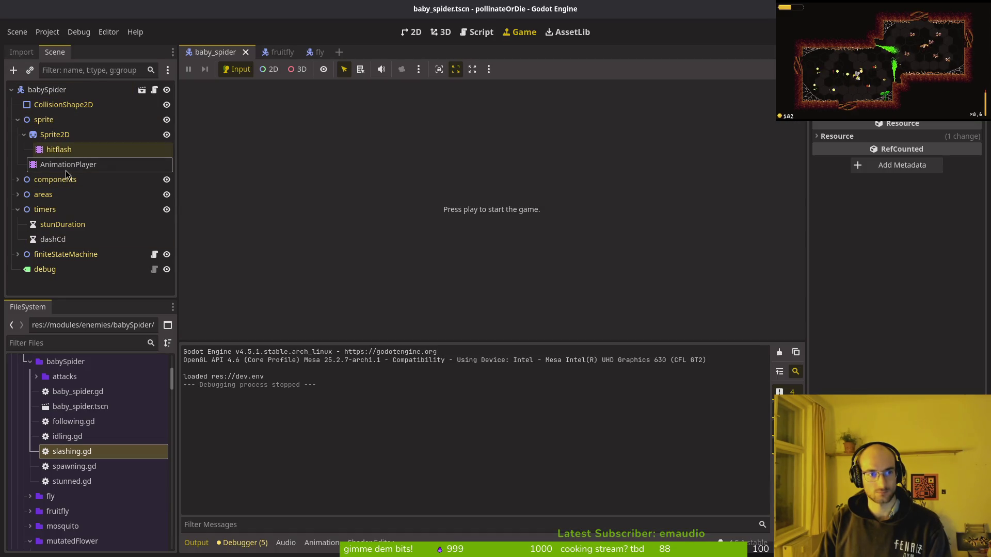
click(18, 194)
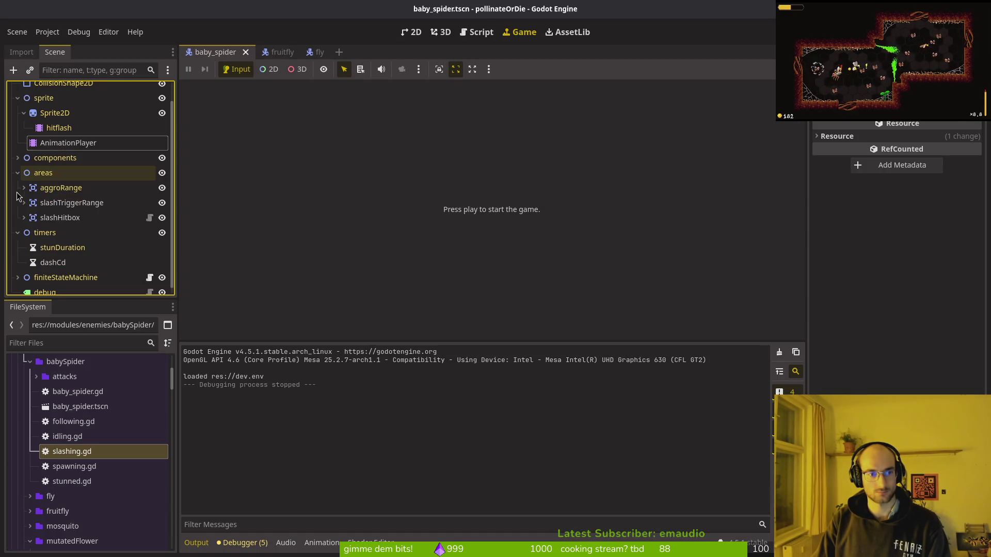
click(40, 218)
click(23, 219)
click(70, 232)
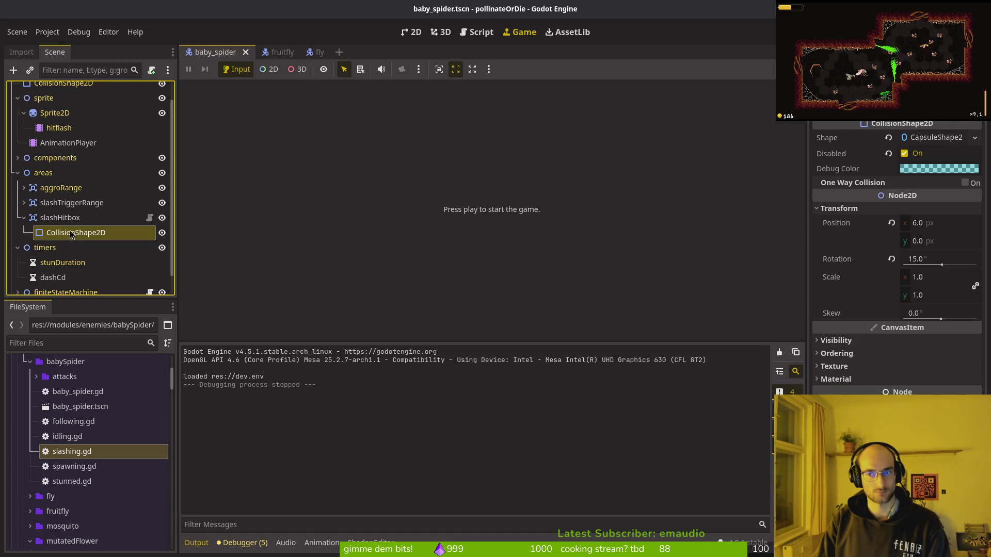
Collapse slashHitbox and select the finiteStateMachine's slashing state node
click(63, 221)
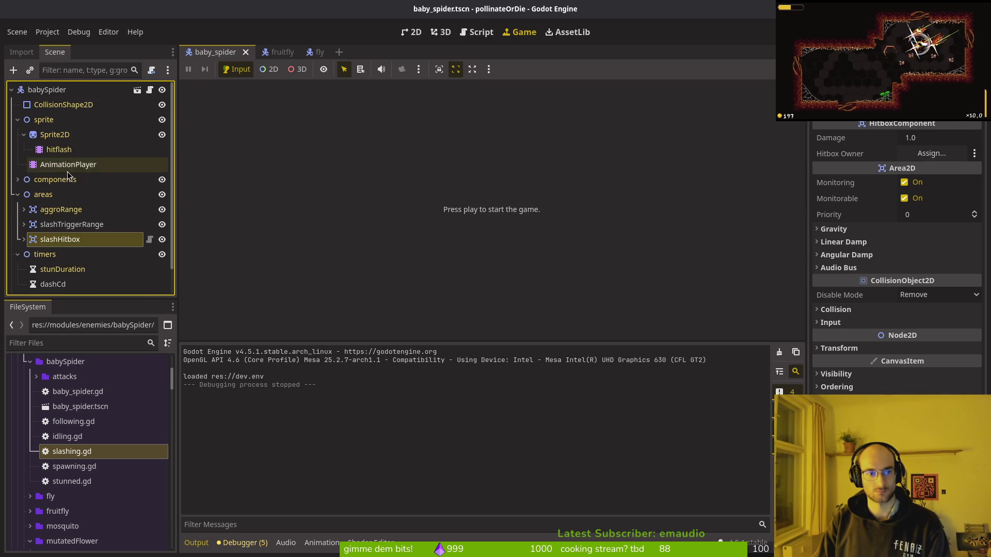
click(23, 218)
scroll(27, 275, down, 3)
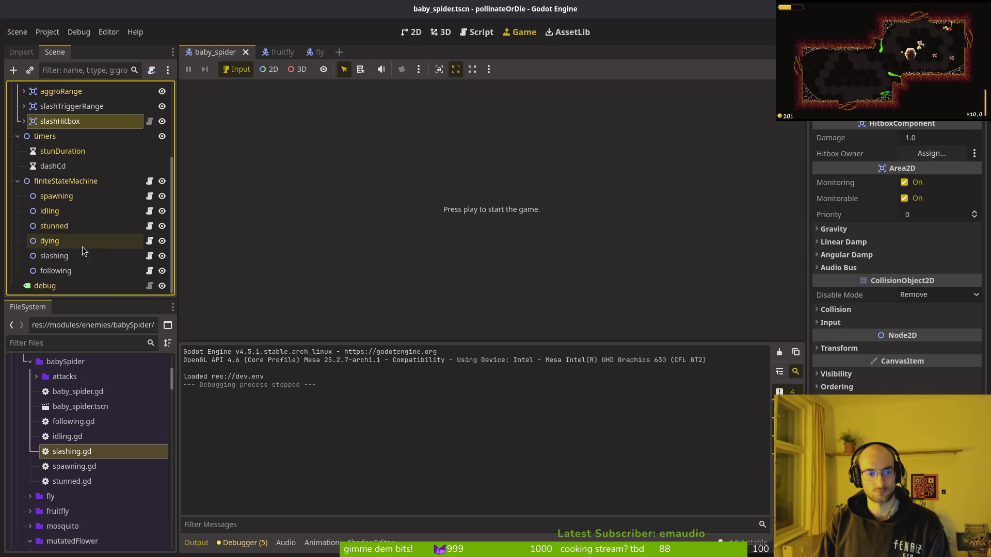
click(63, 261)
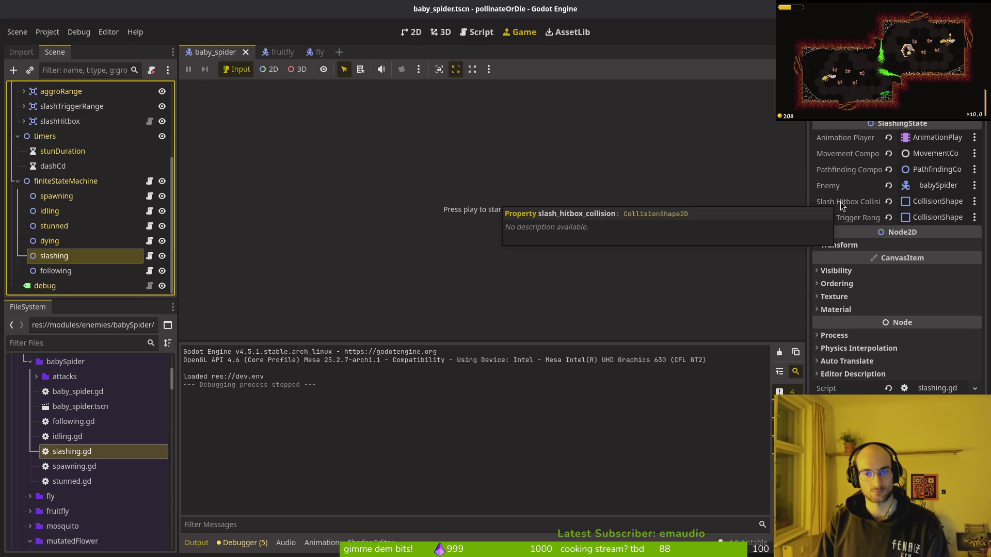
Assign slashHitbox/CollisionShape2D to the slashing state's Slash Hitbox Collision slot
click(896, 206)
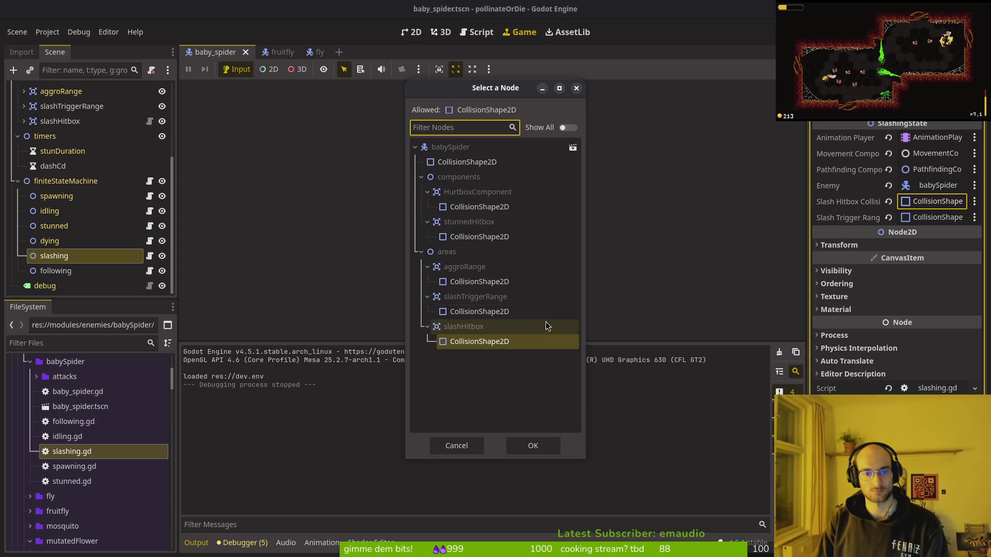
click(510, 446)
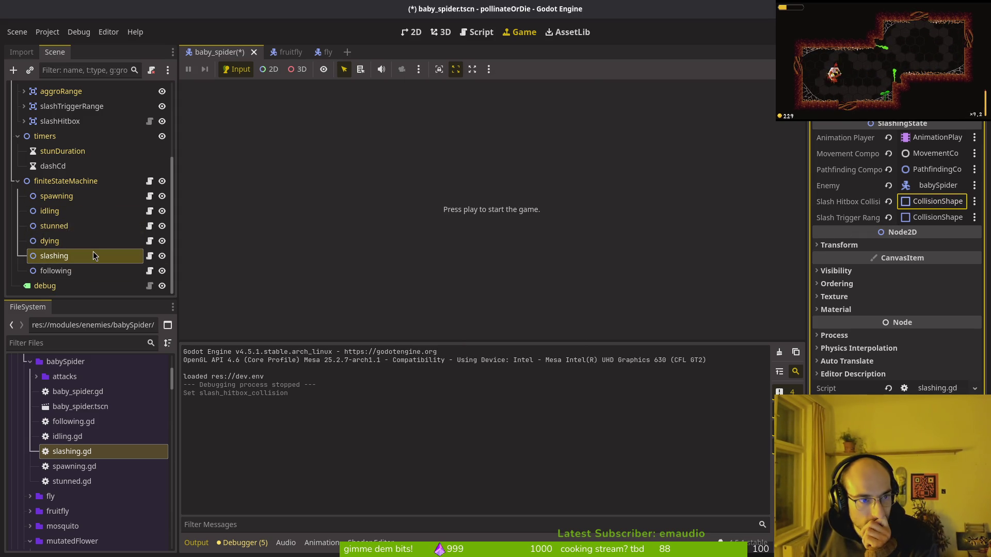
scroll(118, 170, up, 3)
Set slashHitbox to mask layer 2 only, not monitorable, with babySpider as hitbox owner
click(60, 201)
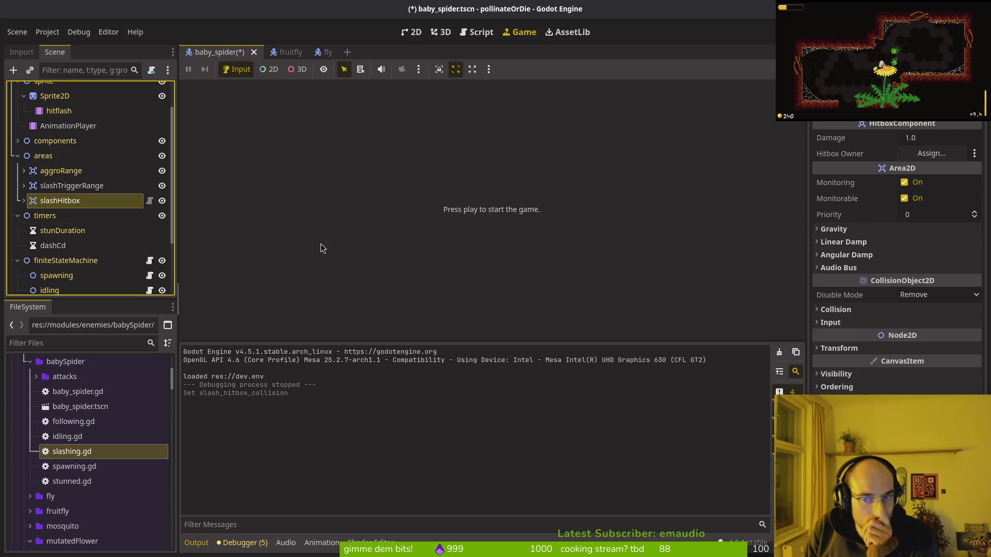
click(847, 311)
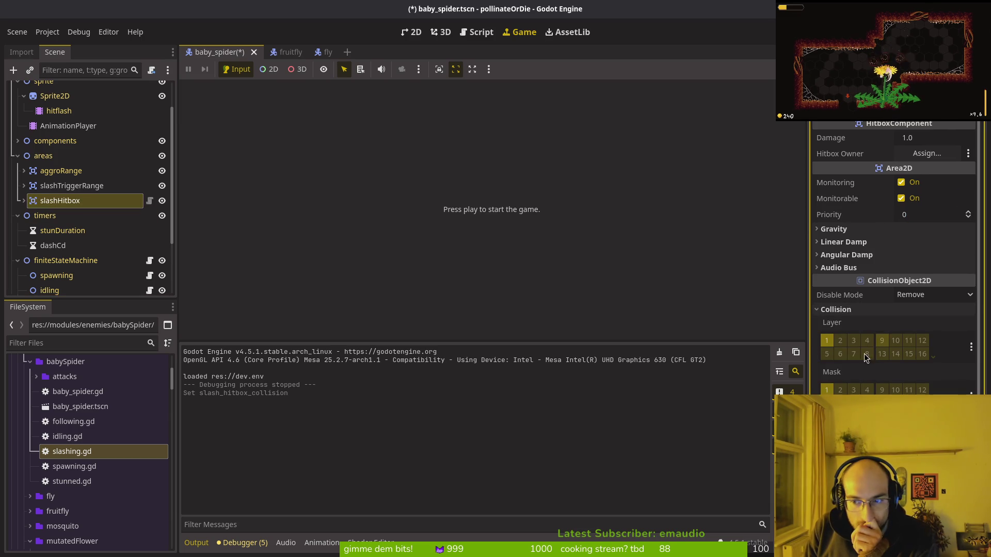
click(839, 390)
click(827, 390)
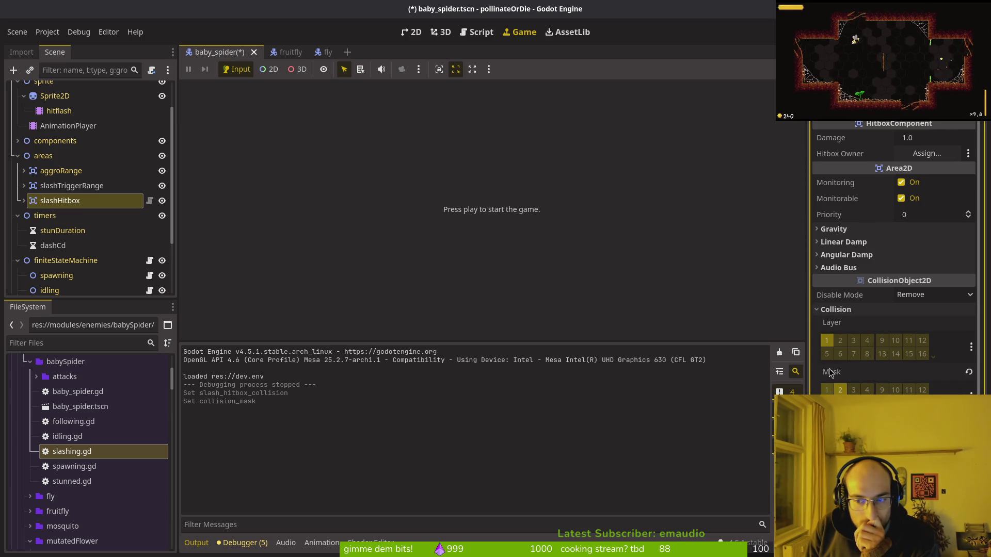
click(897, 204)
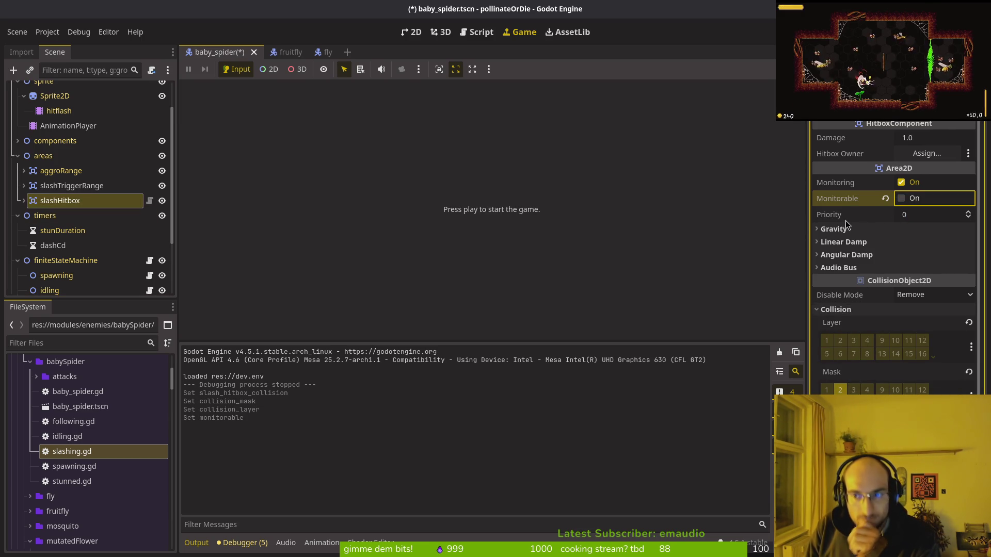
click(927, 153)
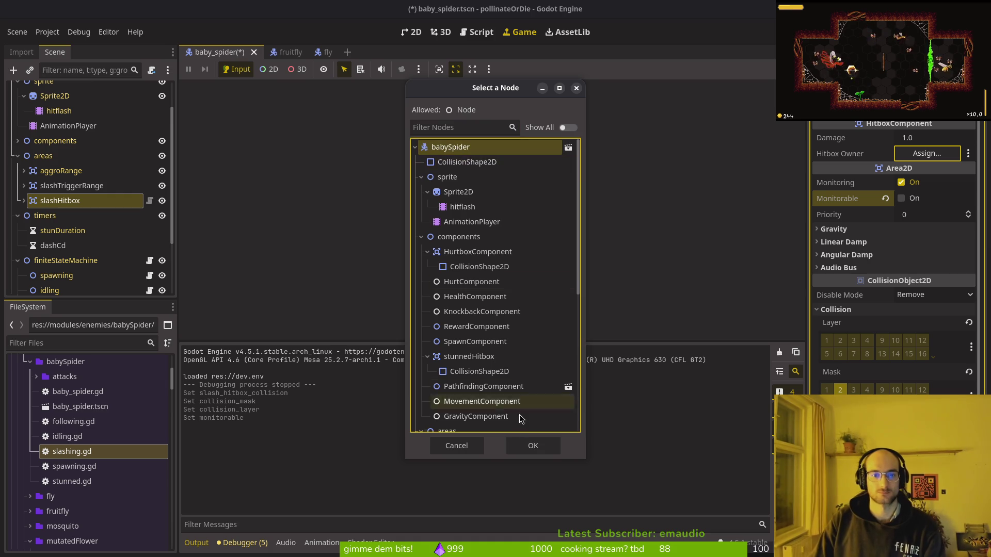
click(532, 445)
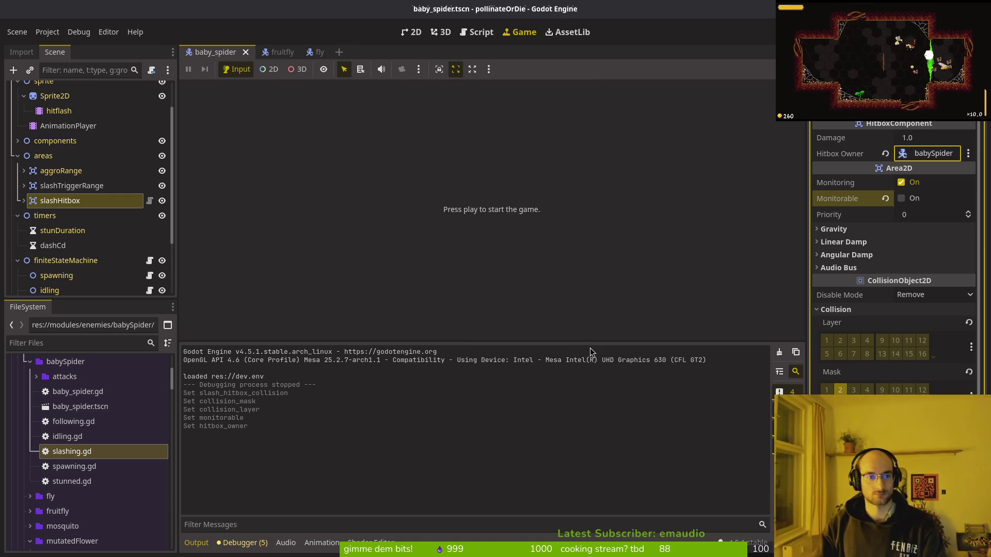
click(71, 189)
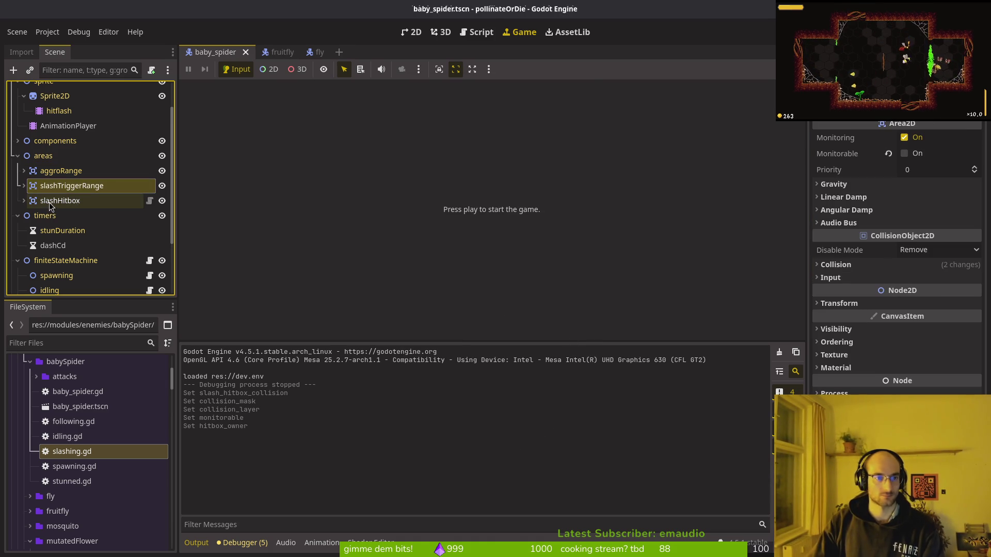
click(833, 266)
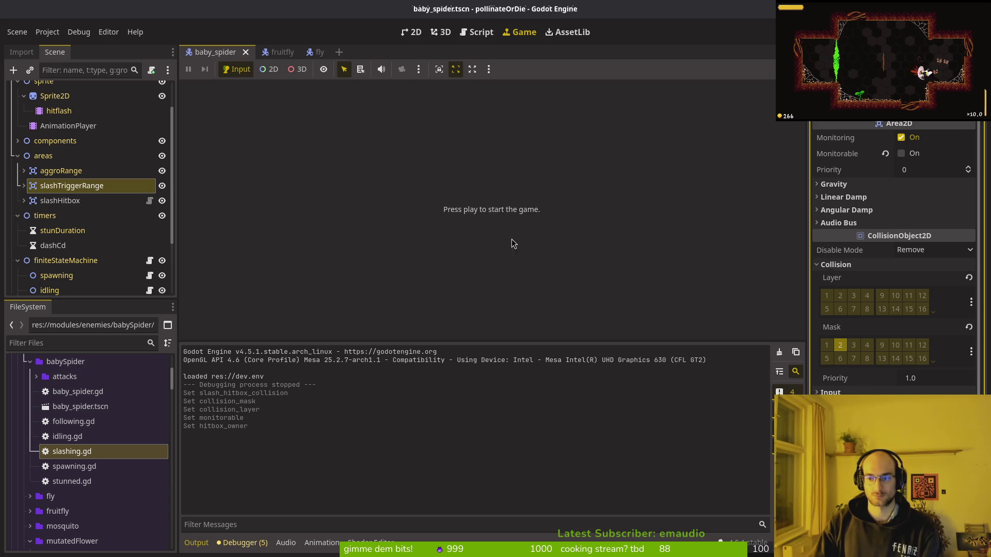
click(86, 202)
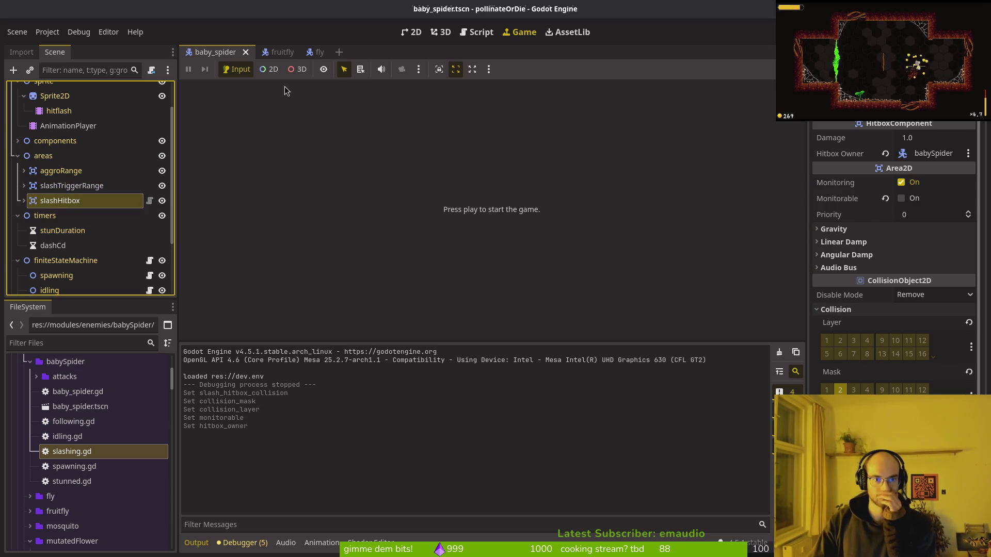
click(267, 52)
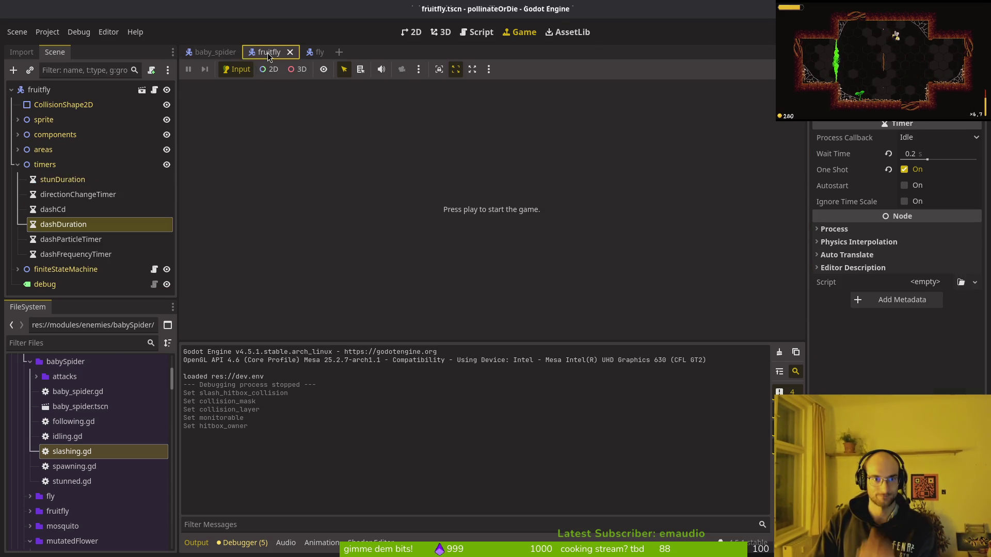
click(18, 149)
click(60, 196)
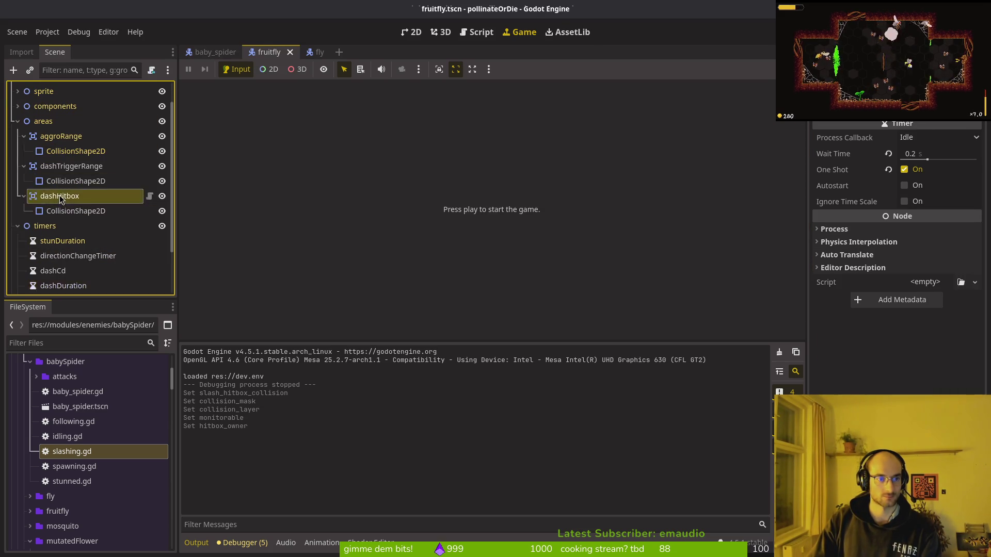
click(836, 309)
click(855, 312)
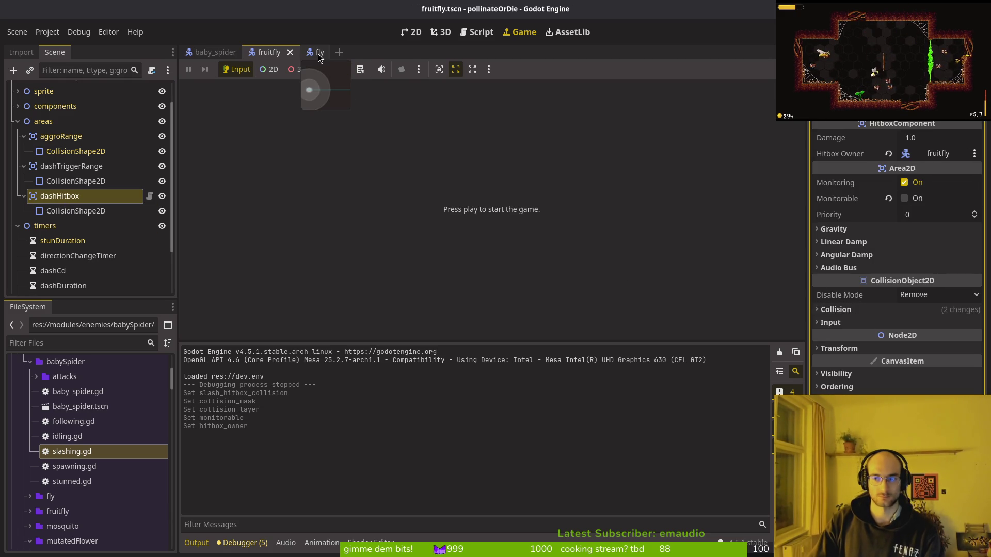
click(230, 53)
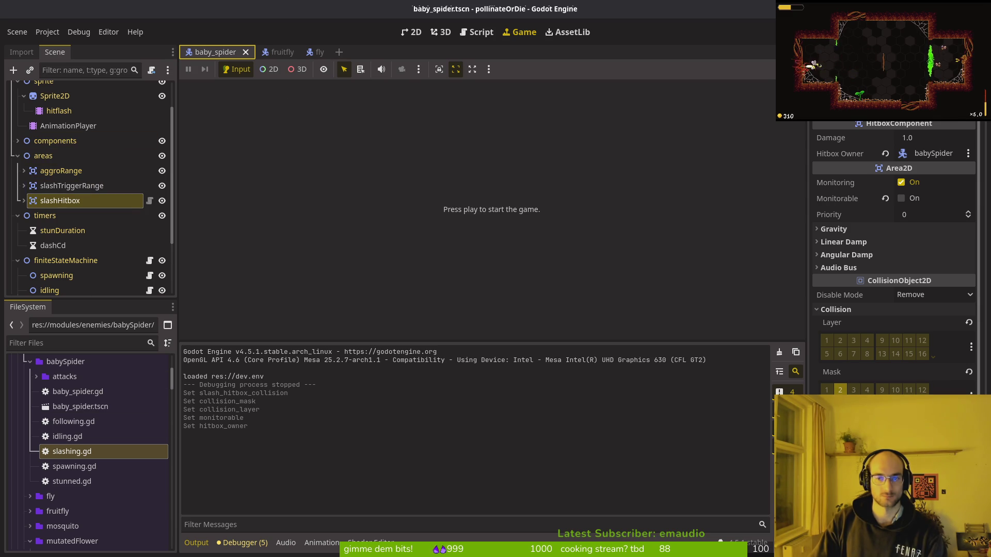
Relaunch the game maximized and check its debugging settings before resuming
key(F5)
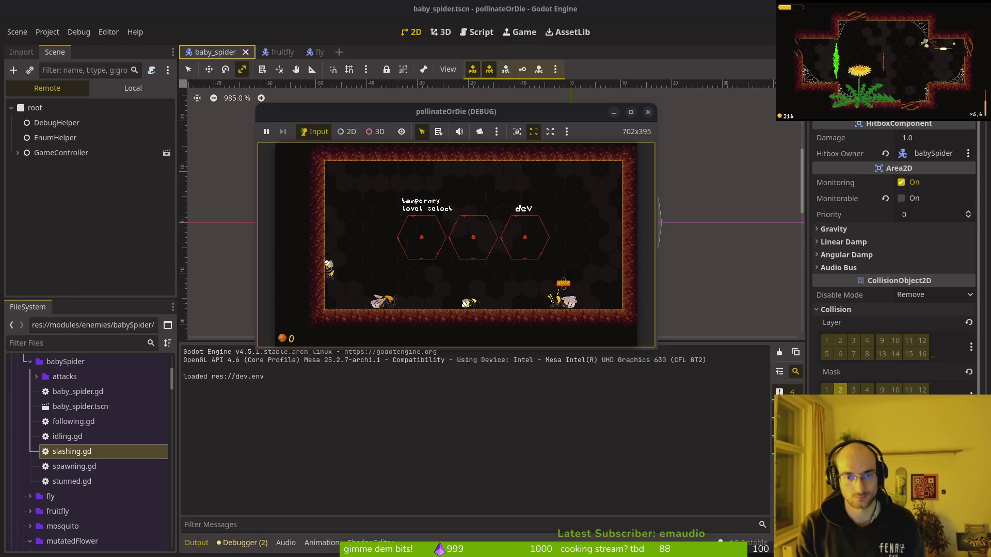
double_click(495, 111)
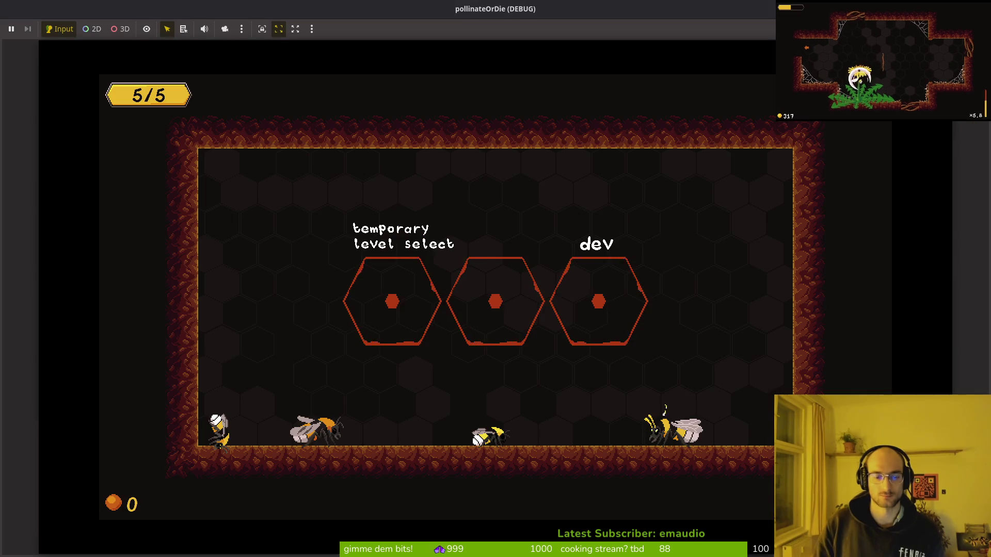
key(Escape)
key(Return)
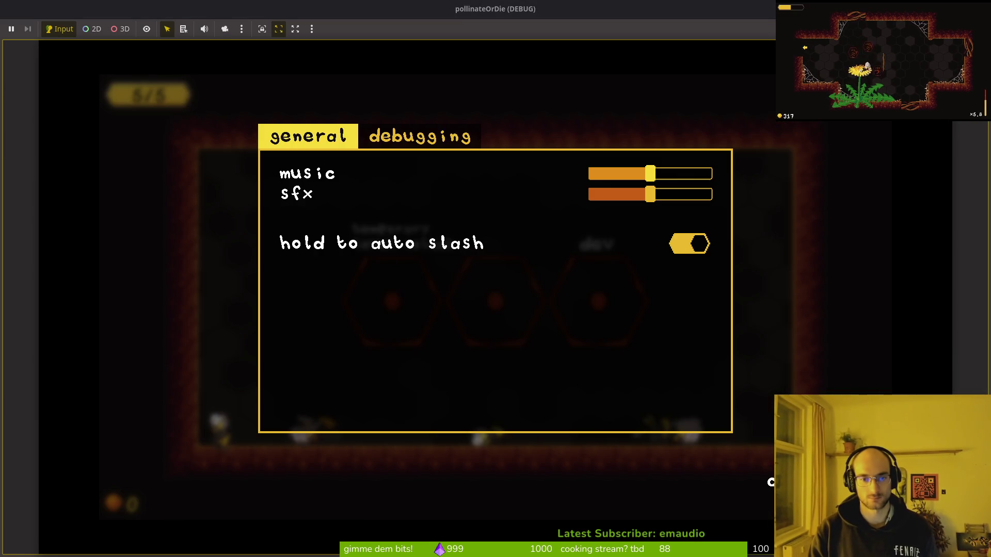
key(Right)
key(Escape)
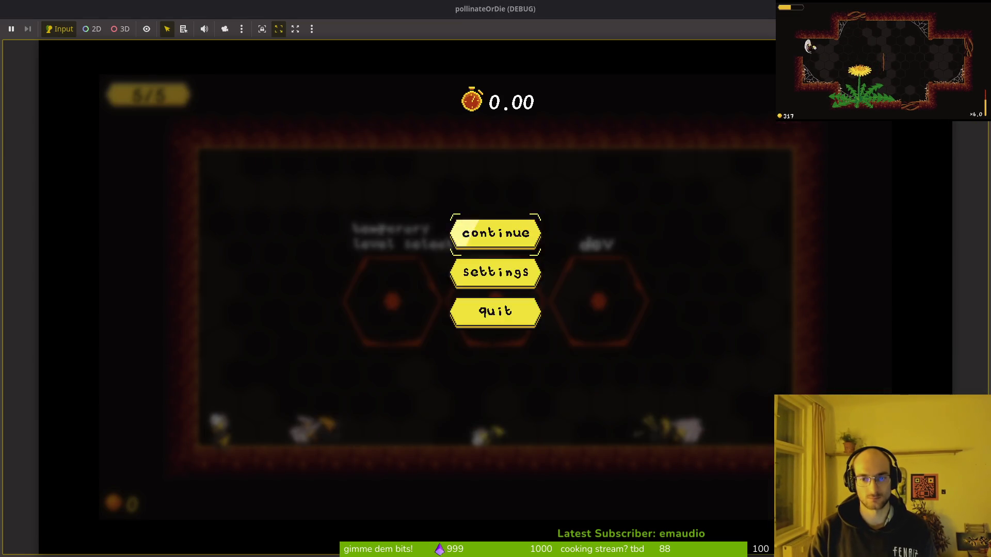
key(Escape)
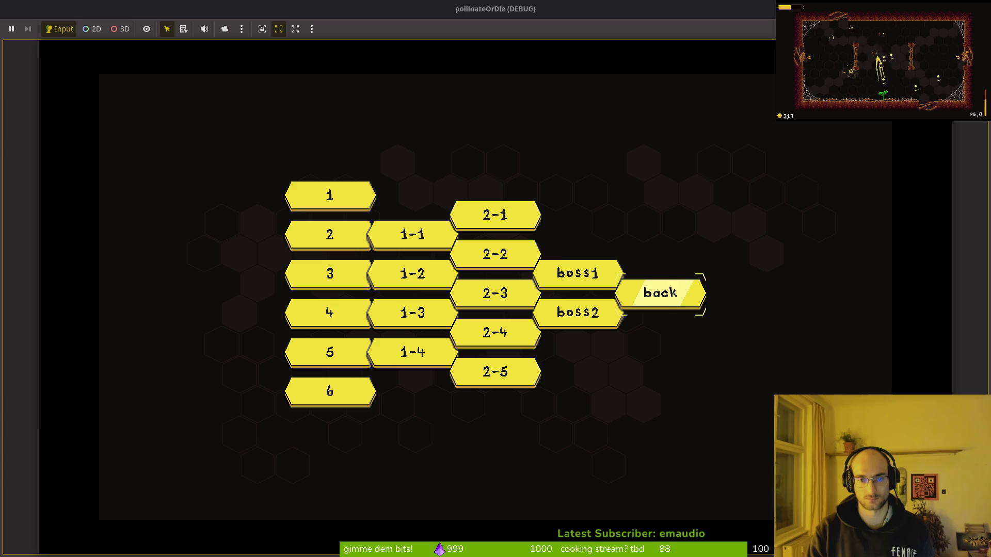
Enter the spider boss level and dash the bee around the arena fighting the spider
key(Return)
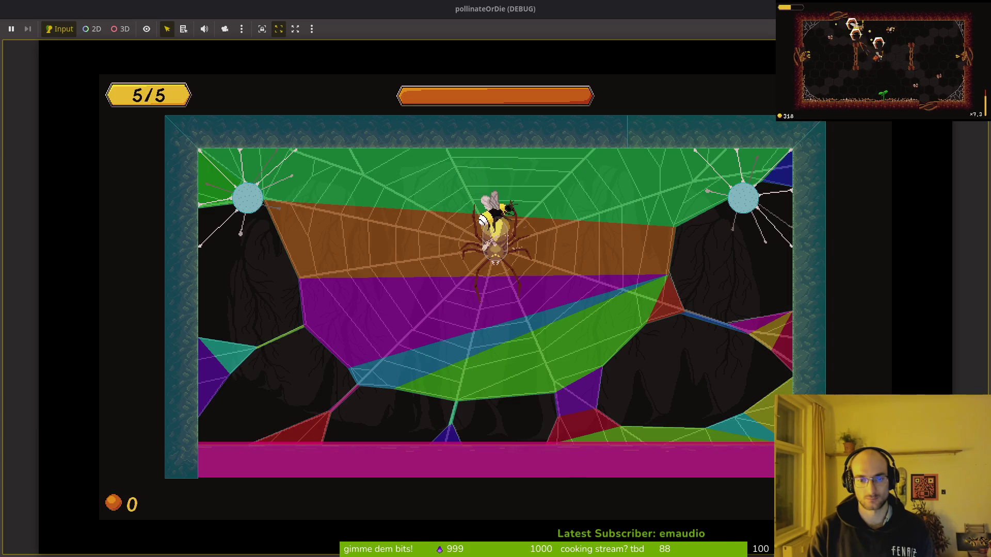
key(Left)
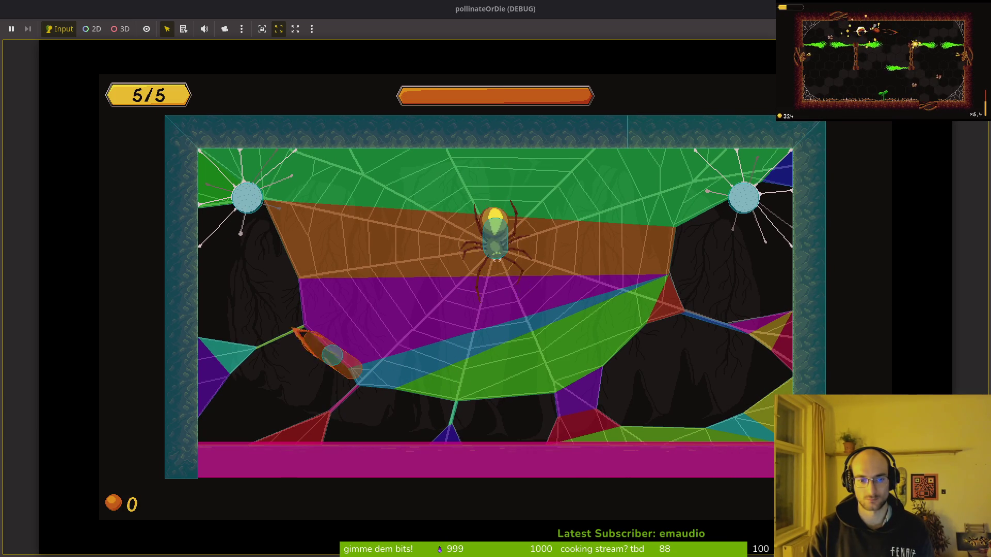
key(Left)
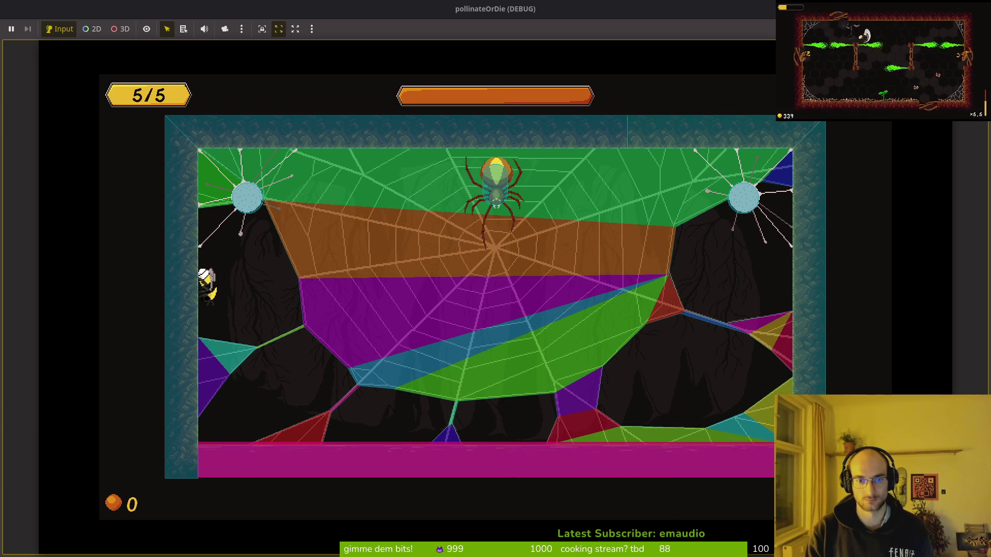
key(Right)
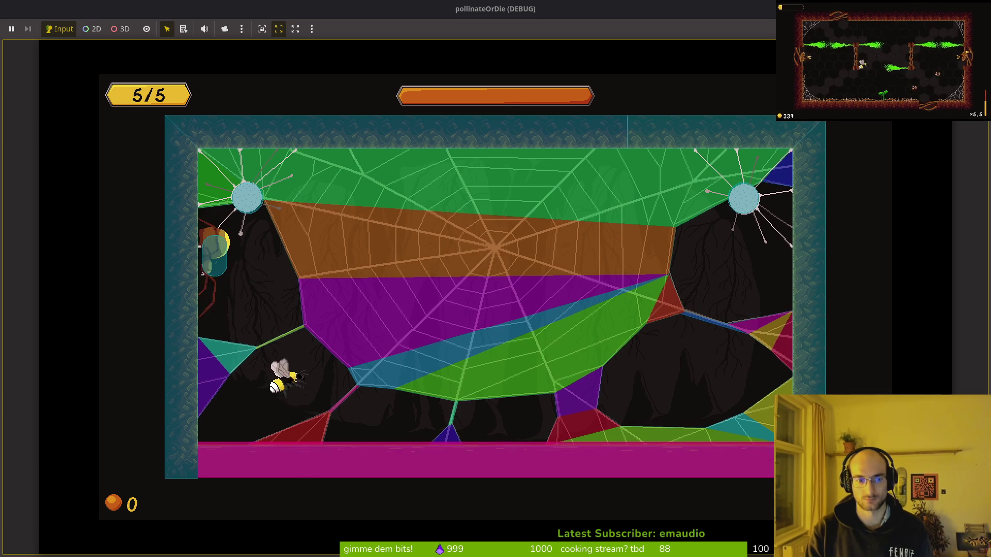
key(Right)
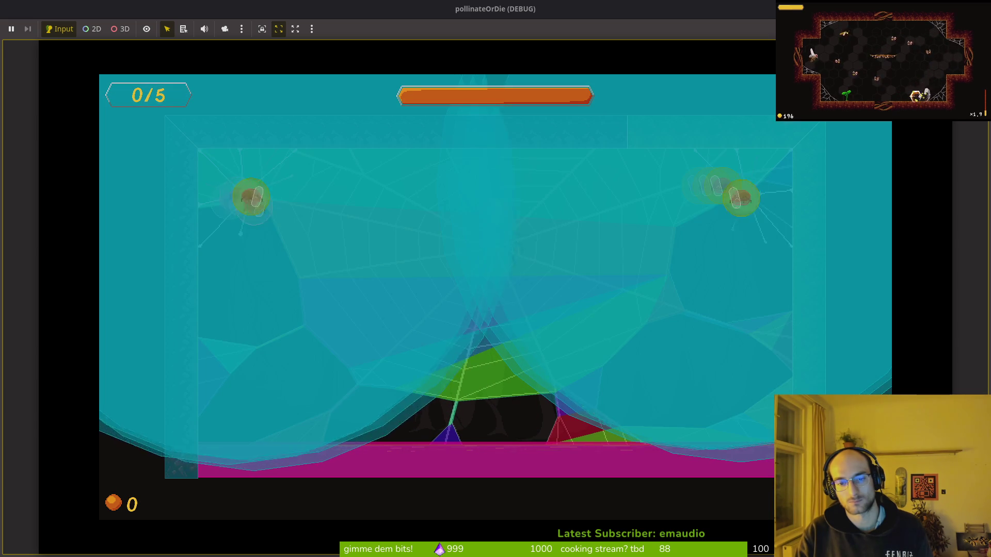
Skip past the run summary to the level-select hub and stop the running game
key(space)
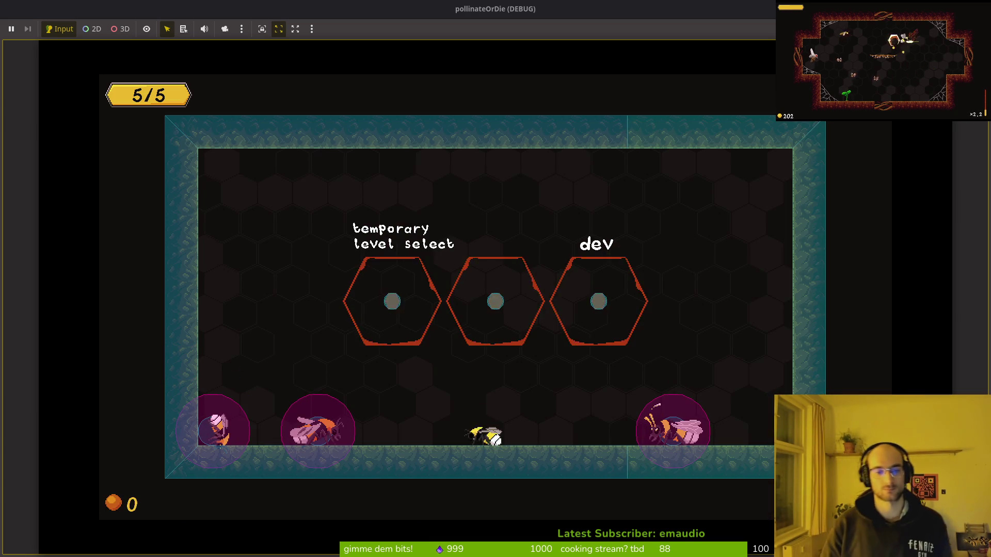
key(F8)
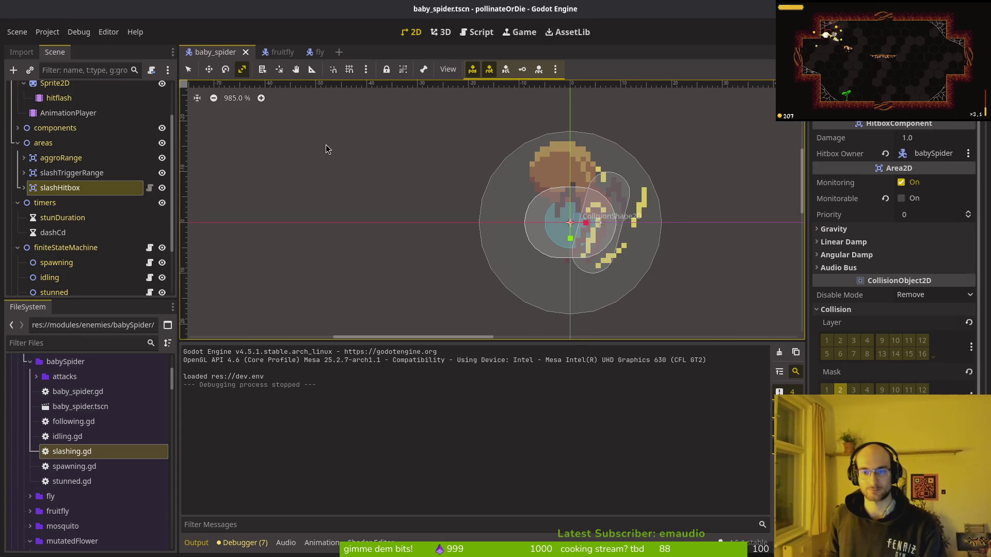
Review slashing.gd, collapse the areas, timers and finiteStateMachine branches, and relaunch the game into the hub
key(alt+Tab)
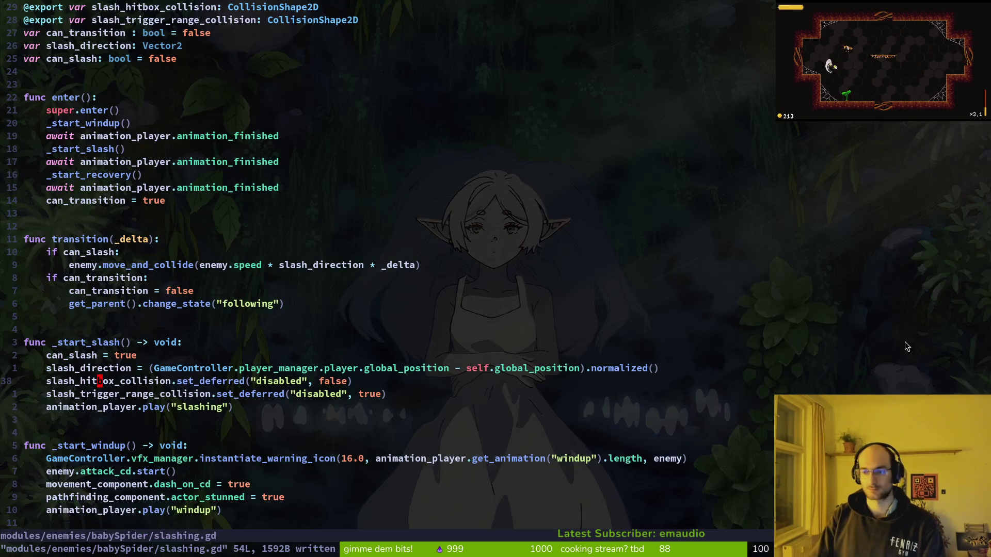
key(alt+Tab)
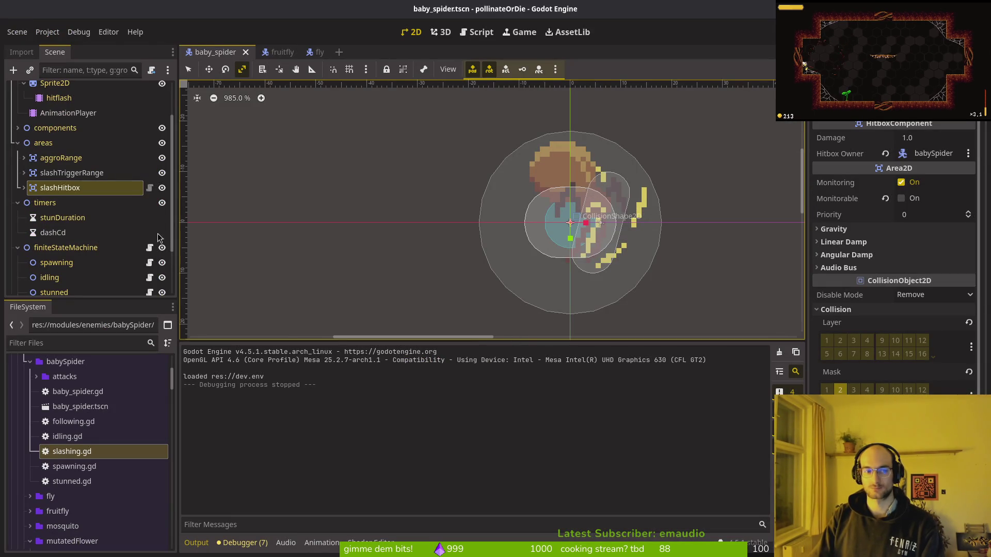
click(17, 202)
click(17, 218)
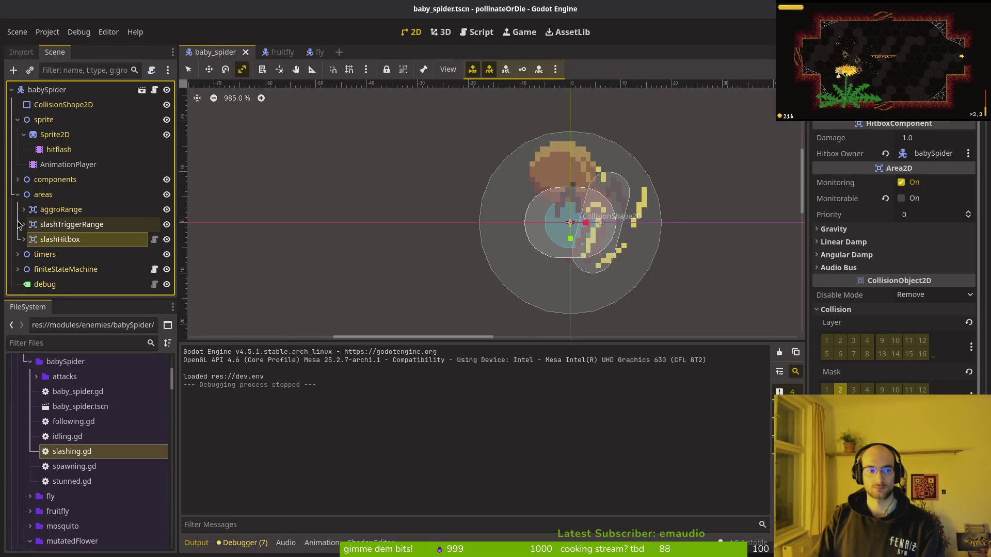
click(17, 194)
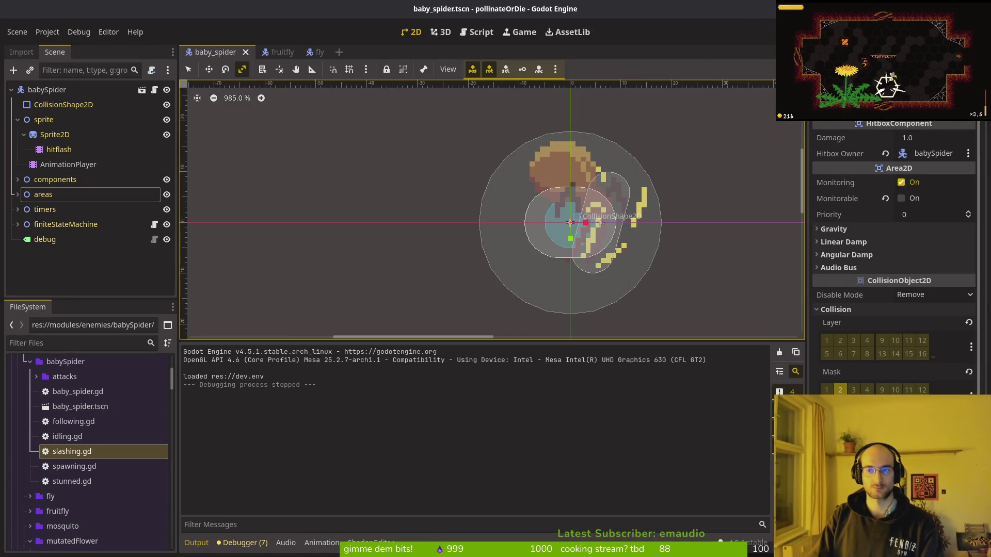
key(F5)
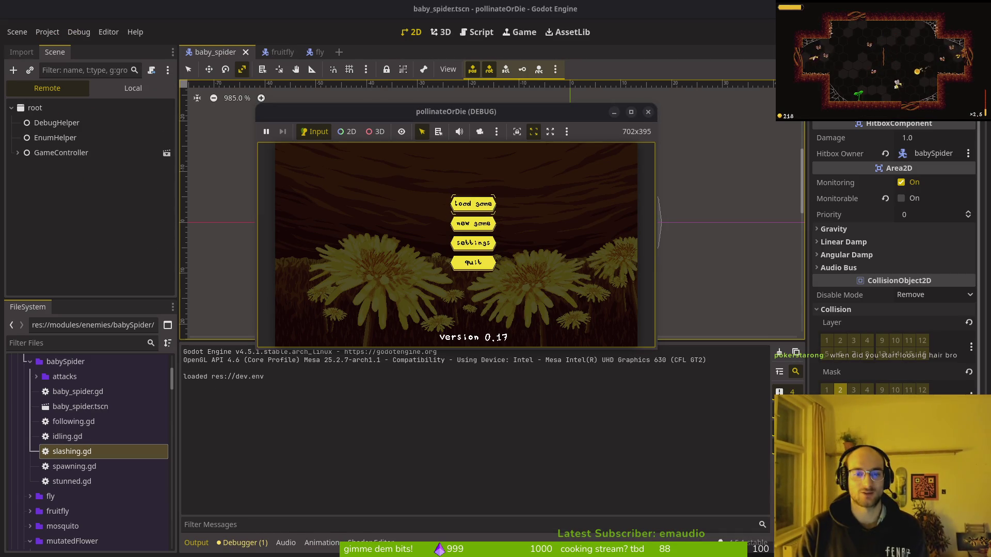
key(Return)
Maximize the game window, fly into the level-select portal, and pick the boss2 spider level
double_click(458, 110)
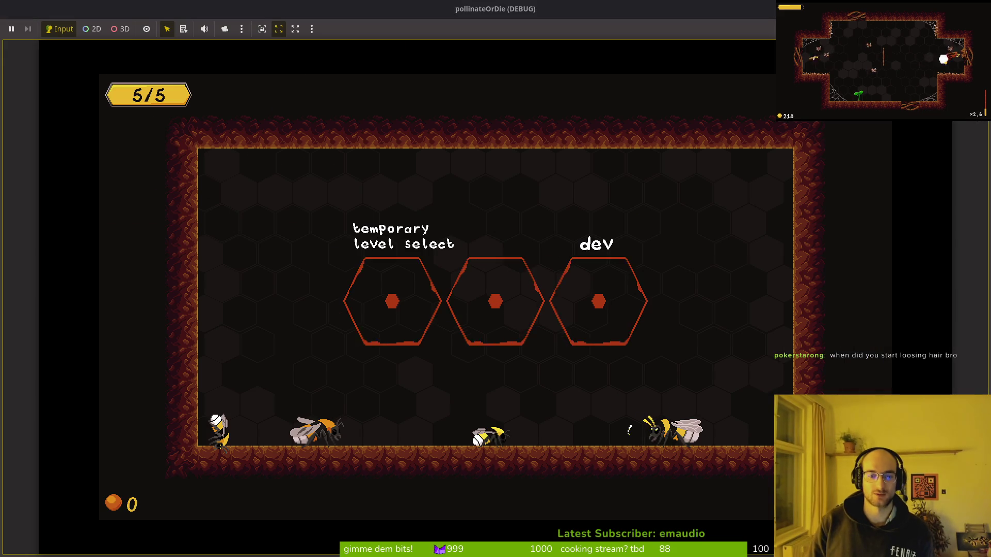
key(Left)
key(Up)
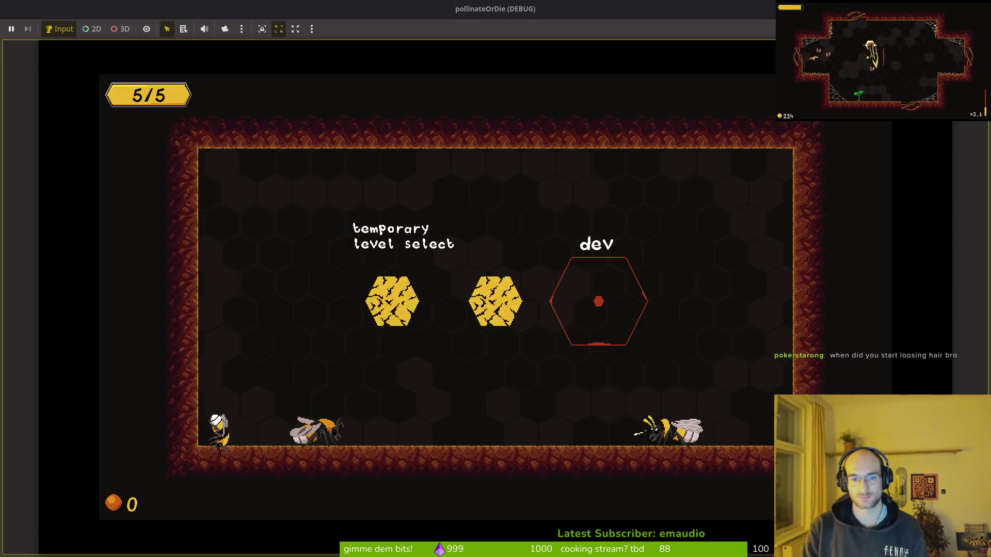
click(606, 319)
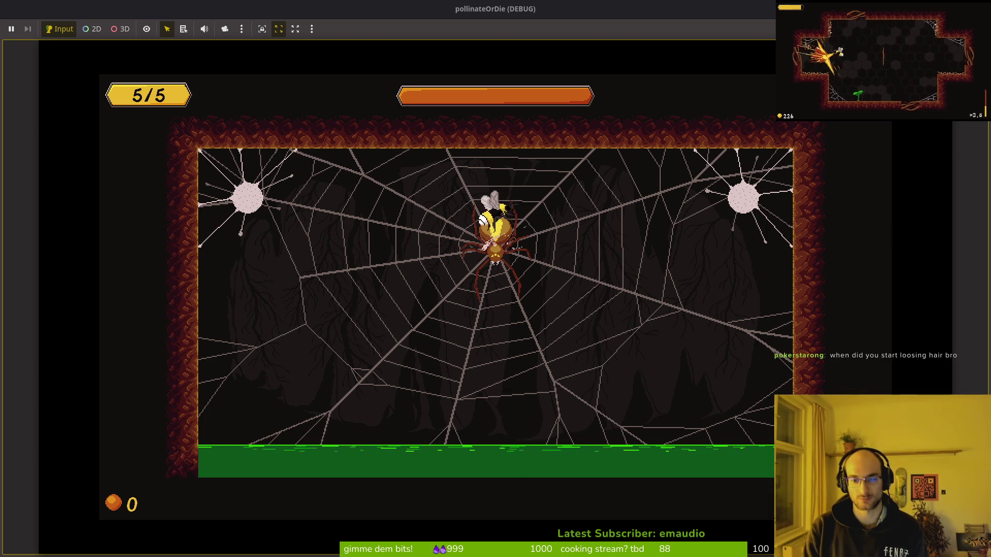
Dodge the falling rocks, dash the bee into the spider to test the slash, then stop the game
key(Up)
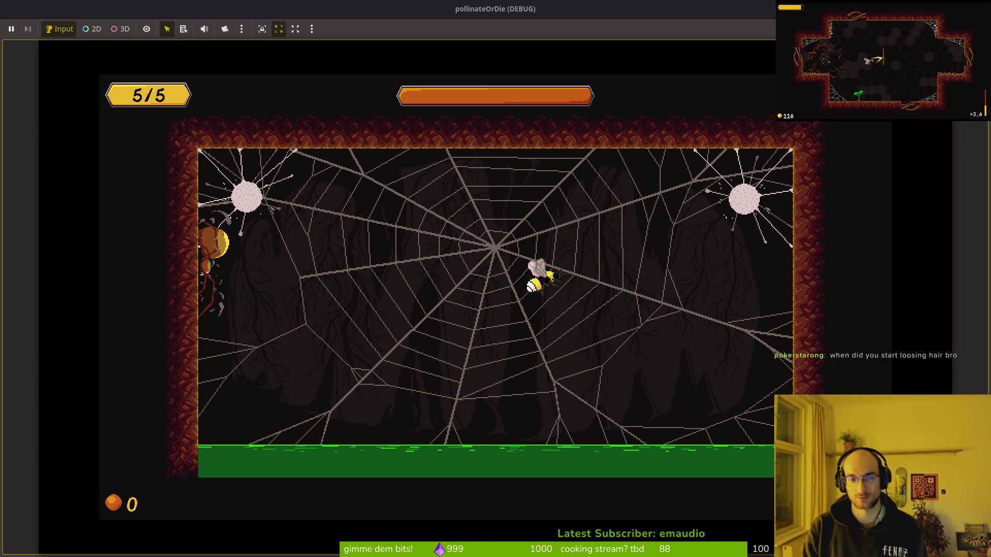
key(Left)
key(Up)
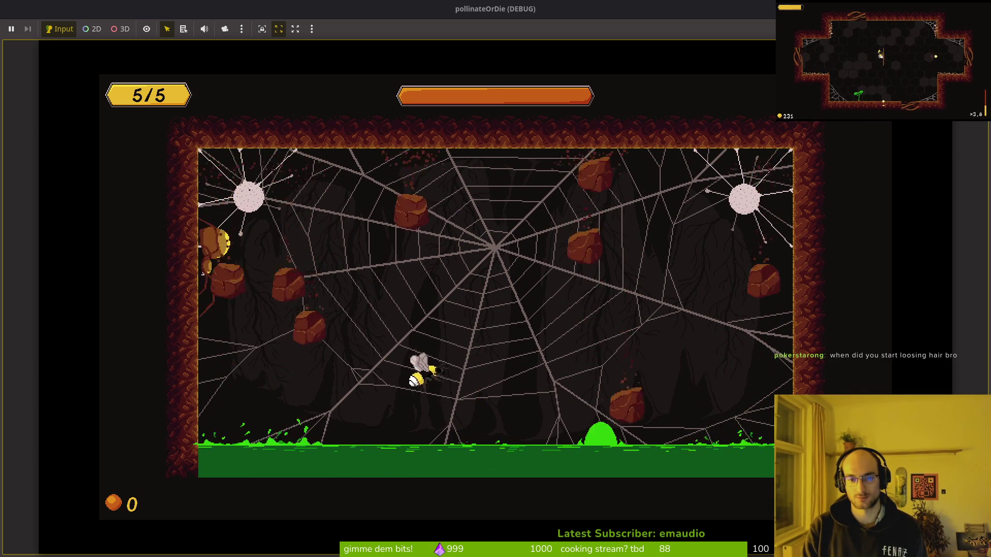
key(Left)
key(Up)
key(Right)
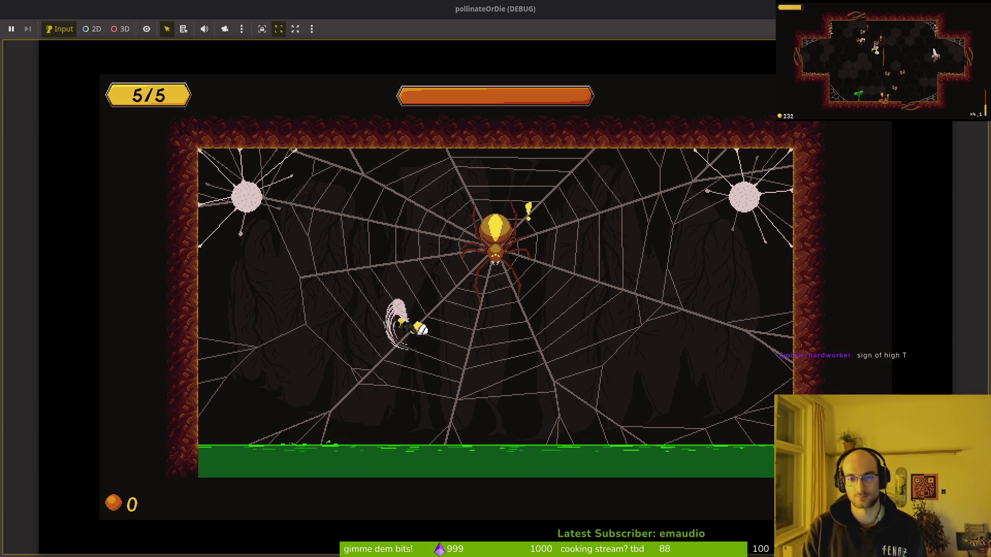
key(space)
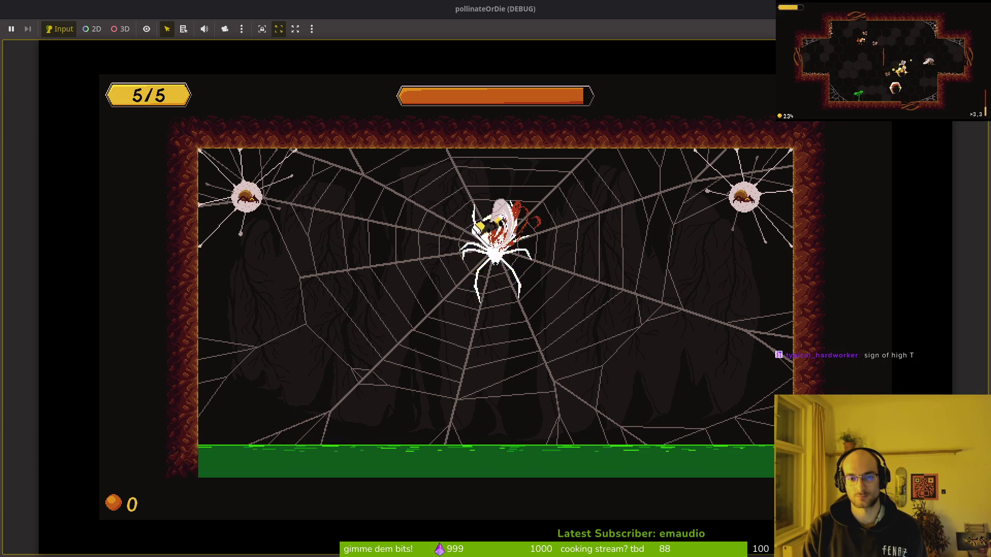
key(Up)
key(Up)
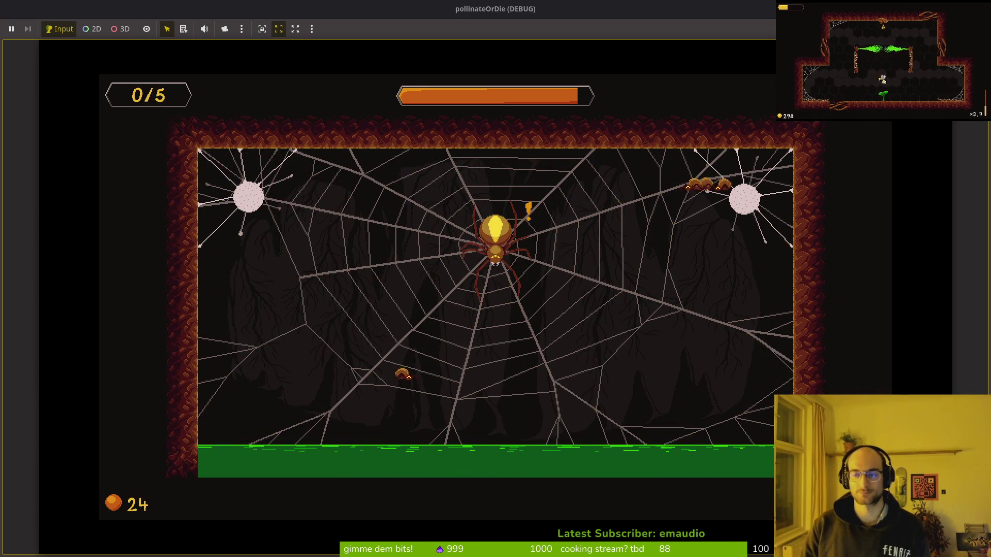
key(F8)
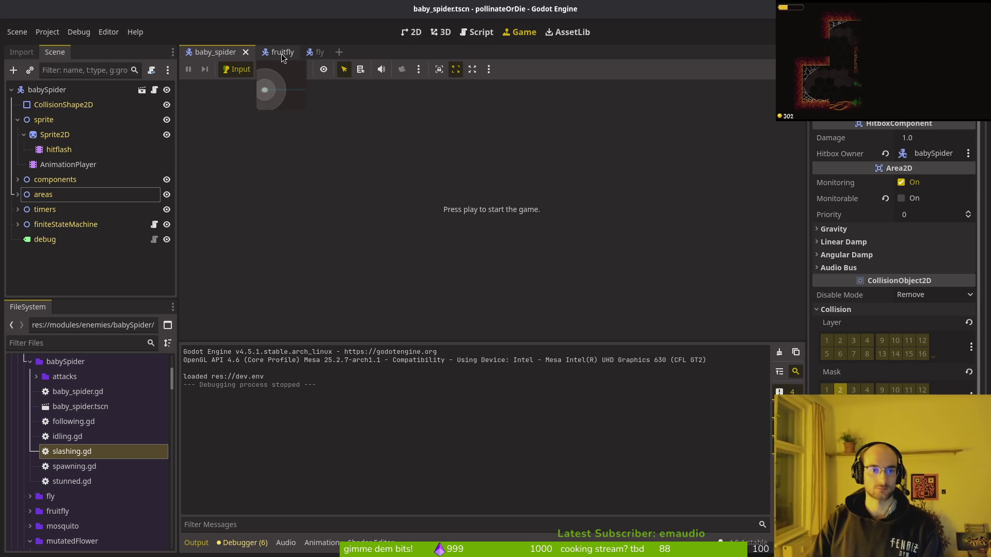
Bring Aseprite forward on the babySpider.aseprite file
key(super)
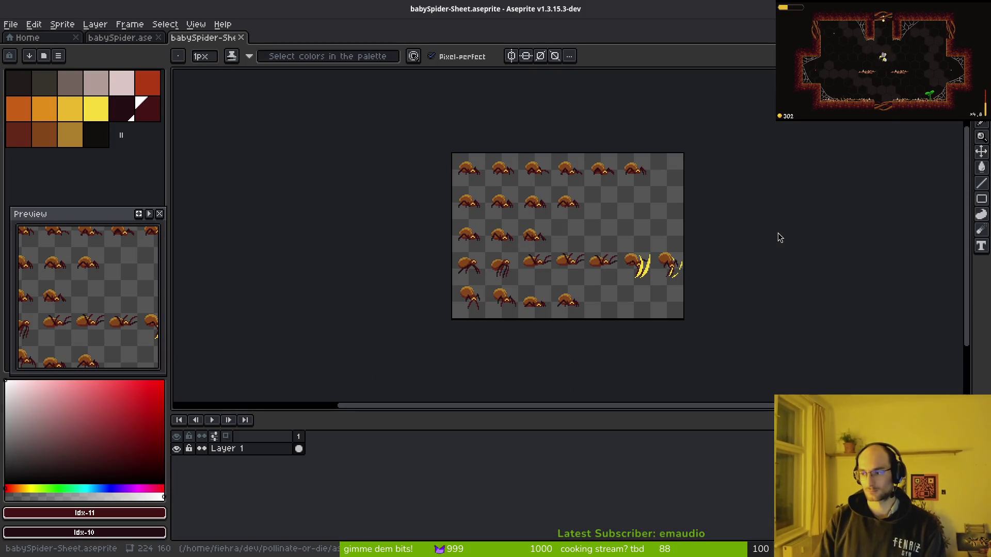
scroll(527, 262, up, 6)
scroll(499, 259, down, 4)
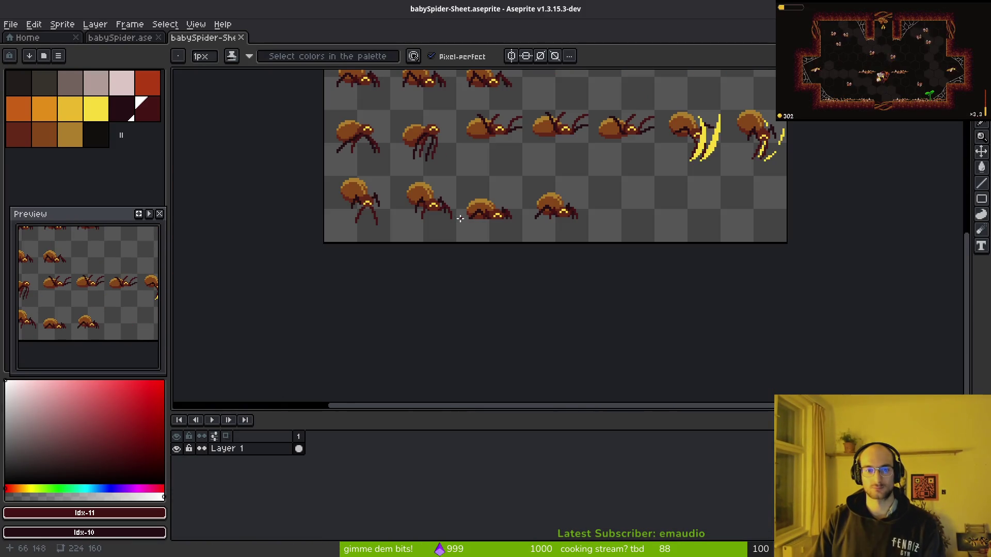
scroll(463, 170, up, 3)
key(ctrl+Tab)
Fill the spider's right legs gold with the Paint Bucket
key(g)
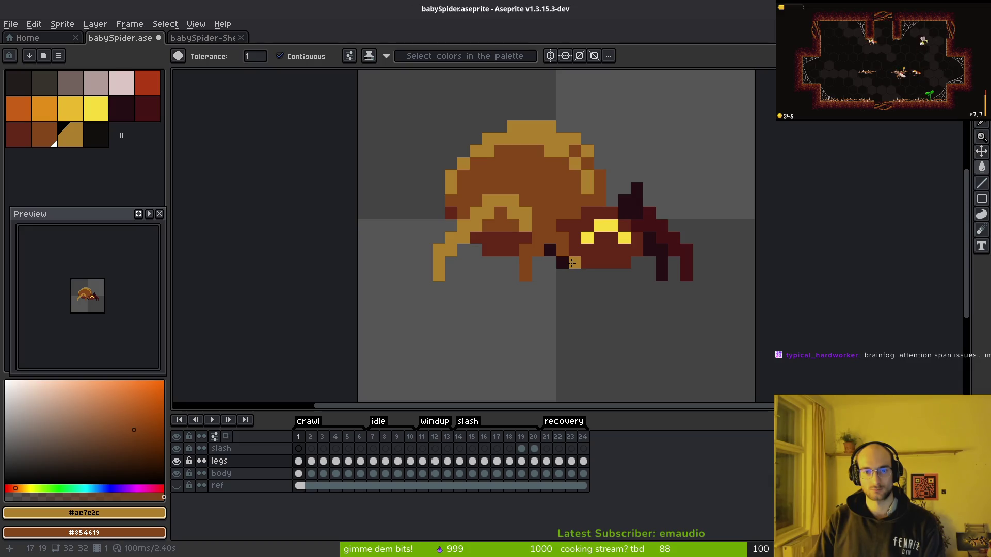
click(633, 199)
click(649, 250)
click(661, 258)
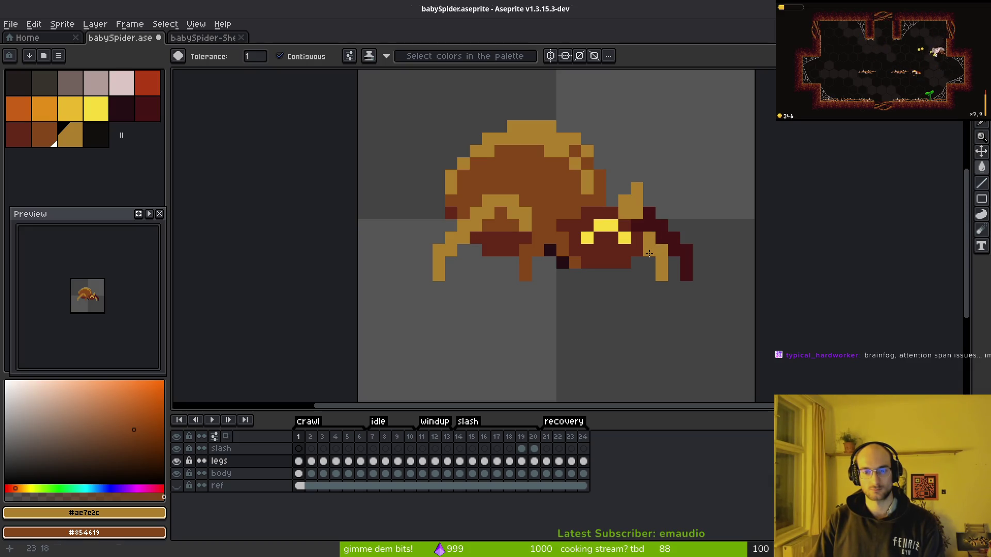
click(660, 226)
scroll(694, 326, down, 6)
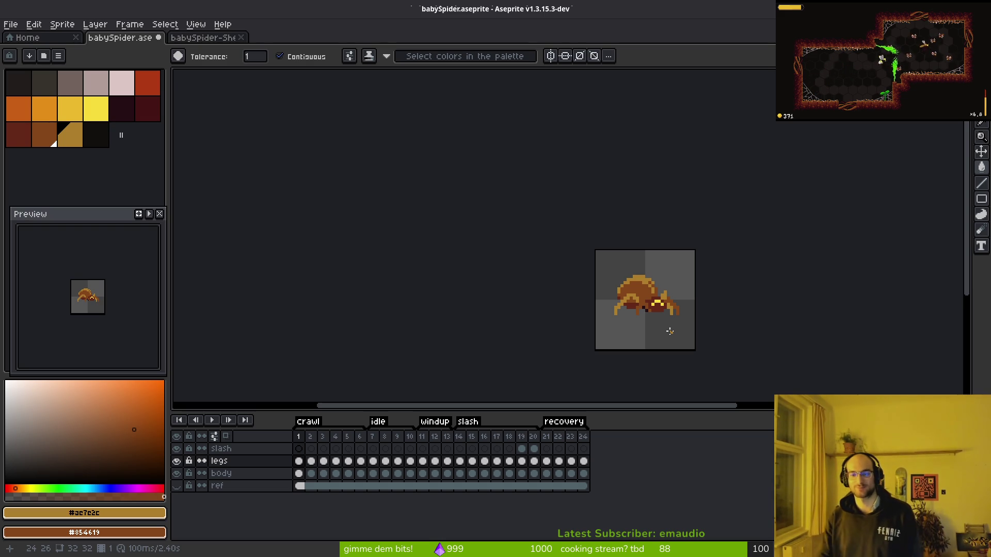
scroll(623, 313, up, 4)
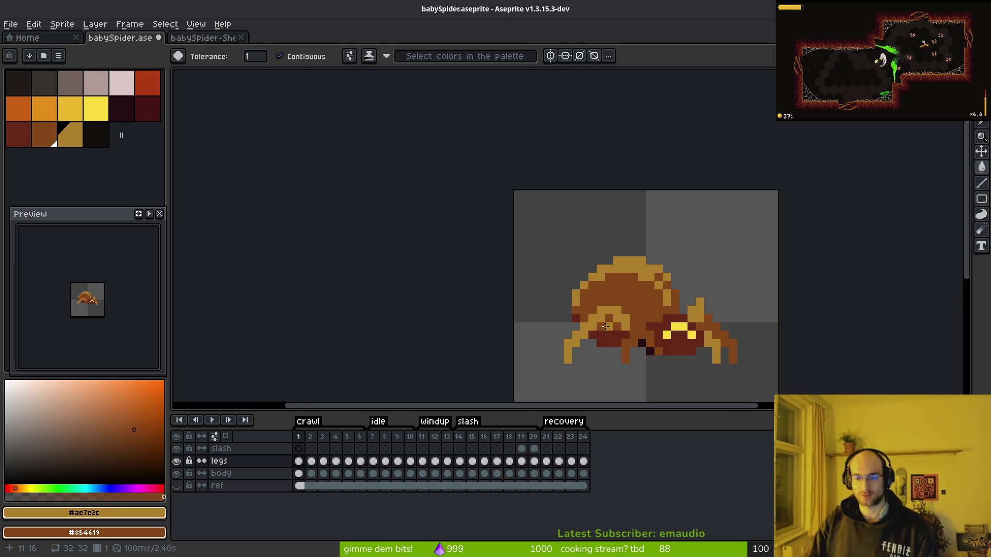
scroll(683, 328, down, 3)
scroll(689, 338, up, 2)
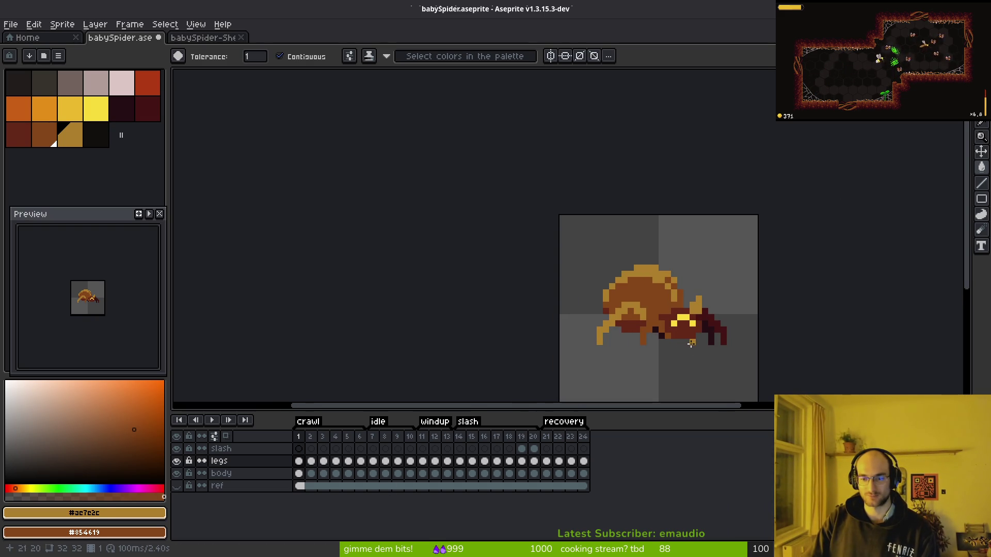
Undo the gold recolour and try filling the legs tan instead
key(ctrl+z)
scroll(653, 333, up, 3)
click(599, 275)
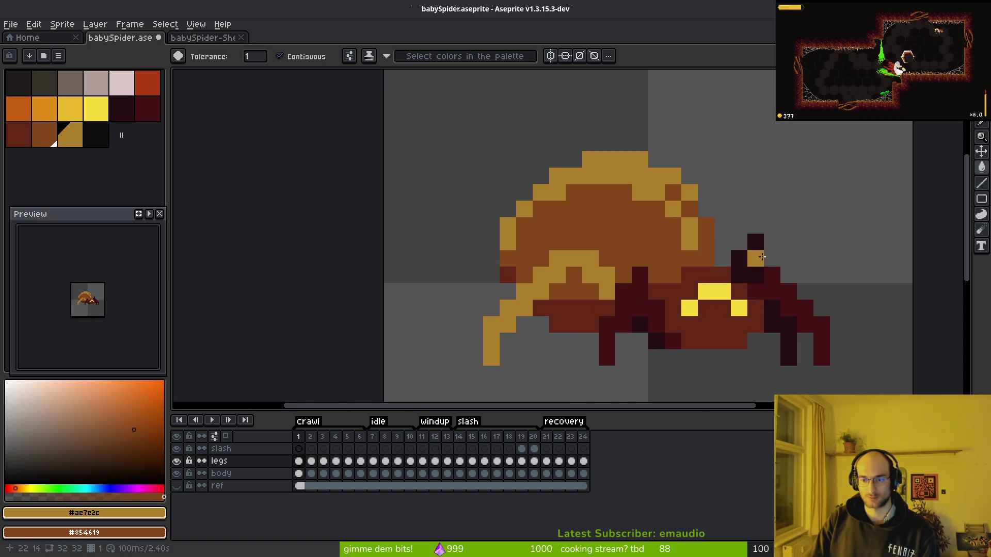
click(751, 258)
click(788, 330)
scroll(807, 387, down, 2)
scroll(807, 387, down, 1)
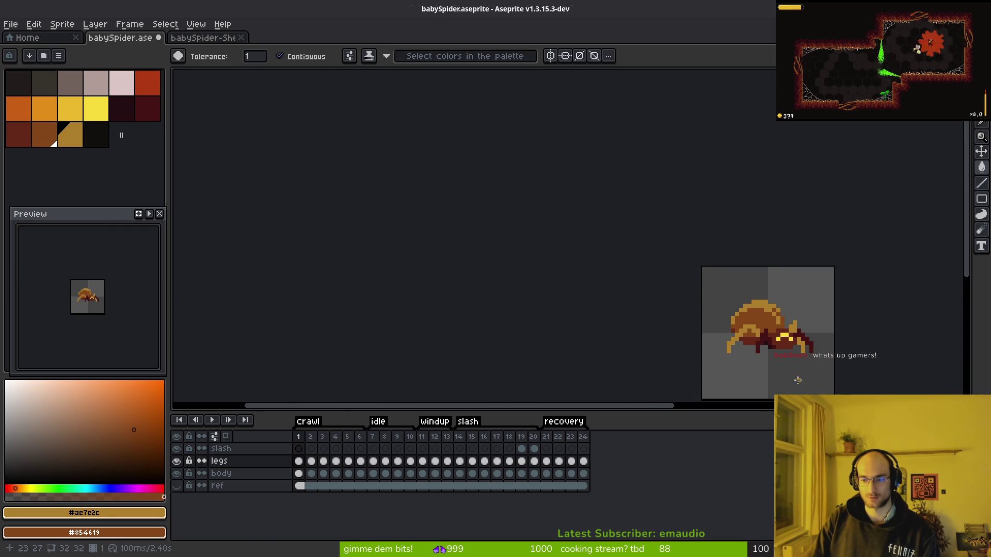
Undo back to the original dark legs and save babySpider.aseprite
key(ctrl+z)
key(ctrl+z)
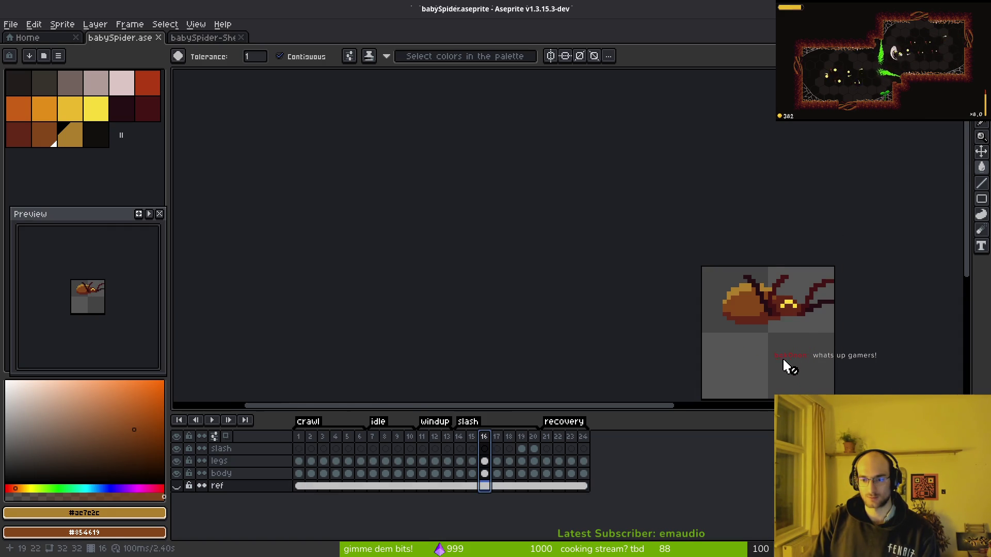
key(ctrl+z)
scroll(784, 364, up, 3)
key(ctrl+z)
scroll(712, 322, down, 3)
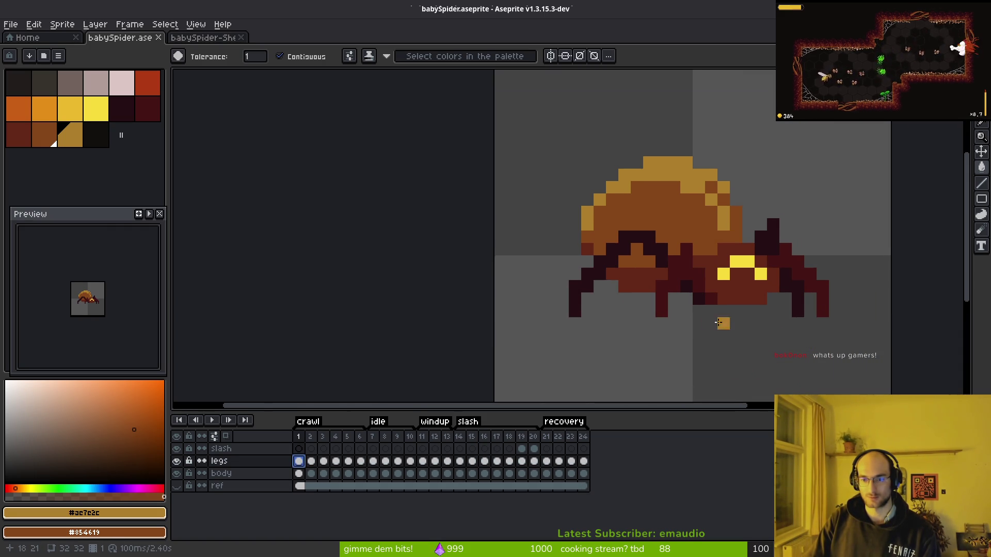
key(ctrl+s)
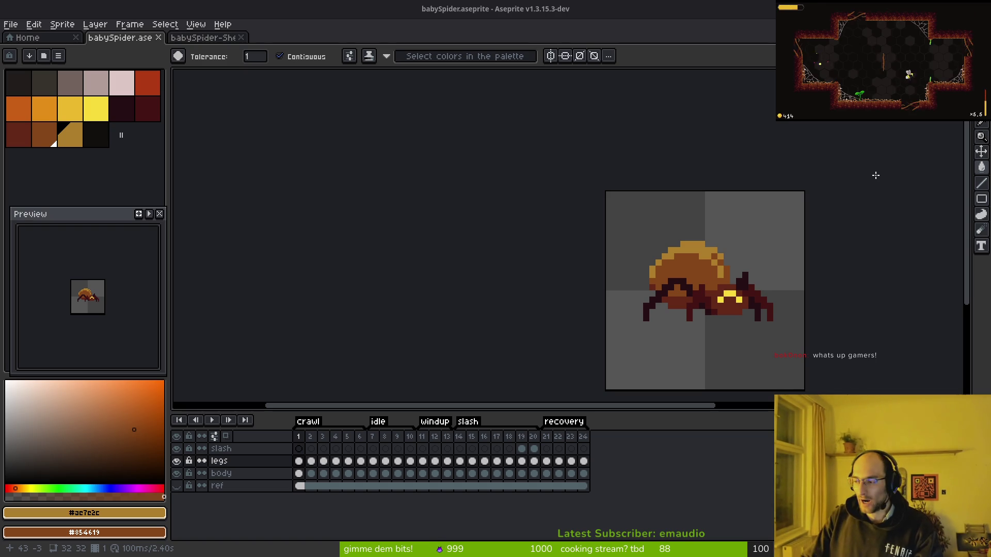
Step through the spider frames, comparing the slash pose with its neighbours around frame 18
key(Right)
key(Right)
key(Right)
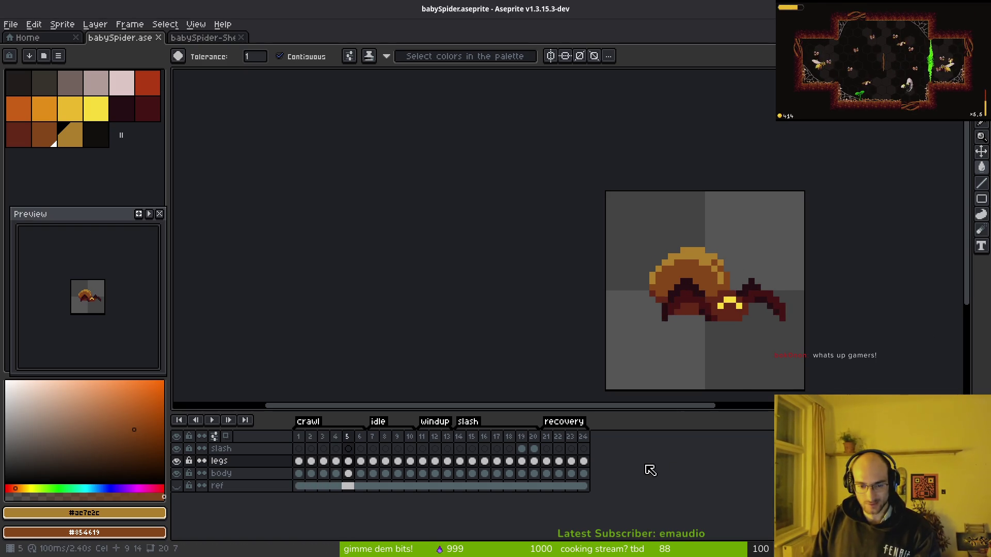
key(Right)
key(Right)
key(Right)
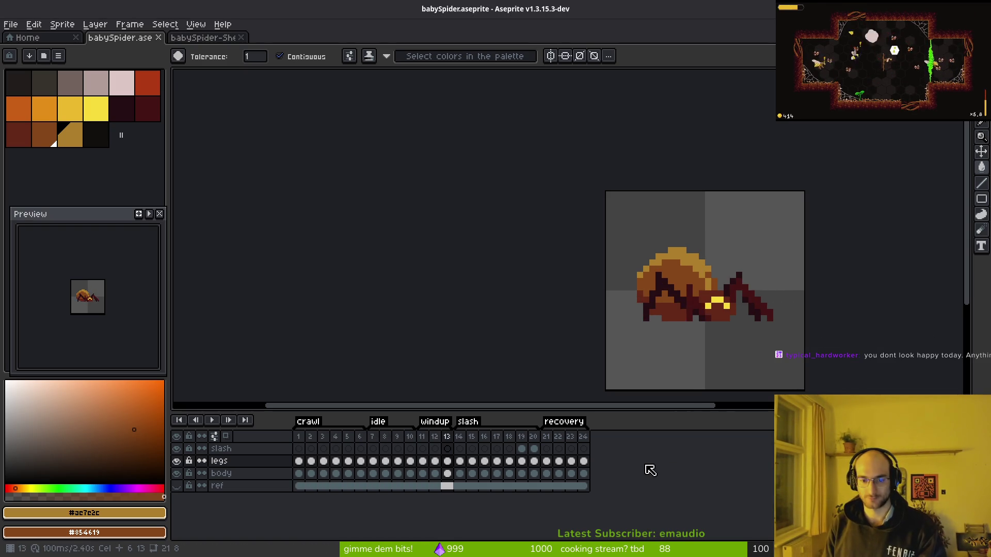
key(Right)
key(Right)
key(Right)
key(Right)
key(Left)
key(Left)
key(Right)
key(Right)
key(Left)
key(Left)
key(Left)
key(Right)
key(Right)
Delete surplus frame 18, review and play the 23-frame animation, and save the sprite
key(Left)
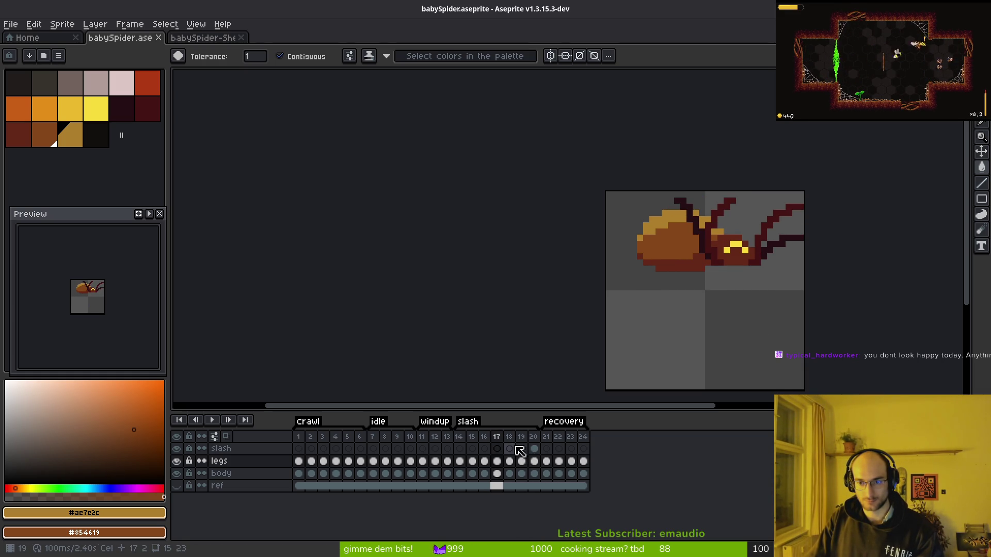
click(515, 448)
key(alt+minus)
key(Left)
key(Right)
key(Left)
key(Left)
key(Right)
key(Left)
key(Left)
key(Left)
scroll(96, 282, up, 2)
click(150, 214)
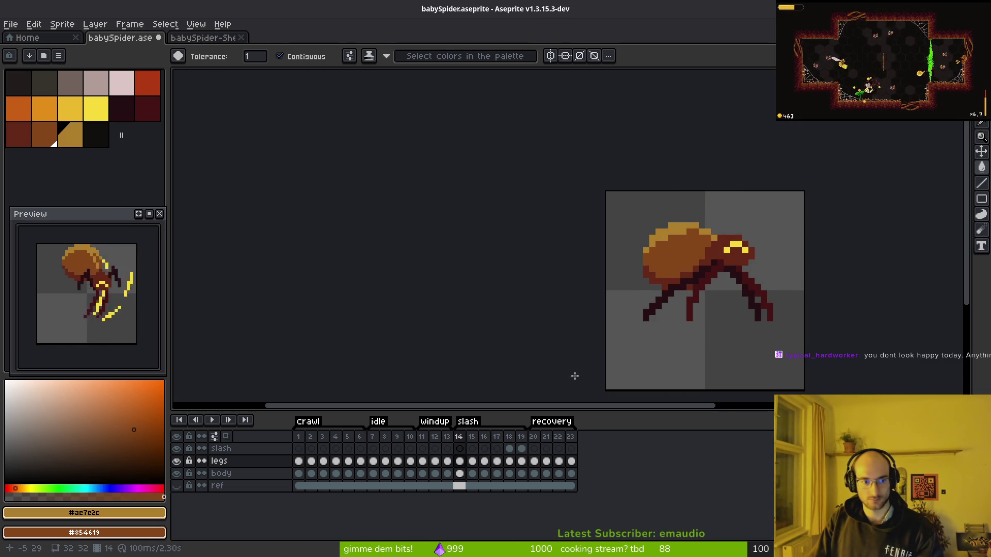
scroll(690, 309, right, 1)
key(ctrl+s)
Open Export Sprite Sheet and accept the current layout settings
key(v)
key(ctrl+e)
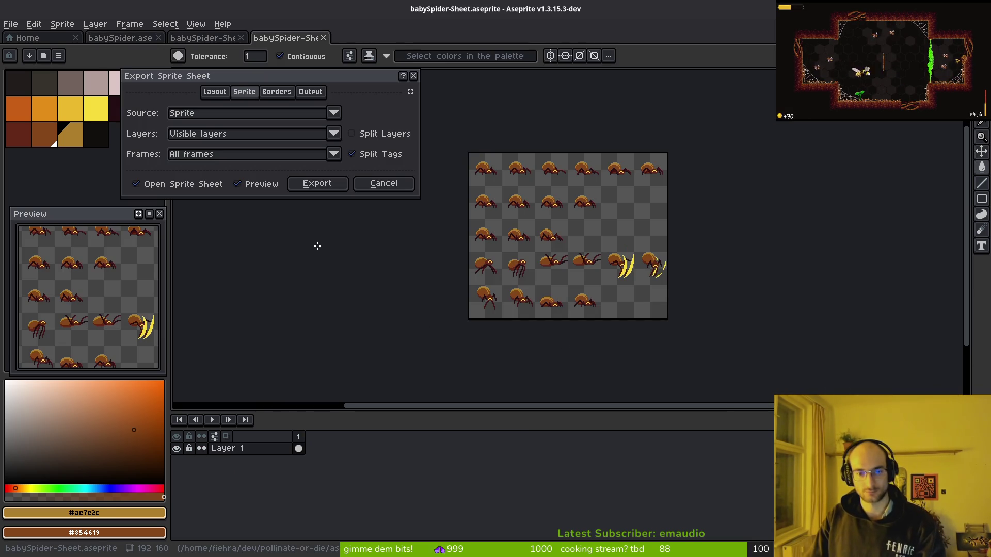
click(317, 183)
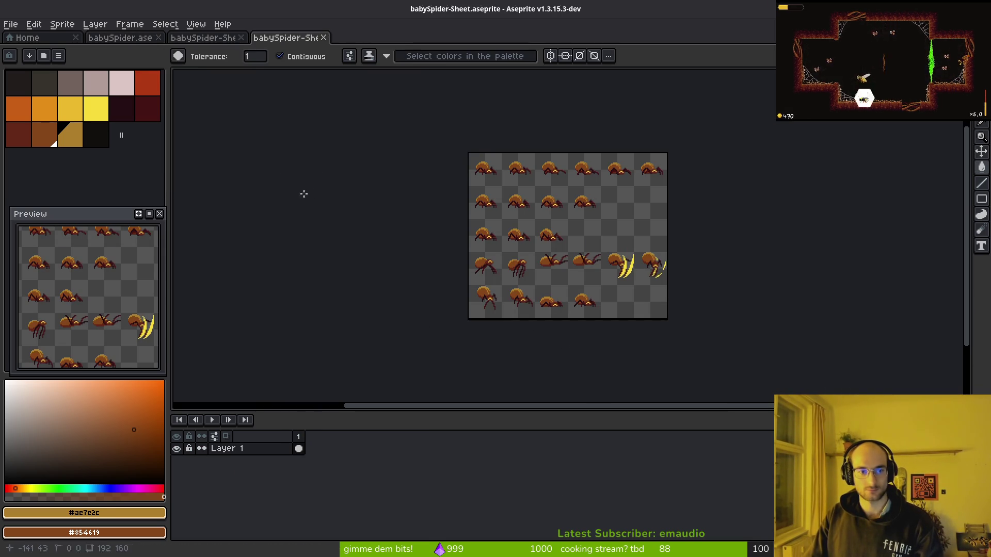
key(ctrl+alt+shift+s)
Export the sheet over babySpider.png in assets/art/enemies, confirming the overwrite
click(243, 46)
click(281, 63)
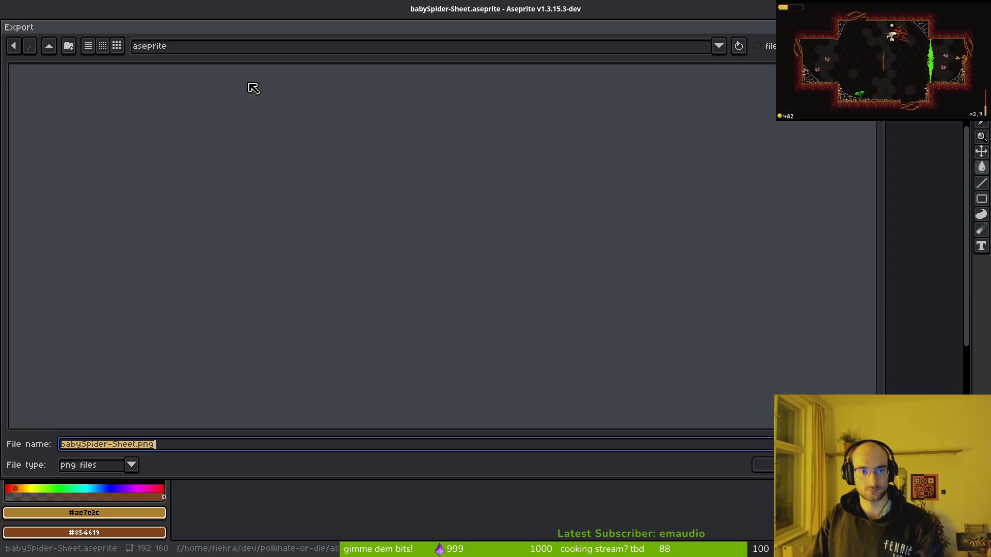
click(49, 46)
click(46, 106)
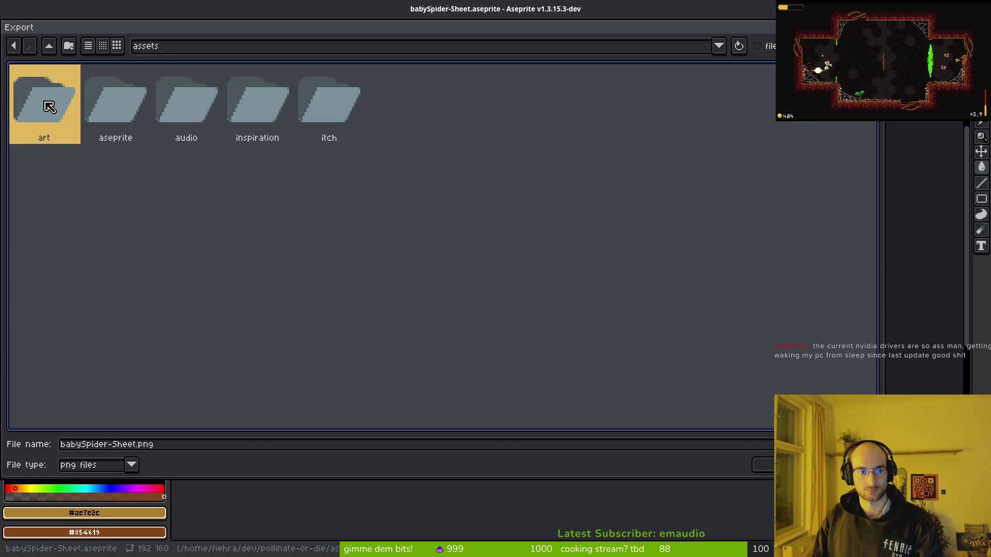
double_click(50, 110)
click(127, 110)
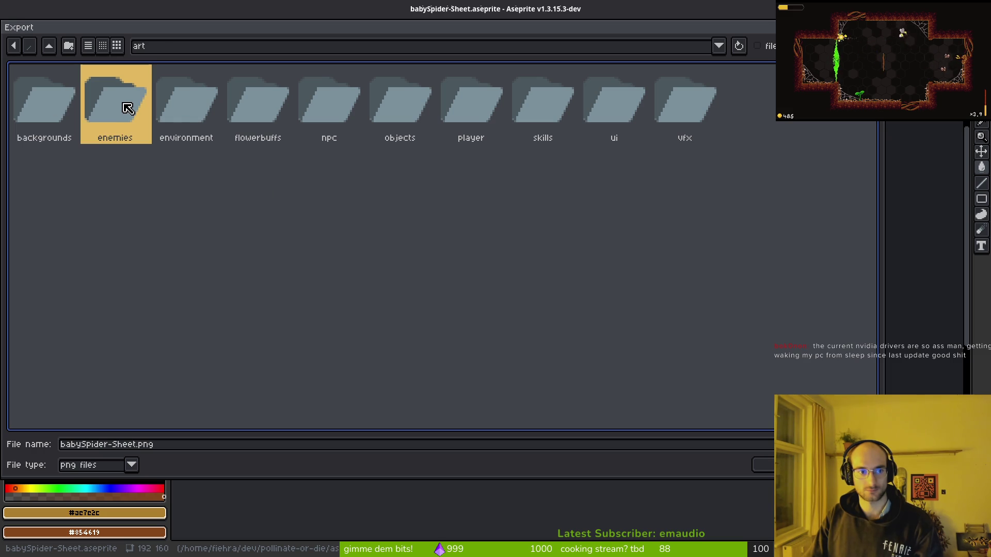
double_click(128, 108)
click(58, 105)
key(Return)
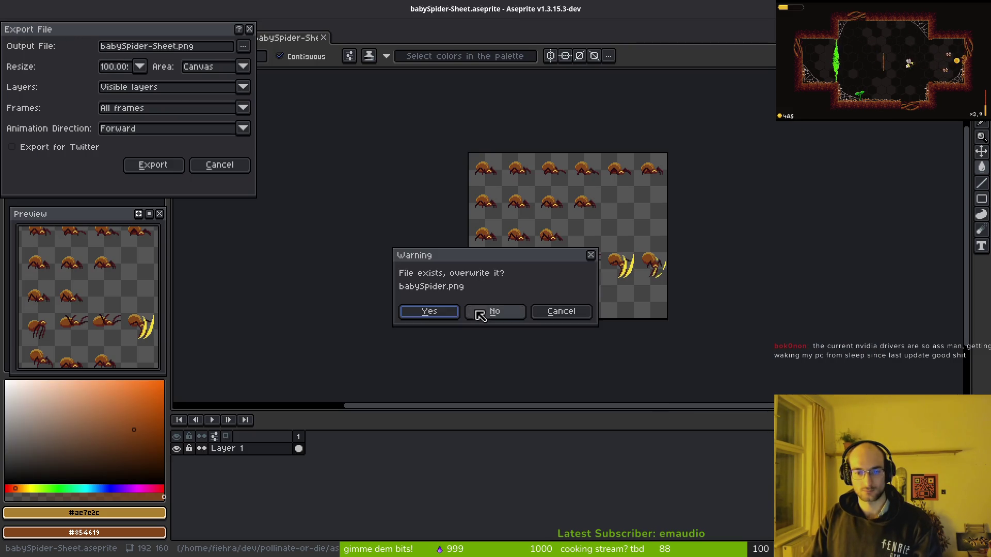
click(429, 314)
click(153, 166)
key(alt+Tab)
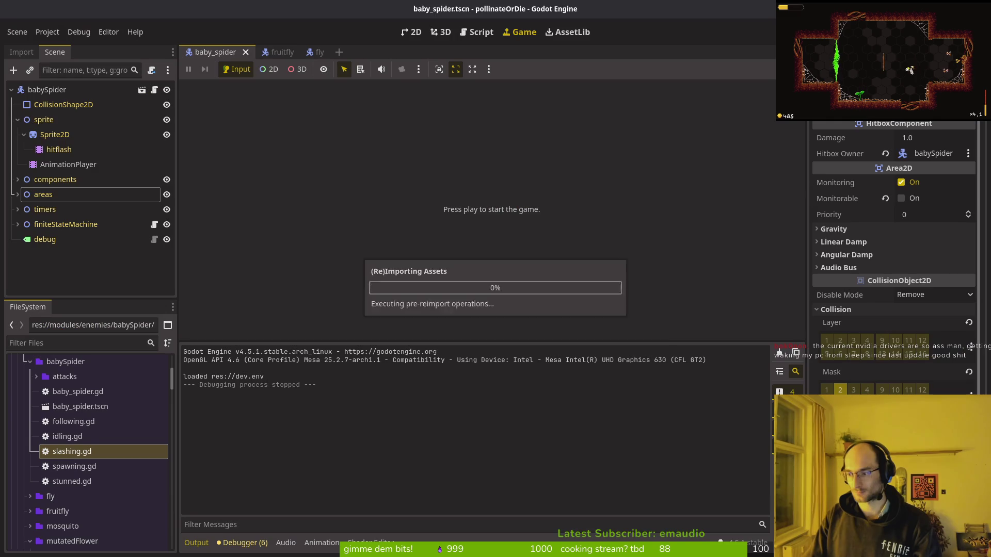
Set the spider Sprite2D's Hframes to 6 in the Inspector
click(412, 32)
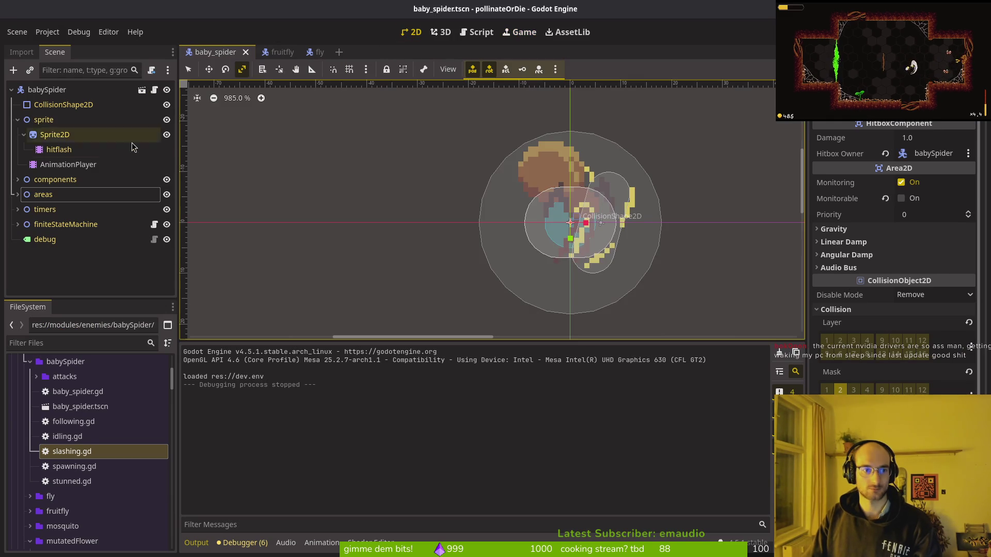
click(68, 164)
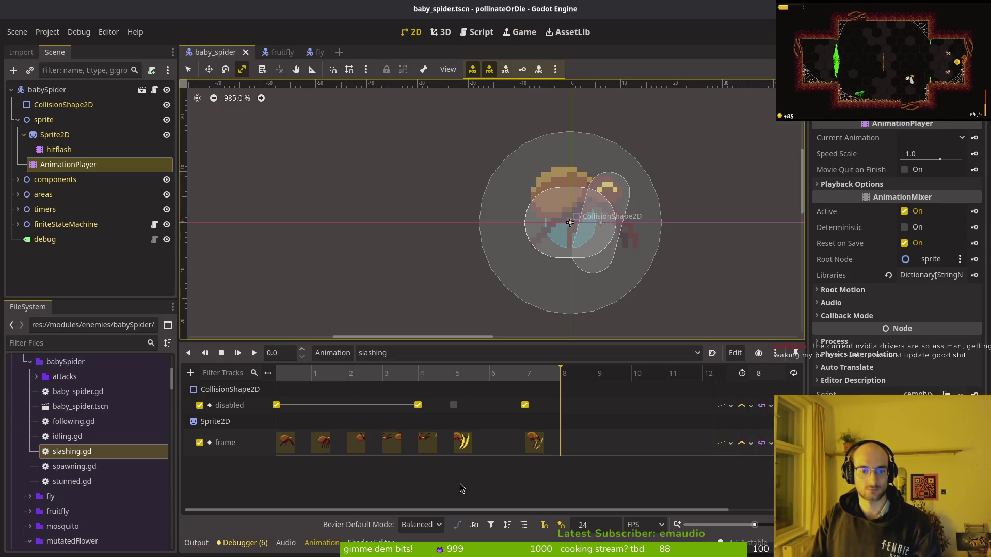
click(46, 135)
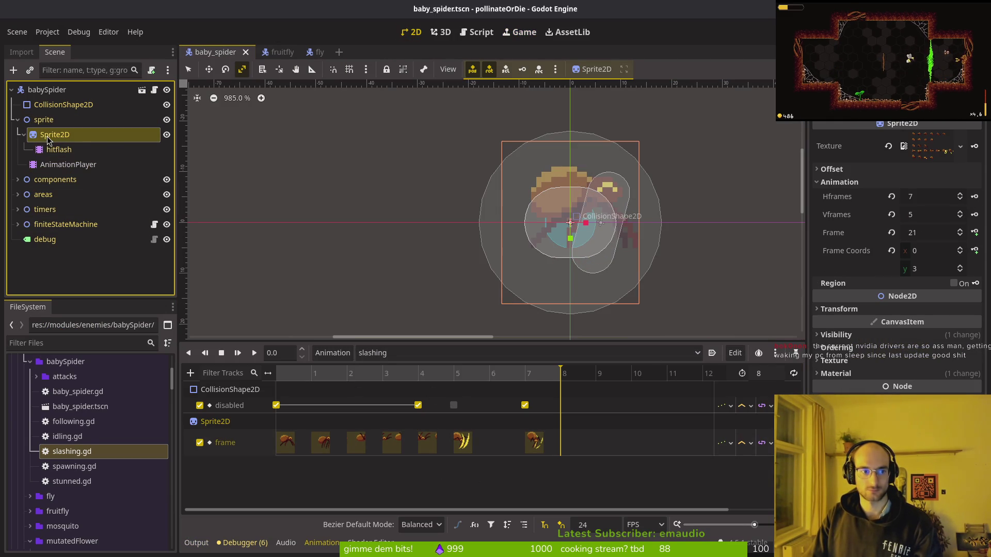
click(939, 199)
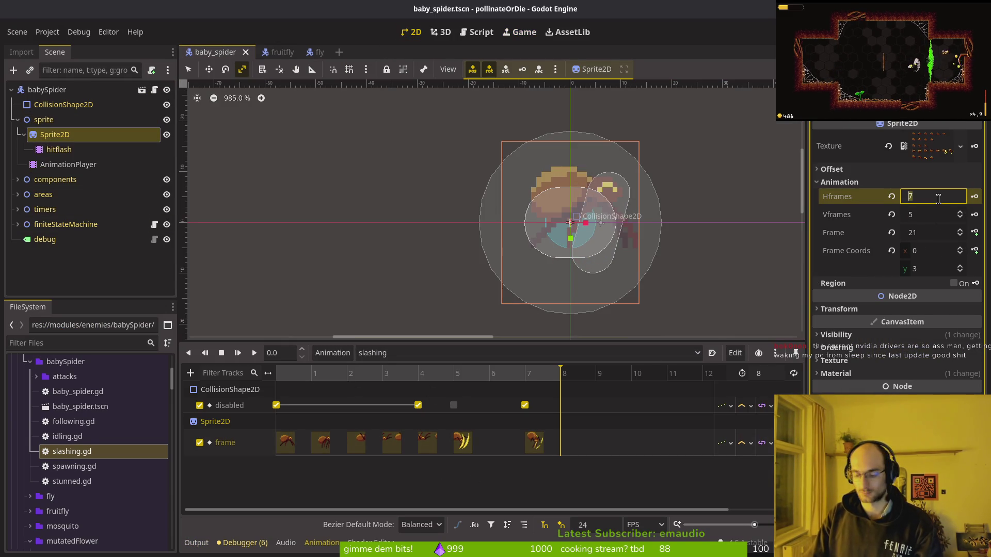
text(6)
key(Return)
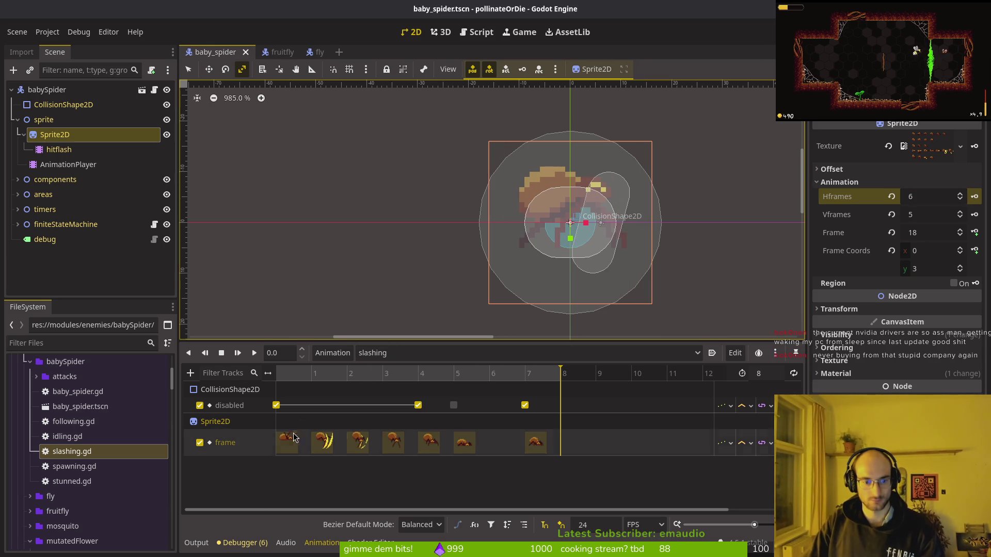
Switch the AnimationPlayer to the crawl animation and play it
click(388, 354)
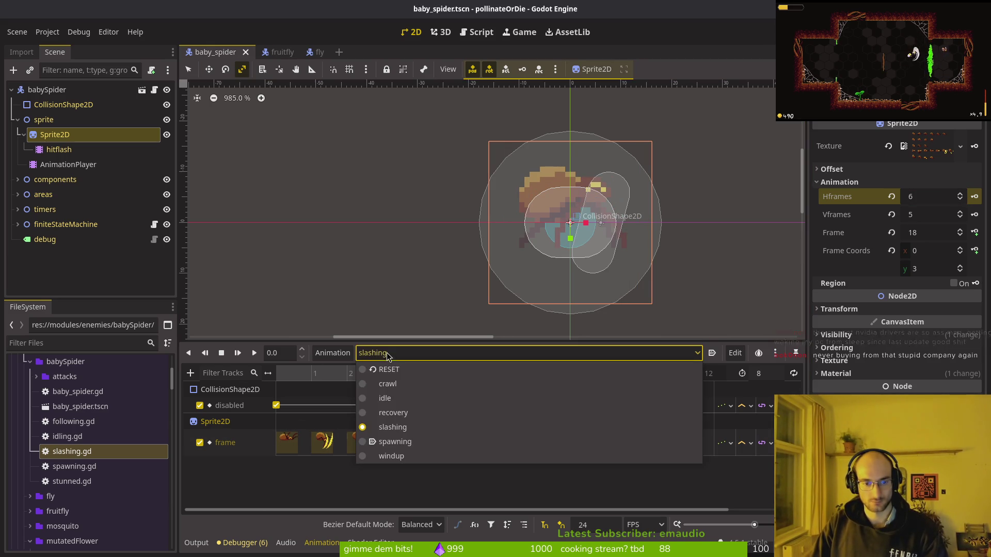
click(392, 384)
click(403, 355)
click(336, 363)
click(254, 354)
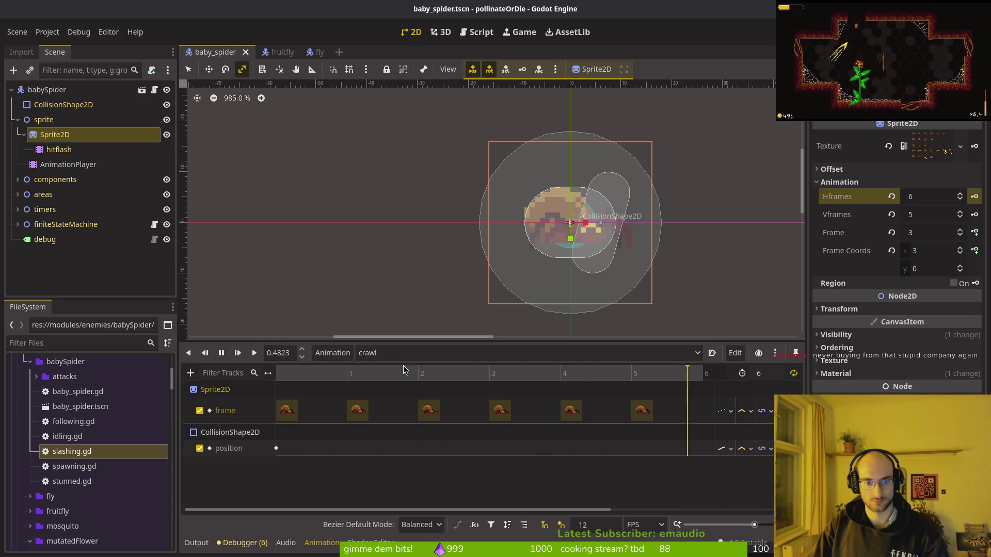
Switch to the idle animation and delete its old frame track
click(408, 354)
click(385, 398)
click(217, 356)
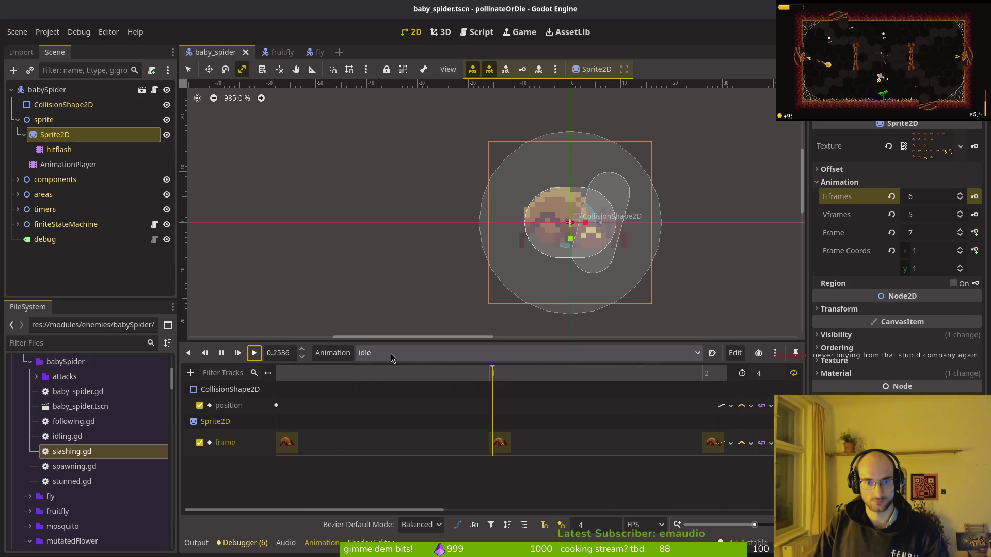
scroll(508, 442, right, 5)
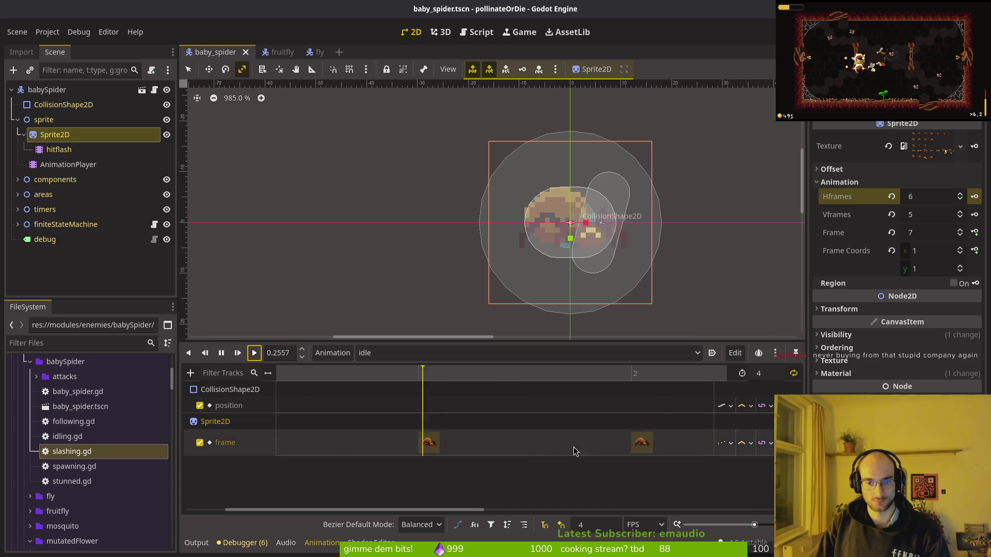
scroll(528, 438, down, 5)
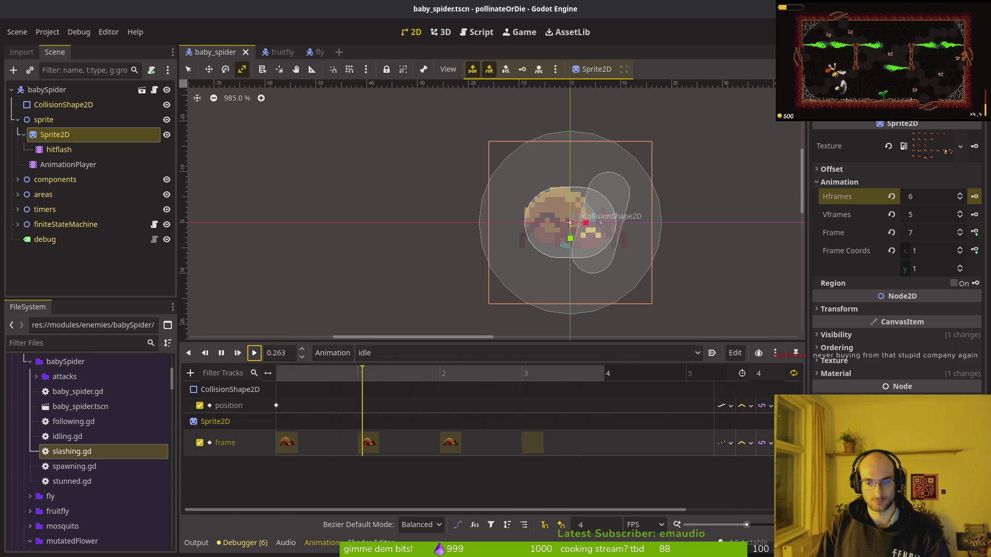
key(Delete)
key(ctrl+s)
Key the Sprite2D Frame into idle, then undo the newly created track
click(222, 353)
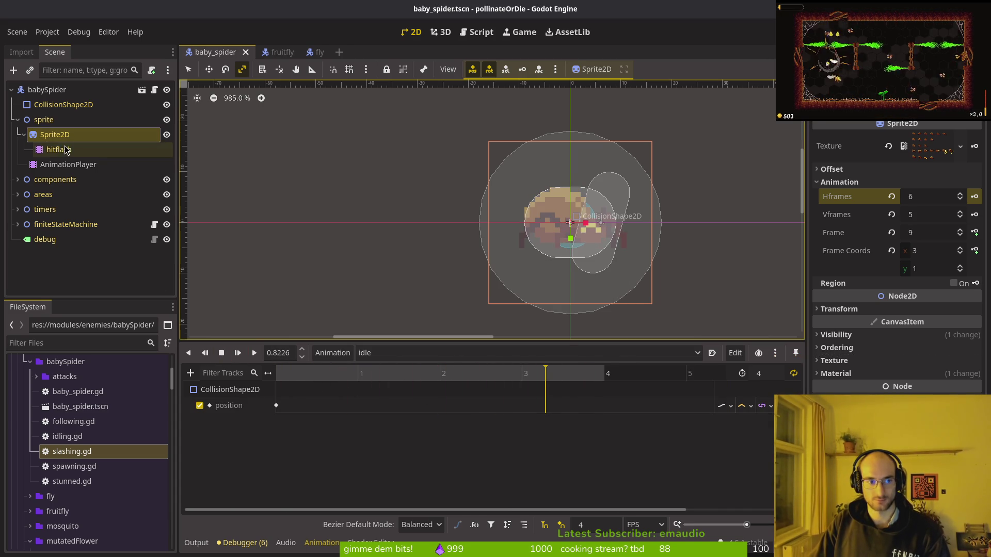
click(891, 233)
click(959, 267)
click(959, 249)
click(974, 233)
click(536, 309)
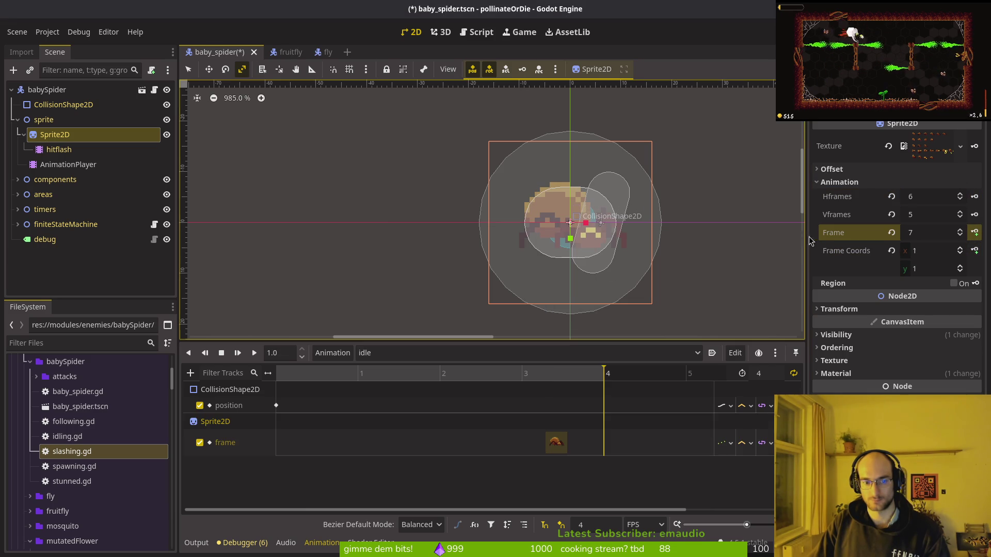
key(ctrl+z)
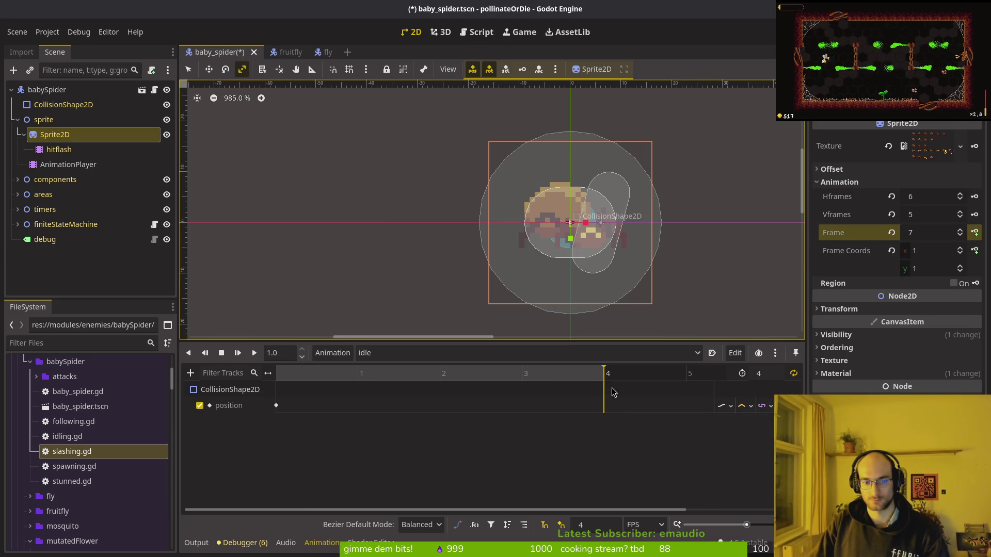
Rebuild idle's Frame track with four keys, save the scene, and play idle to check
click(891, 232)
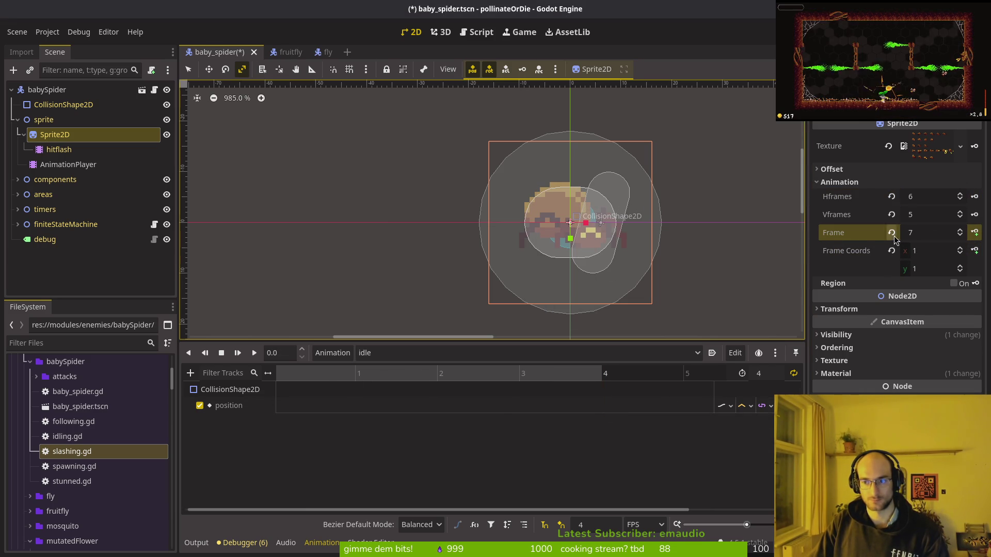
click(959, 266)
click(959, 248)
click(975, 232)
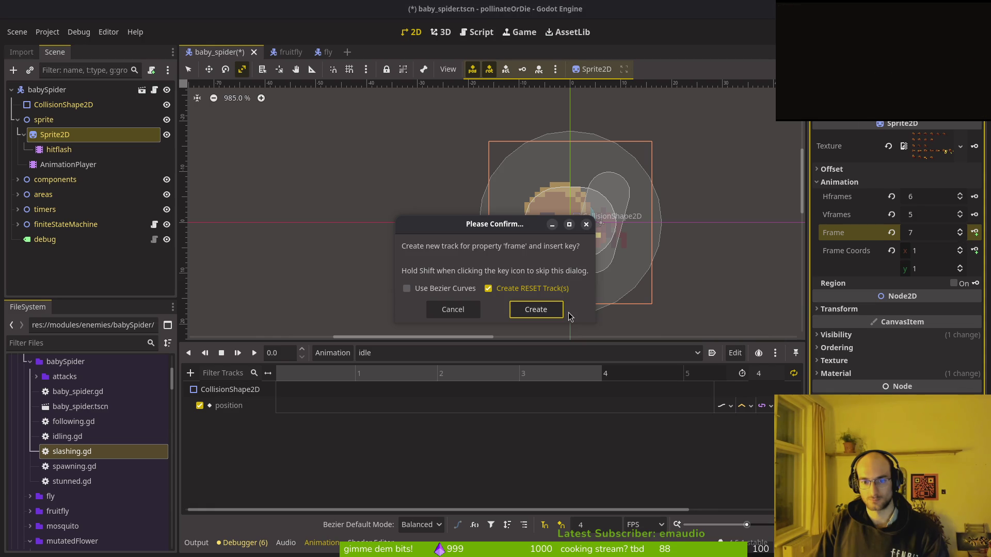
click(536, 310)
click(974, 232)
click(974, 232)
click(974, 232)
key(ctrl+s)
click(244, 353)
click(254, 353)
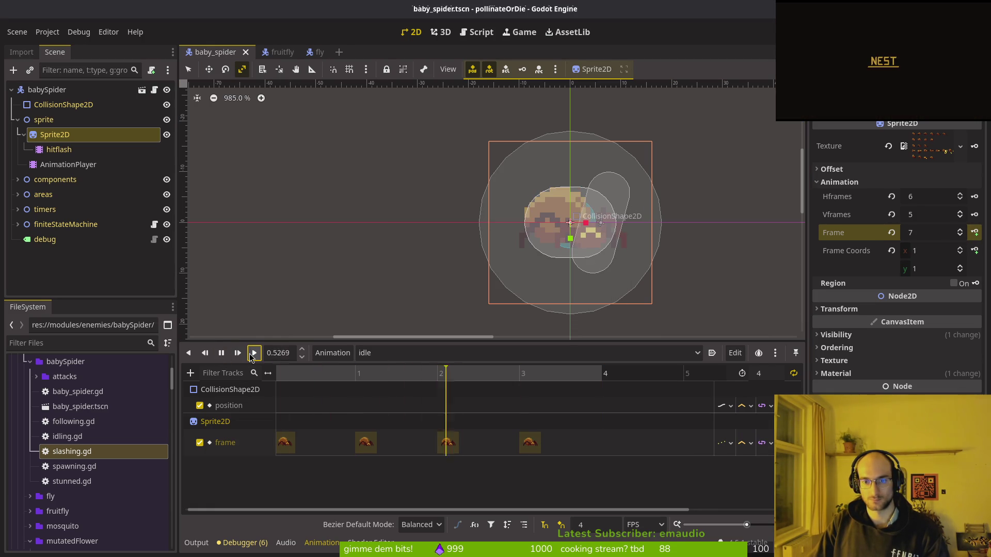
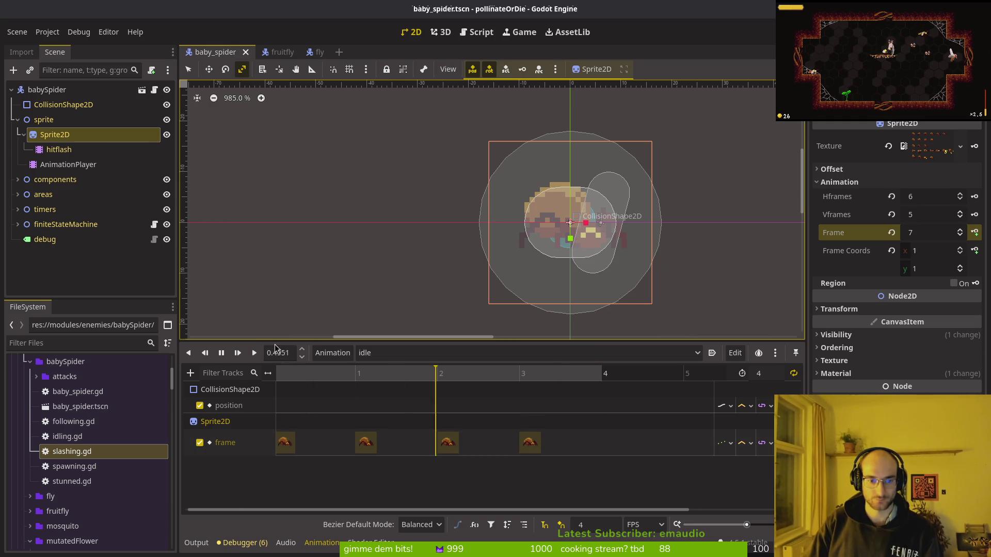
Delete the Sprite2D frame track from the recovery animation and save the scene
click(403, 353)
click(405, 414)
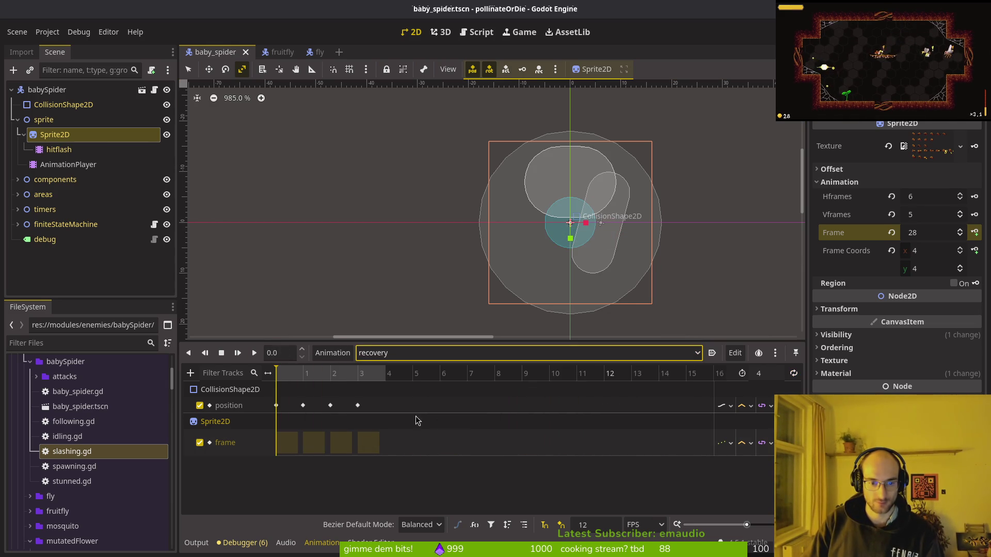
click(315, 447)
key(Delete)
key(ctrl+s)
In recovery, set the Sprite2D frame to 0 and Frame Coords y to row 4
click(402, 353)
click(394, 412)
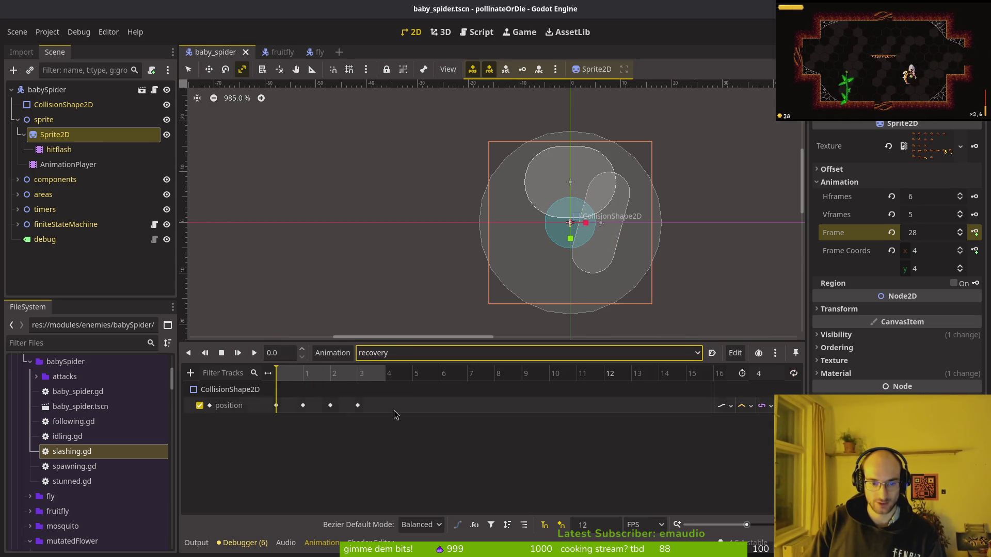
click(53, 163)
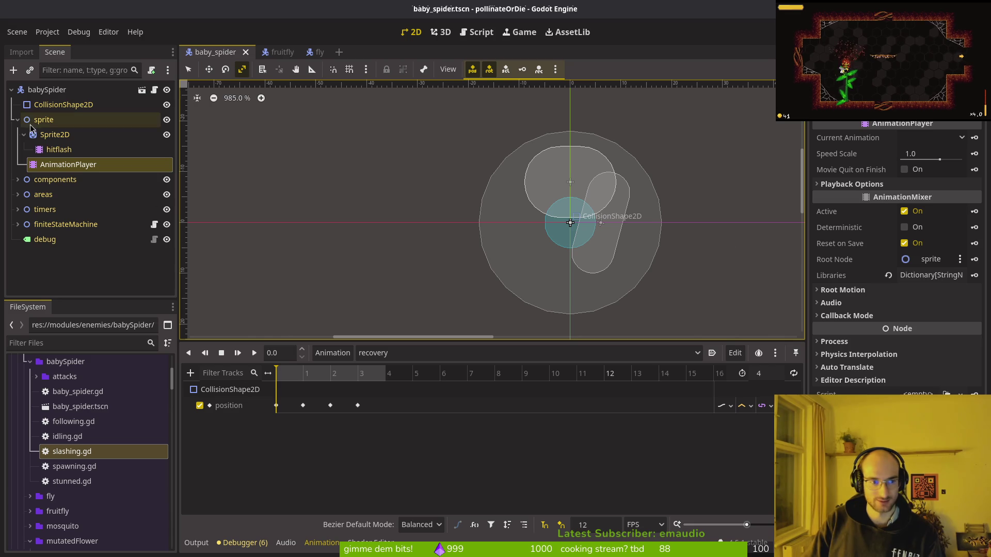
click(51, 134)
click(891, 233)
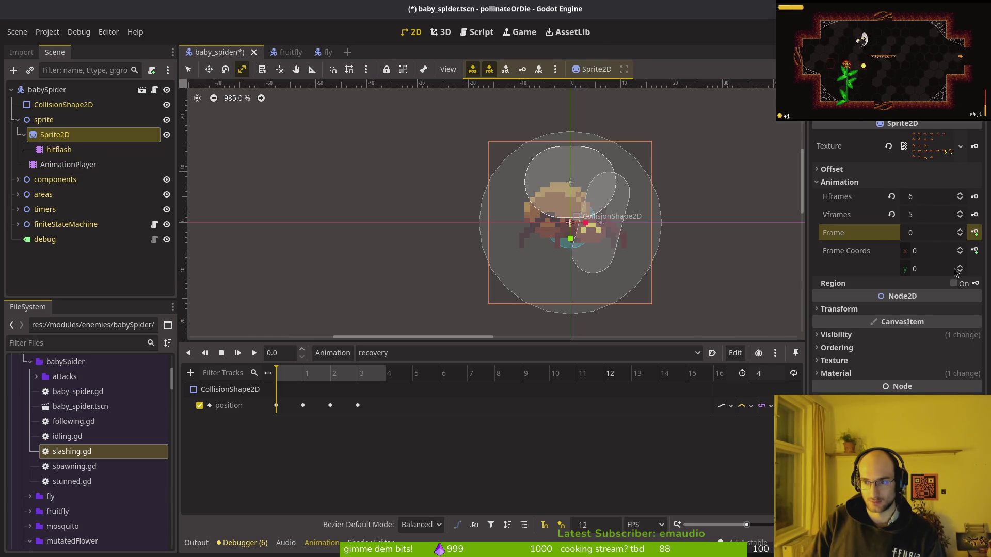
click(961, 268)
click(961, 268)
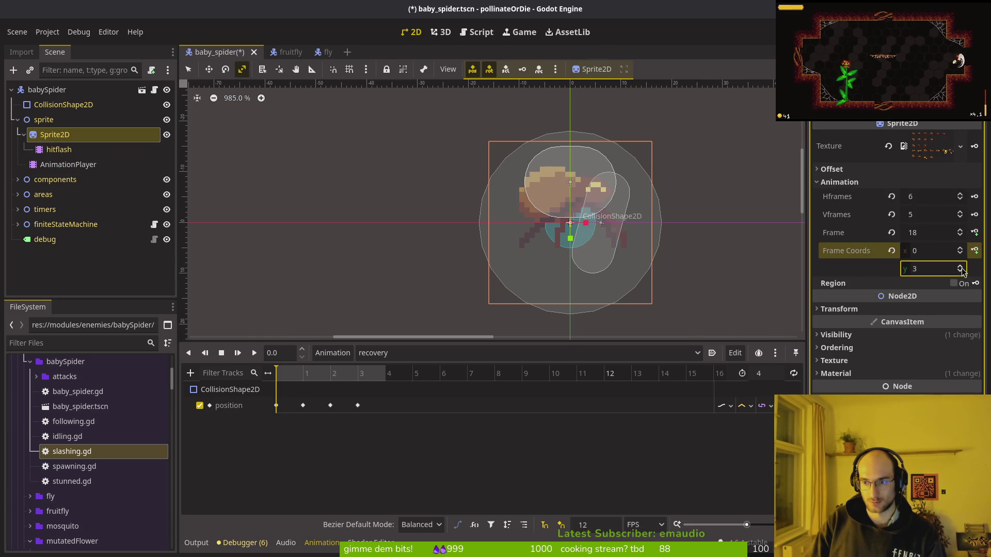
click(960, 267)
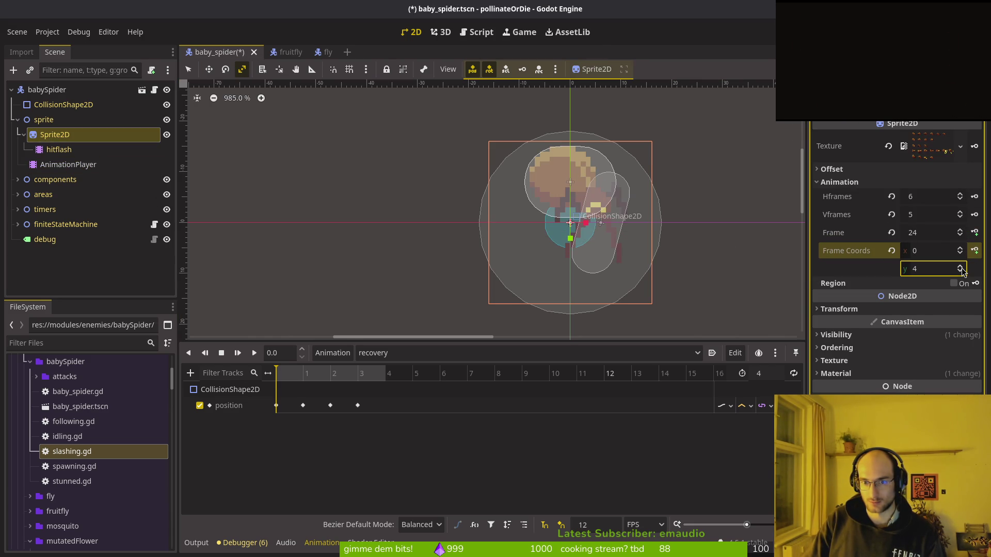
Key three sprite frames onto a new frame track in recovery and save
click(975, 236)
click(535, 310)
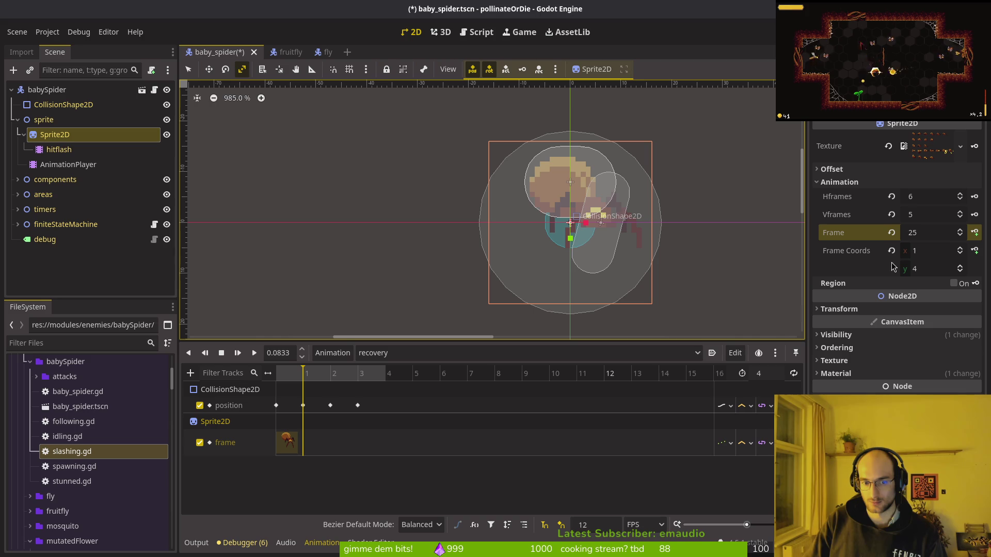
click(976, 232)
click(975, 233)
click(975, 233)
key(ctrl+s)
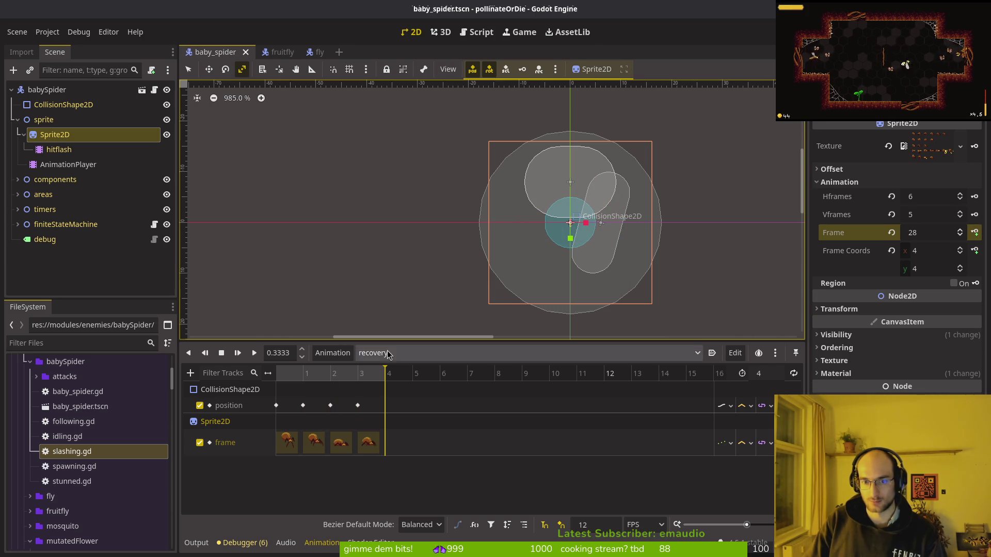
Remove the sprite frame track from the slashing animation and step Frame Coords y to row 3
click(402, 354)
click(410, 427)
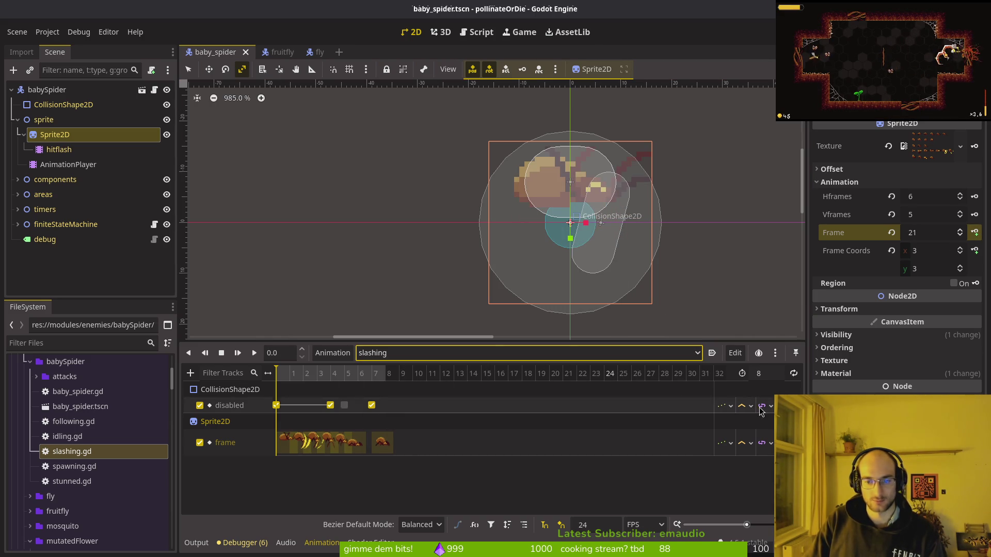
click(792, 442)
click(891, 233)
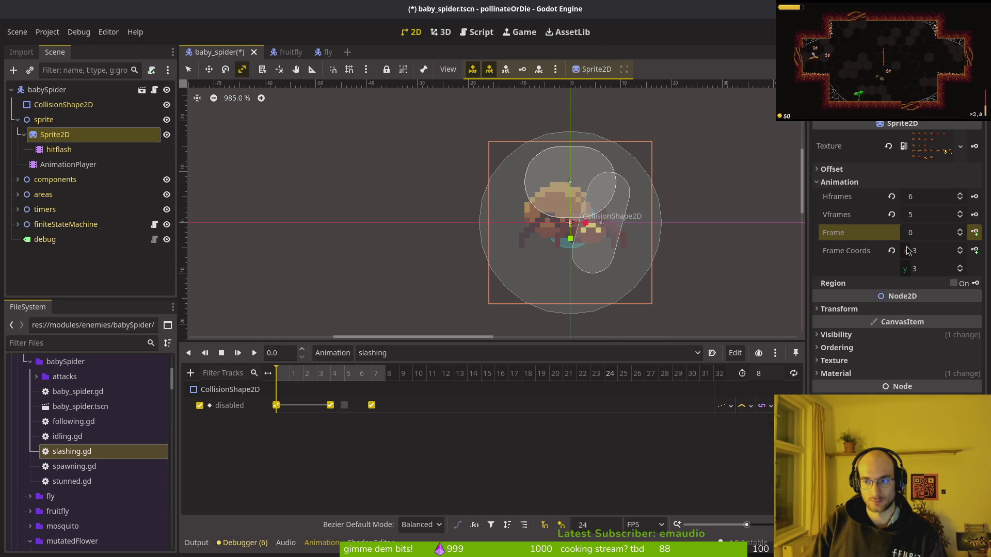
click(959, 267)
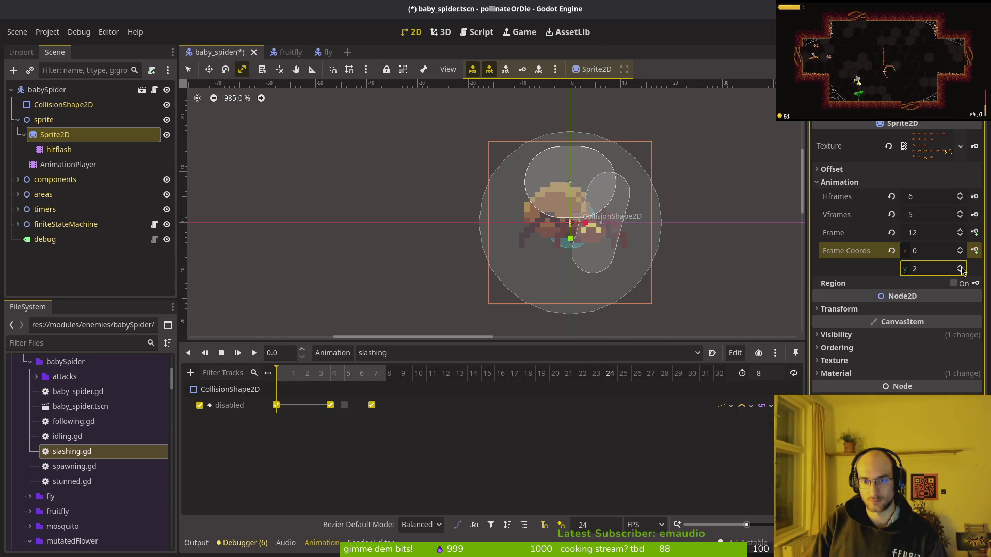
click(960, 267)
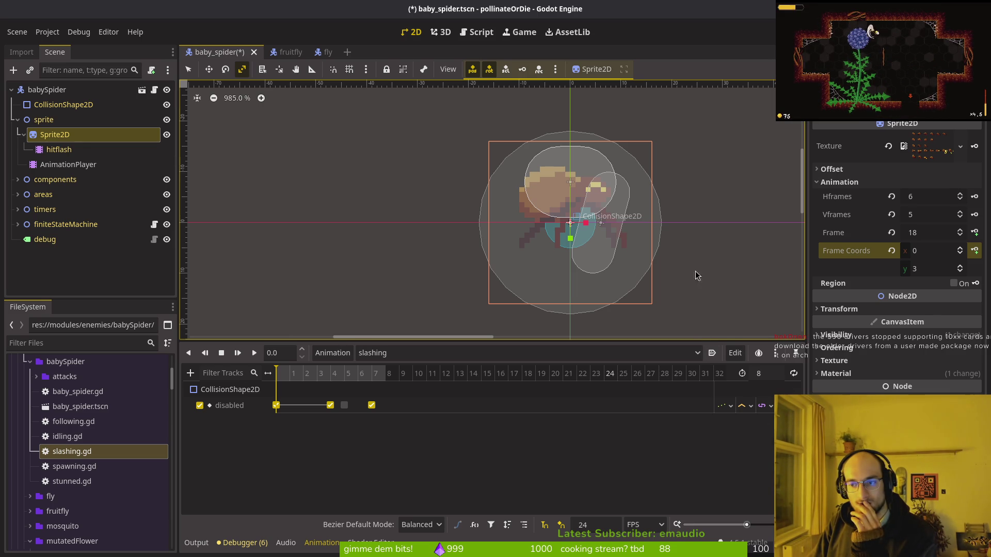
key(alt+Tab)
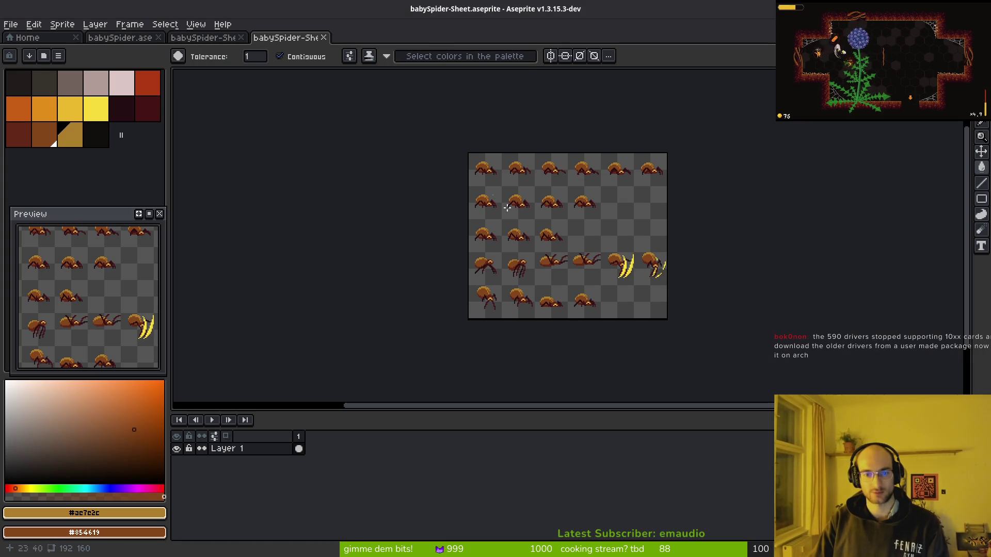
Close the extra sprite sheet documents and move frame 14 next to frame 15
click(222, 37)
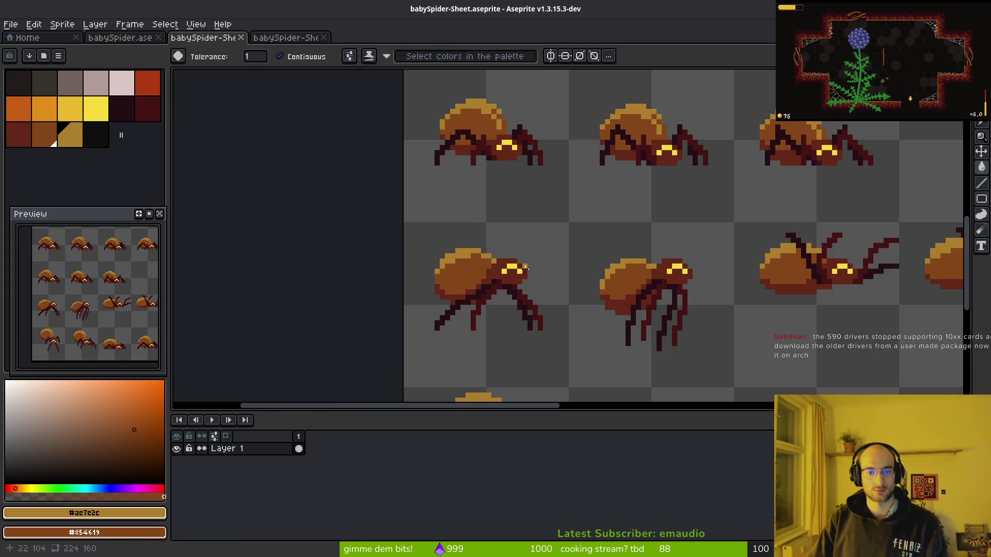
click(241, 37)
click(240, 37)
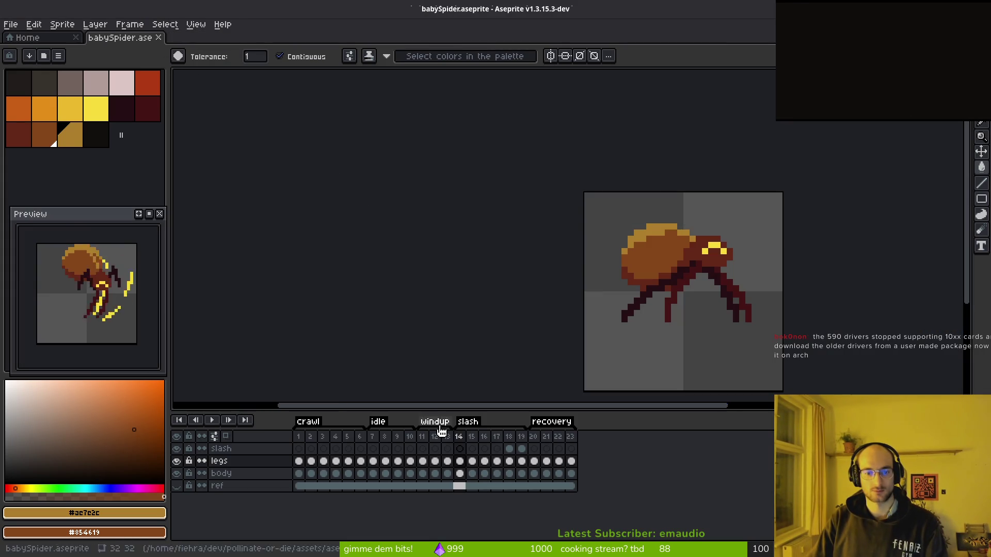
click(459, 437)
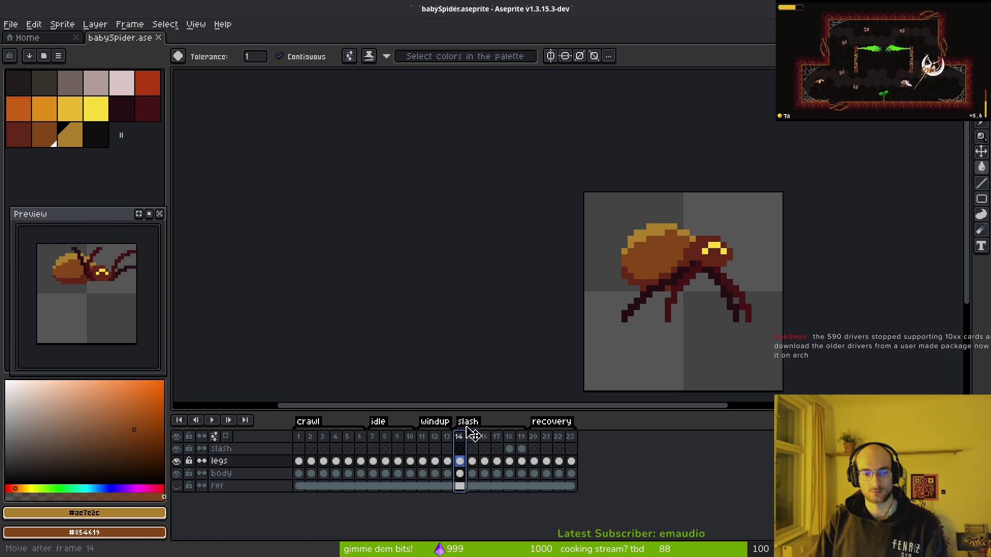
drag(473, 434, 472, 439)
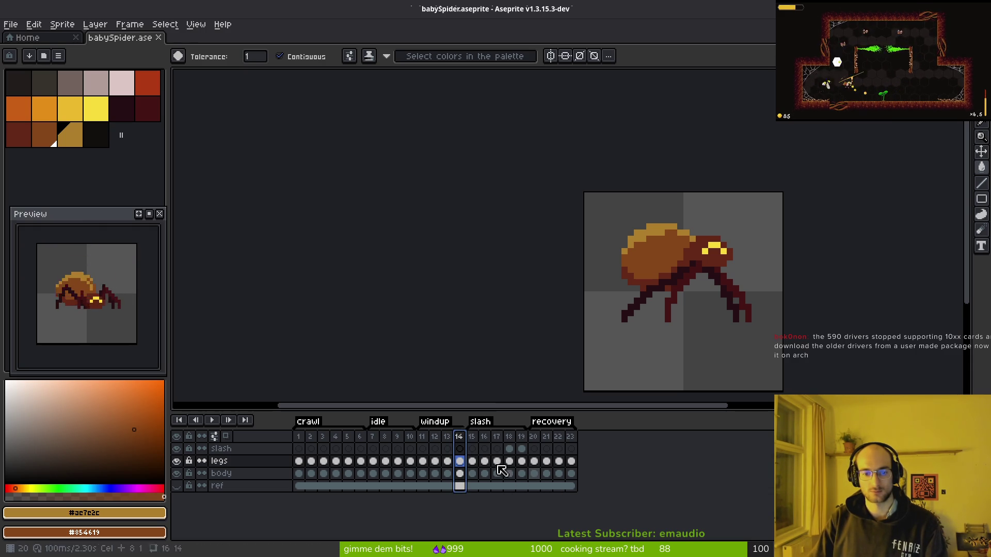
click(447, 449)
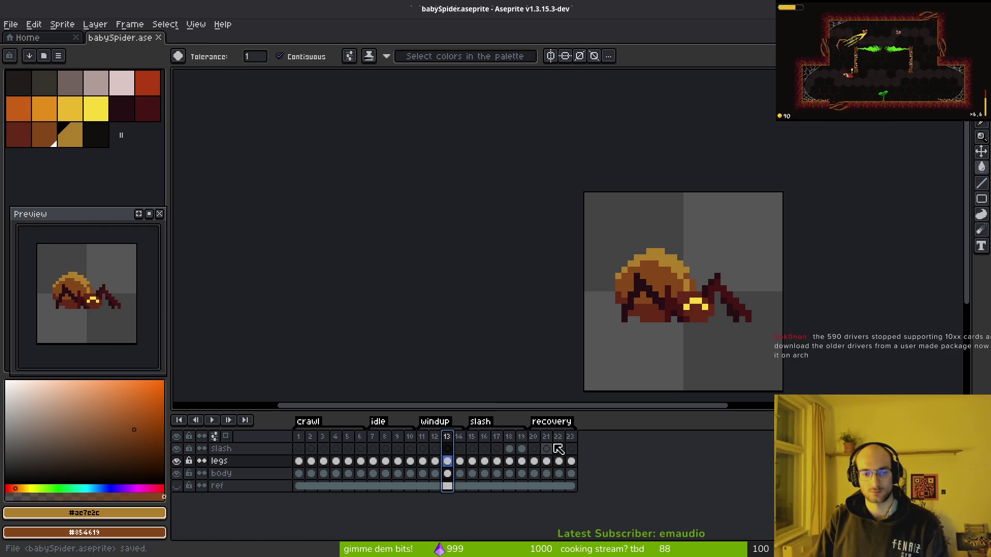
Start the sprite sheet export and browse for a different output file
key(ctrl+e)
click(317, 183)
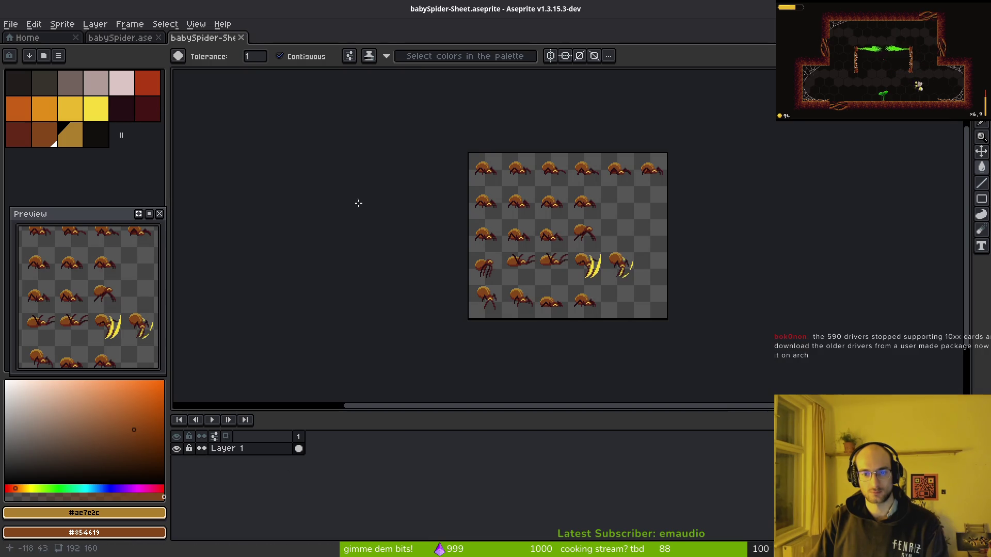
key(ctrl+alt+shift+s)
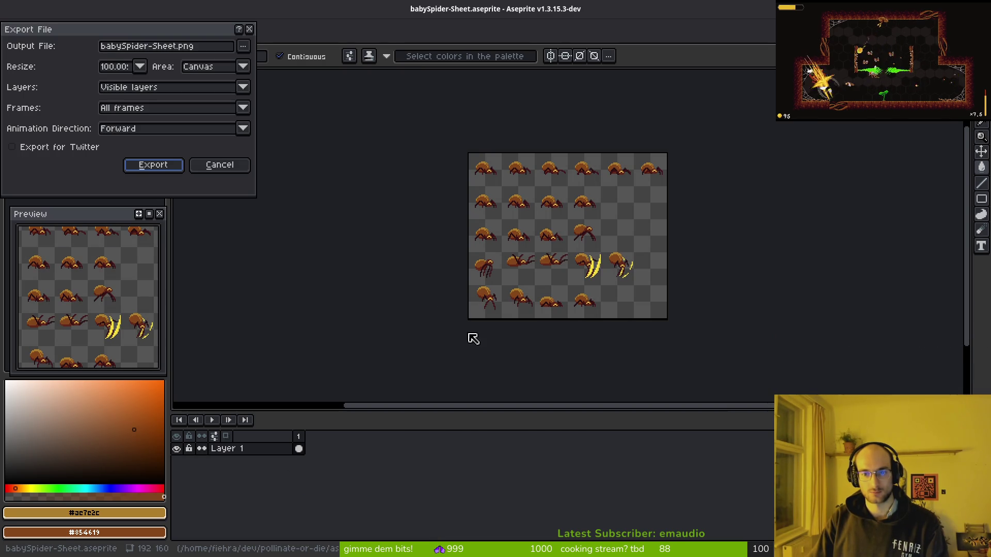
click(241, 47)
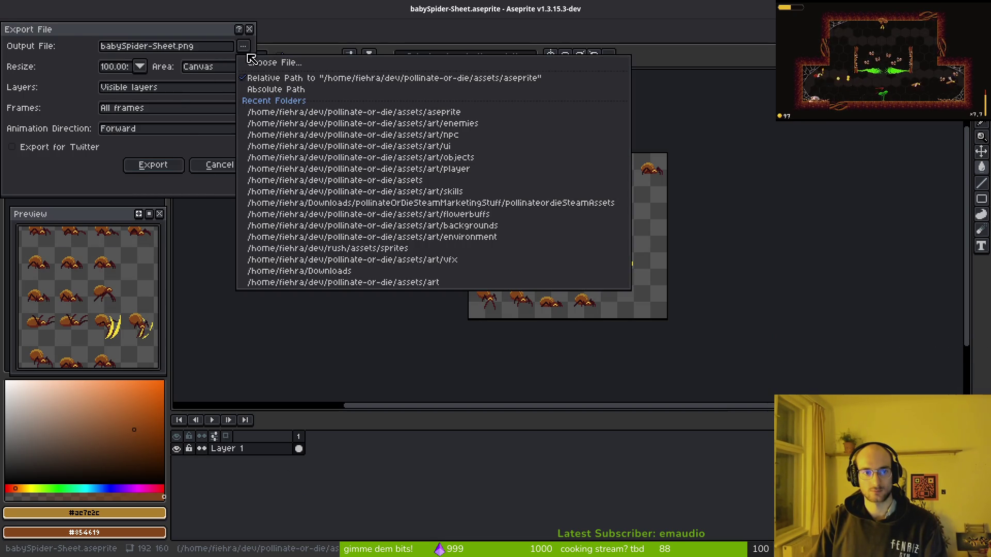
click(253, 60)
Export the sprite sheet over art/enemies/babySpider.png, confirming the overwrite
click(49, 46)
click(28, 107)
double_click(28, 108)
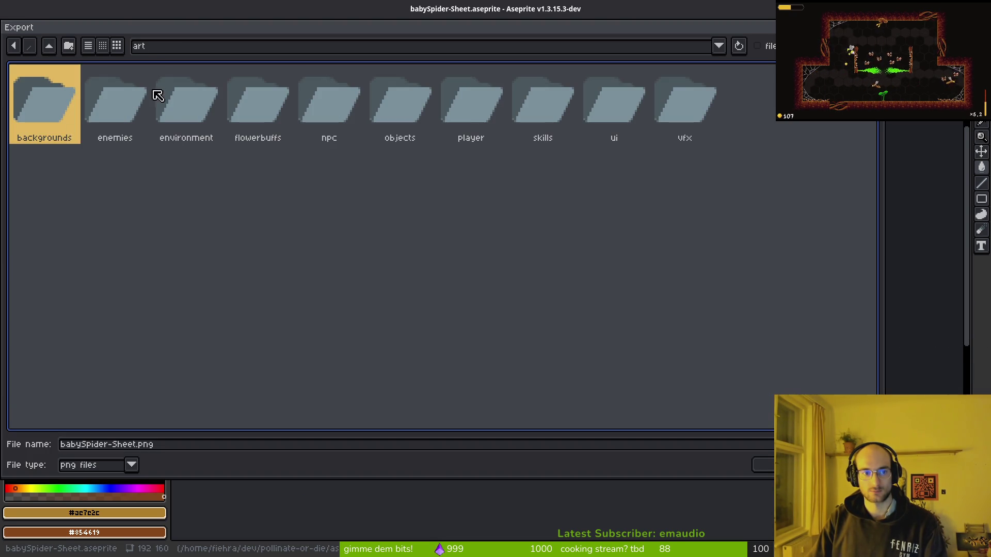
double_click(107, 101)
click(73, 111)
key(Return)
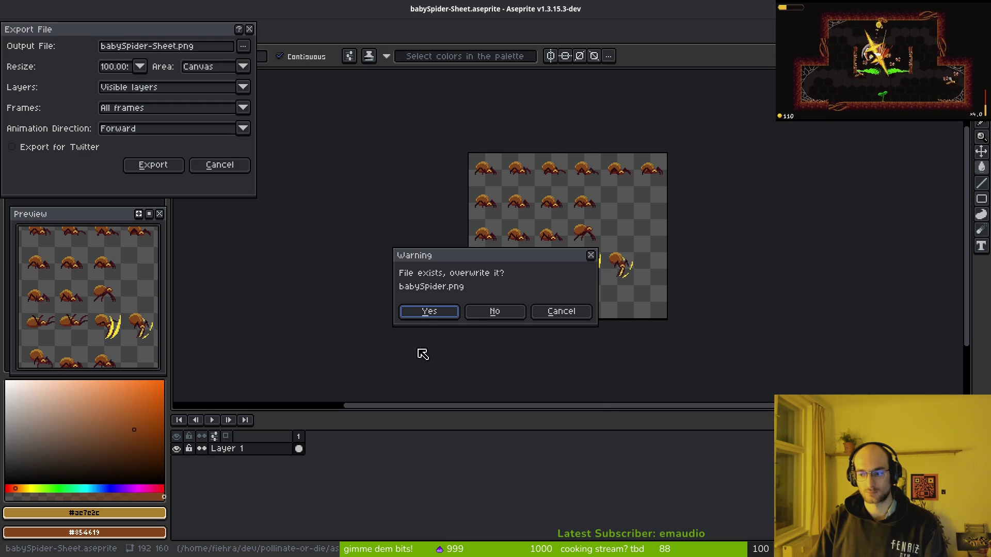
click(451, 311)
click(155, 164)
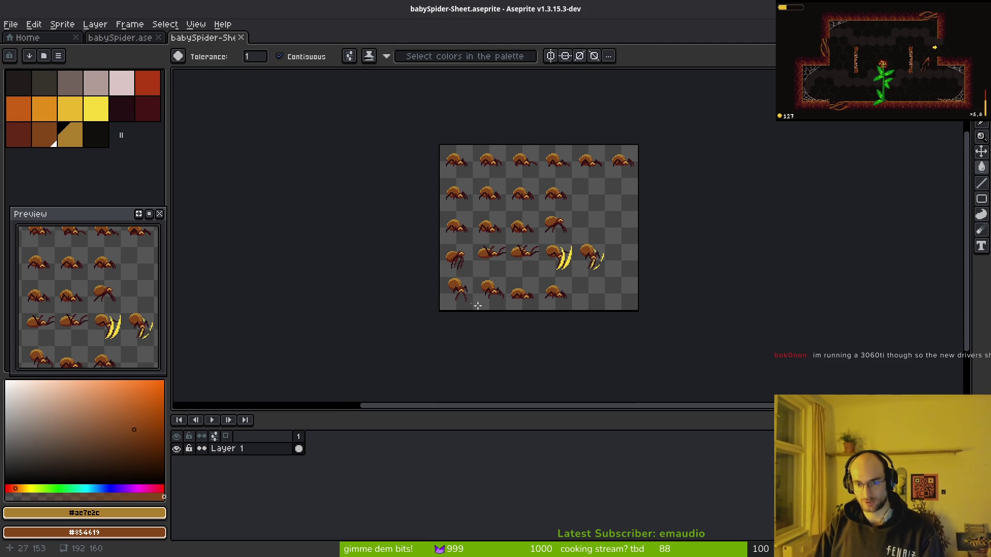
Close the generated sprite sheet without saving and view frame 12
key(ctrl+s)
key(Return)
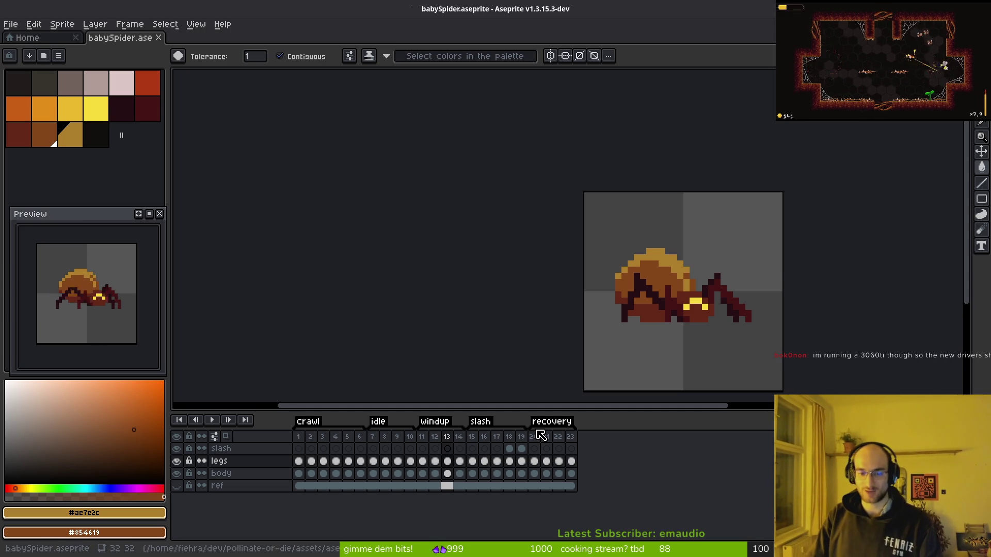
click(435, 436)
key(i)
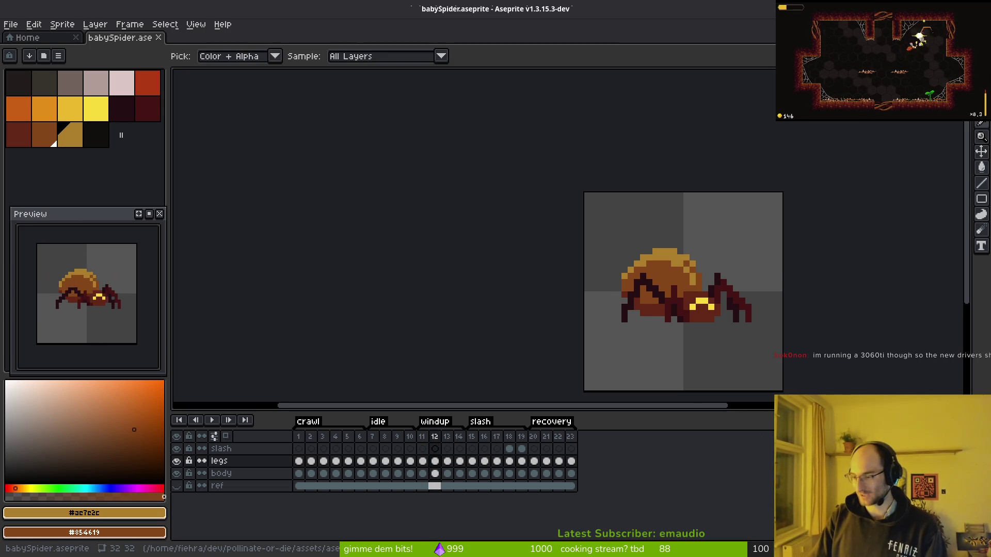
key(alt+Tab)
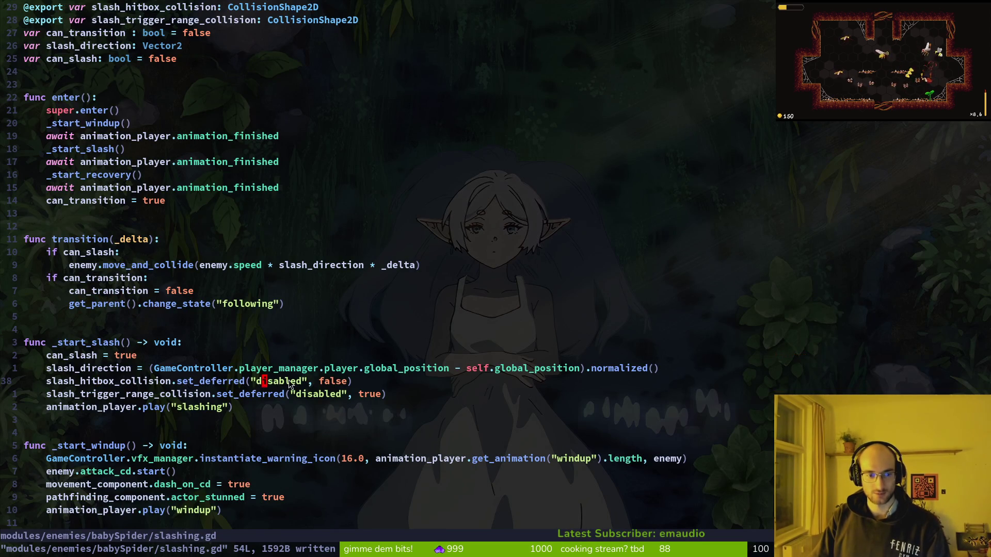
key(alt+Tab)
key(alt+Tab)
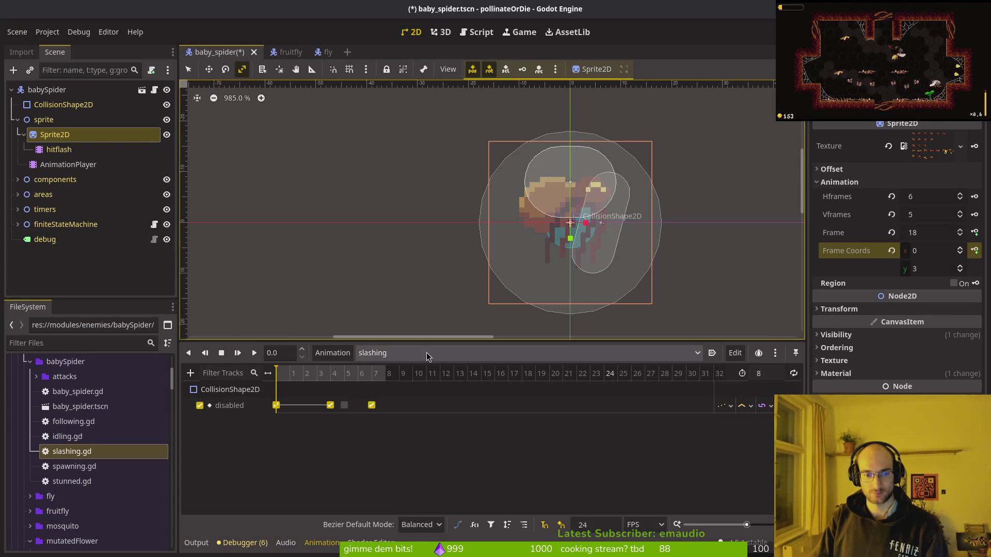
Reload the slashing animation by switching between recovery and slashing, saving the scene
click(426, 352)
click(422, 414)
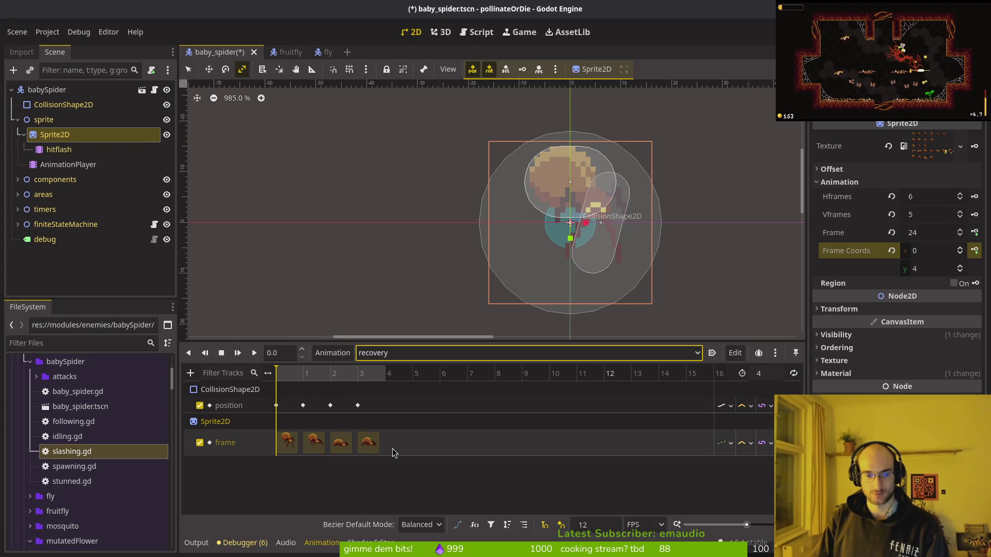
click(398, 356)
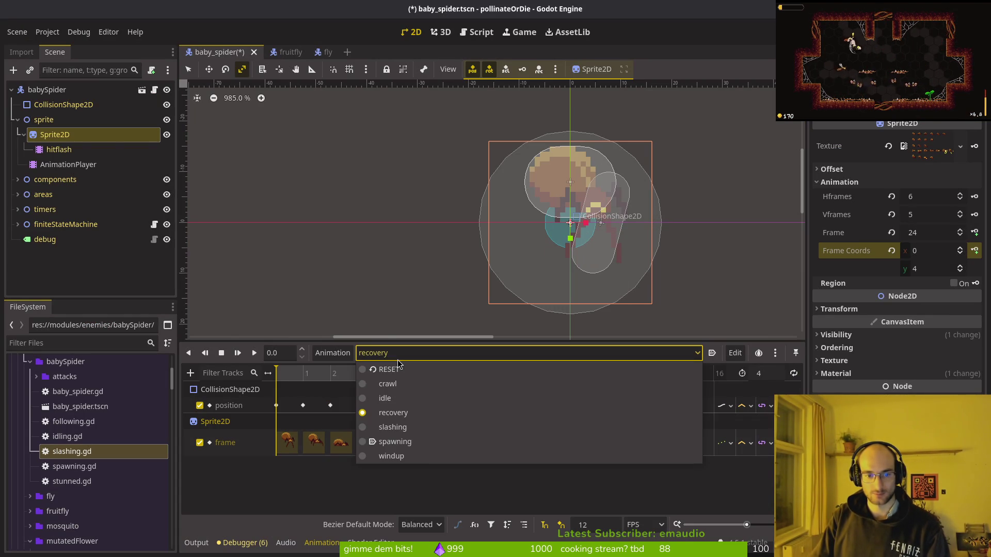
click(405, 427)
key(ctrl+s)
click(400, 357)
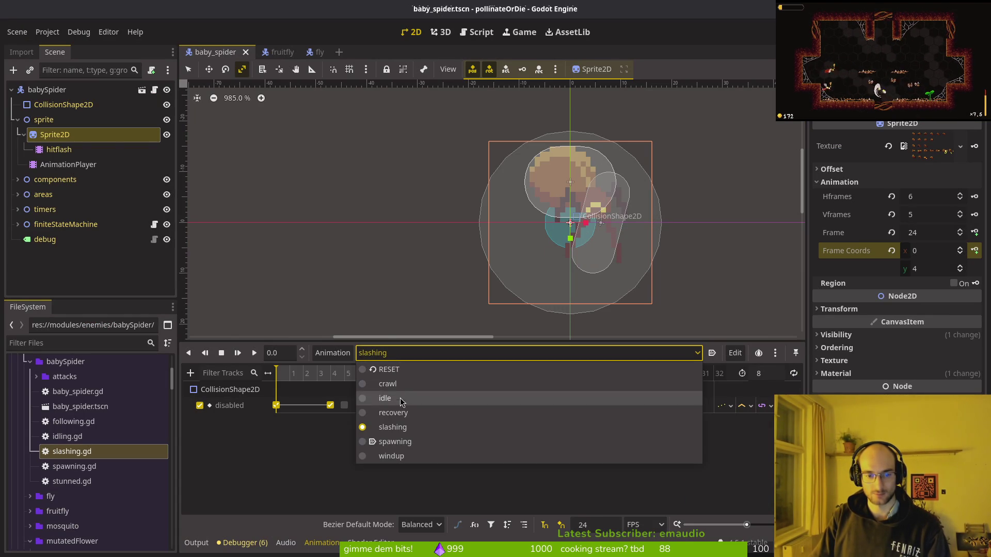
click(400, 414)
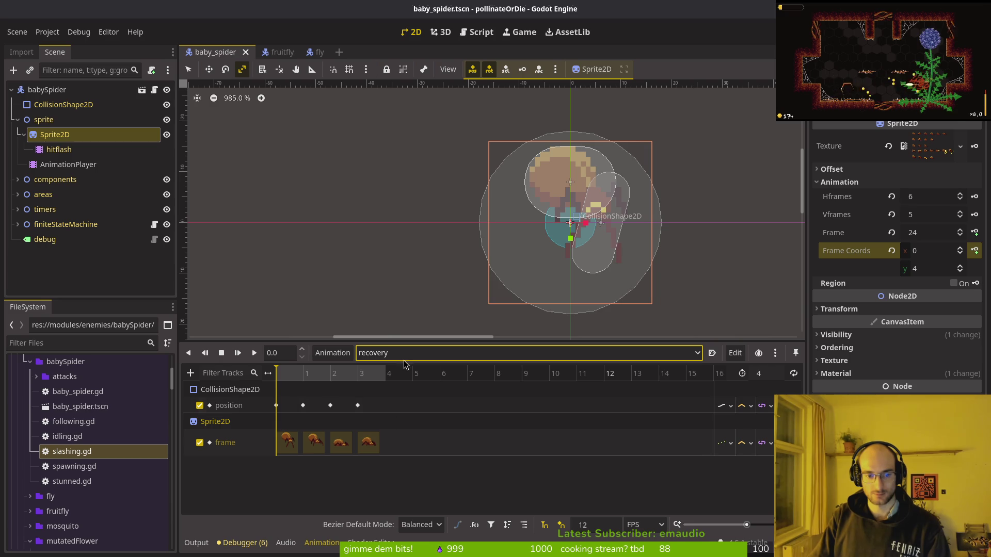
click(403, 355)
click(408, 428)
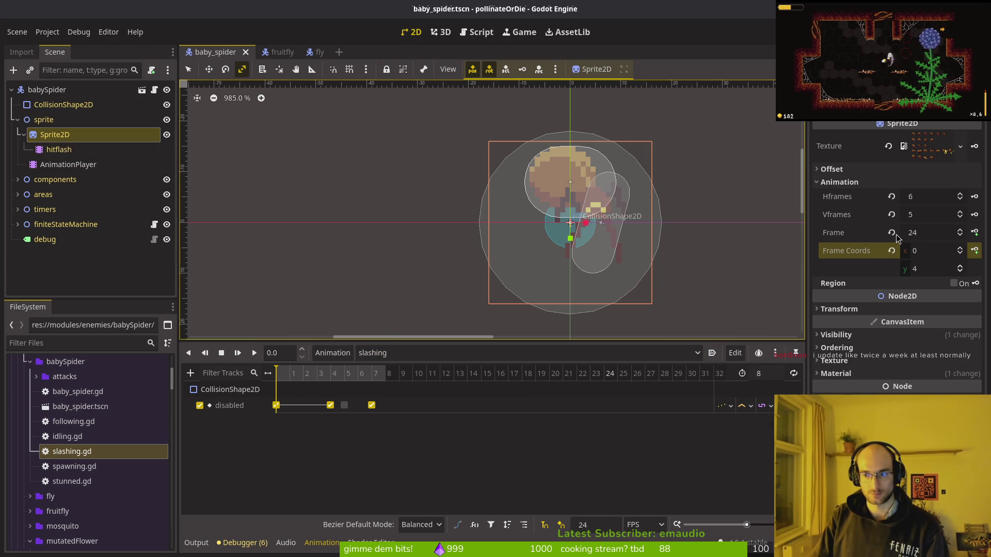
Key the spider's slash sprite frames onto a new Frame track from an earlier row
click(961, 270)
click(961, 271)
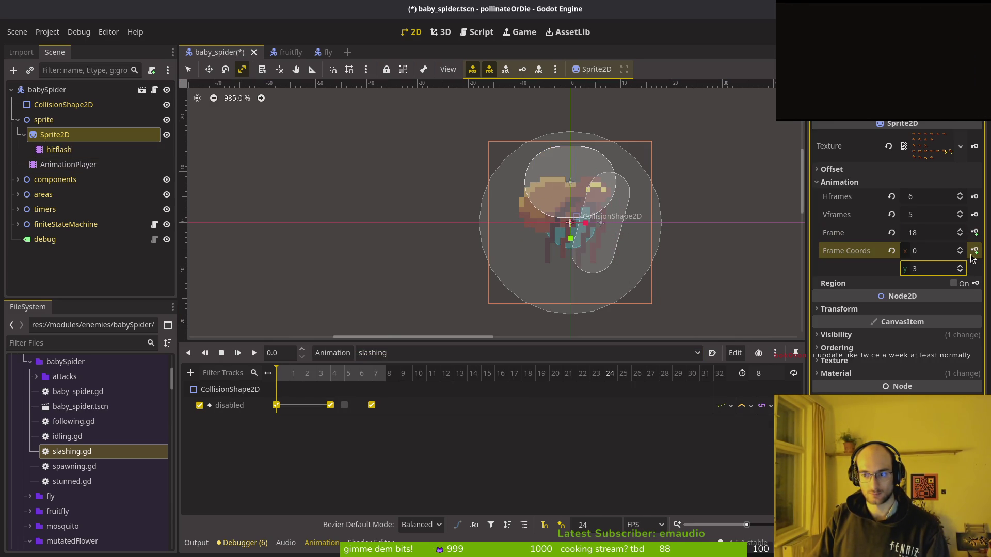
click(976, 234)
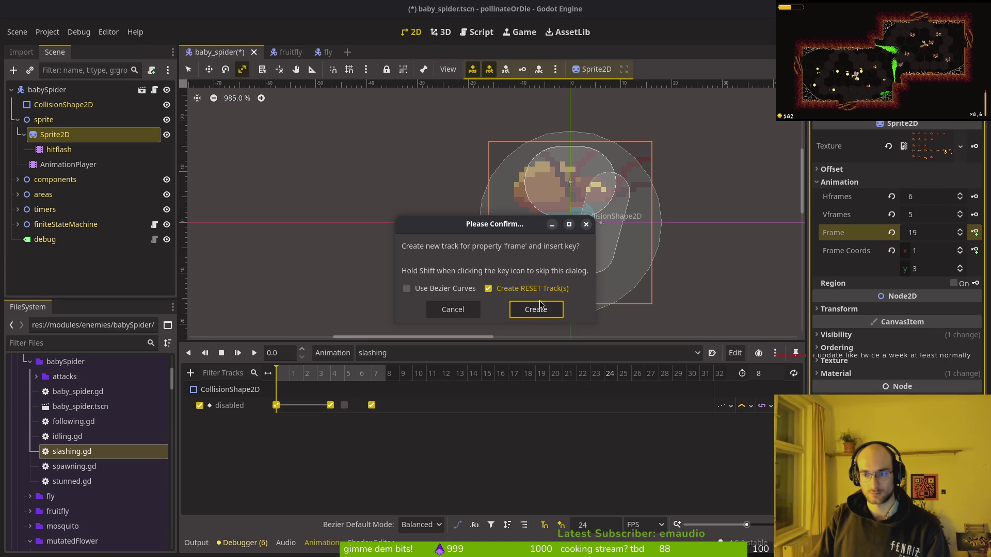
click(534, 309)
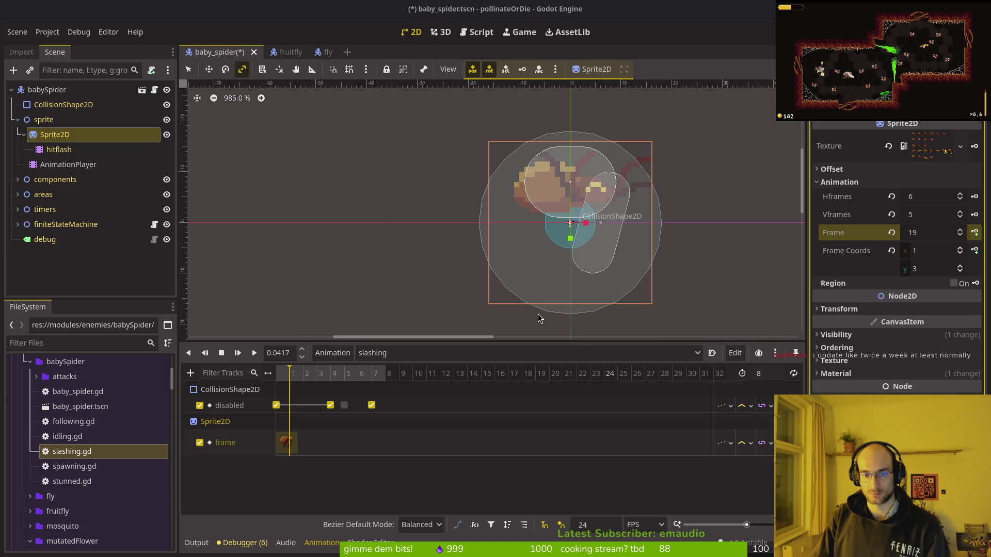
click(972, 239)
click(972, 238)
click(972, 238)
click(972, 239)
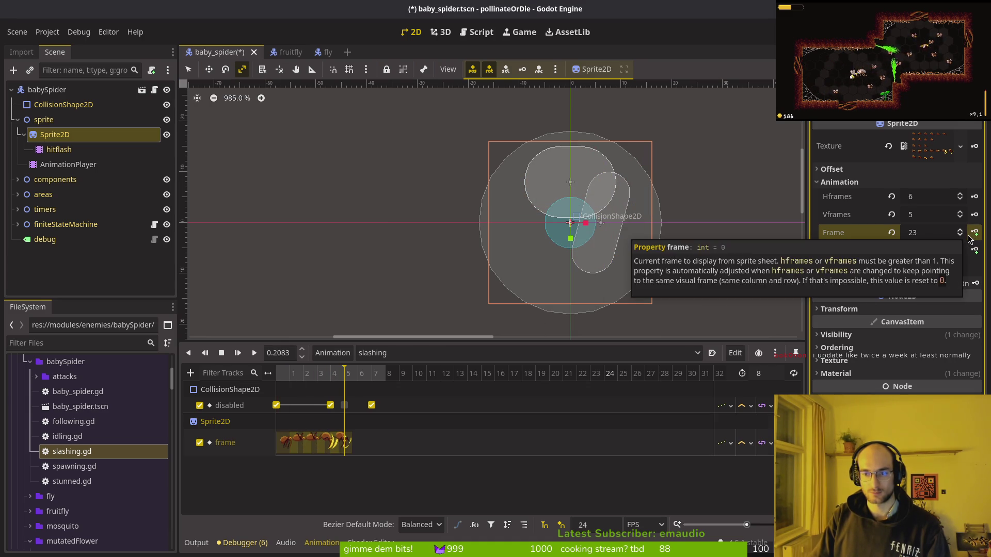
Move a collision disabled key one frame earlier and set the slashing length to 7
scroll(569, 448, up, 5)
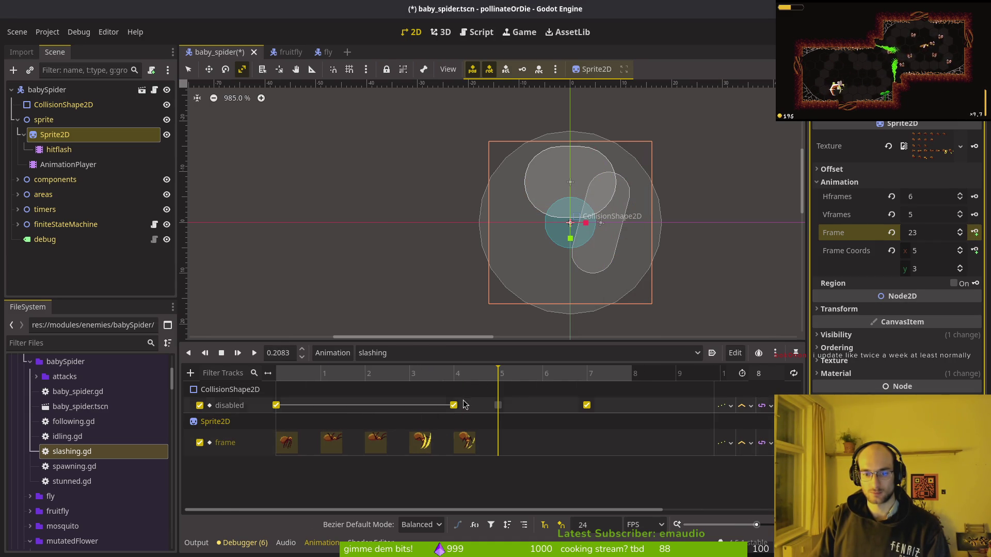
drag(453, 405, 420, 413)
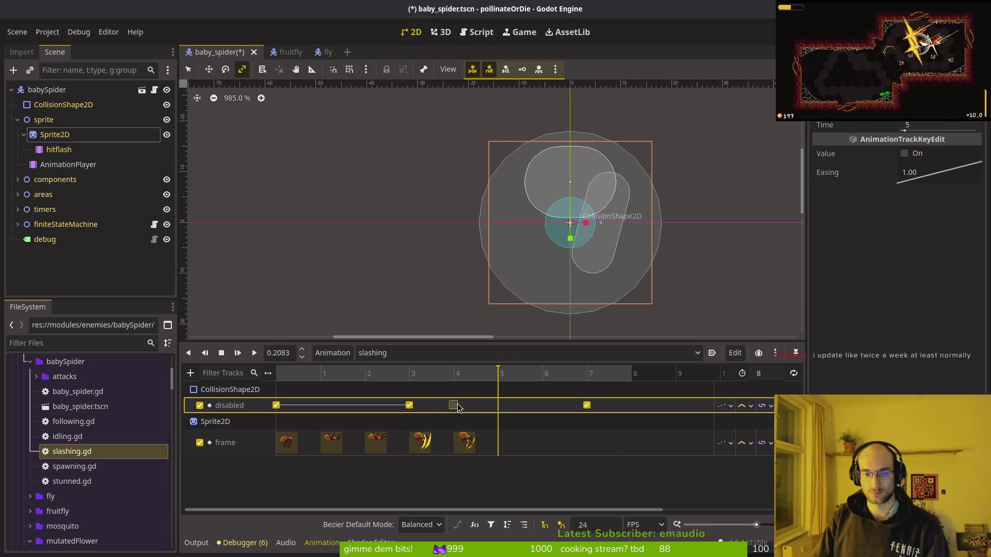
click(771, 376)
text(6)
text(7)
key(Return)
key(ctrl+s)
Move the last sprite frame key to frame 5 and the middle disabled key to frame 2
drag(464, 442, 571, 442)
key(ctrl+s)
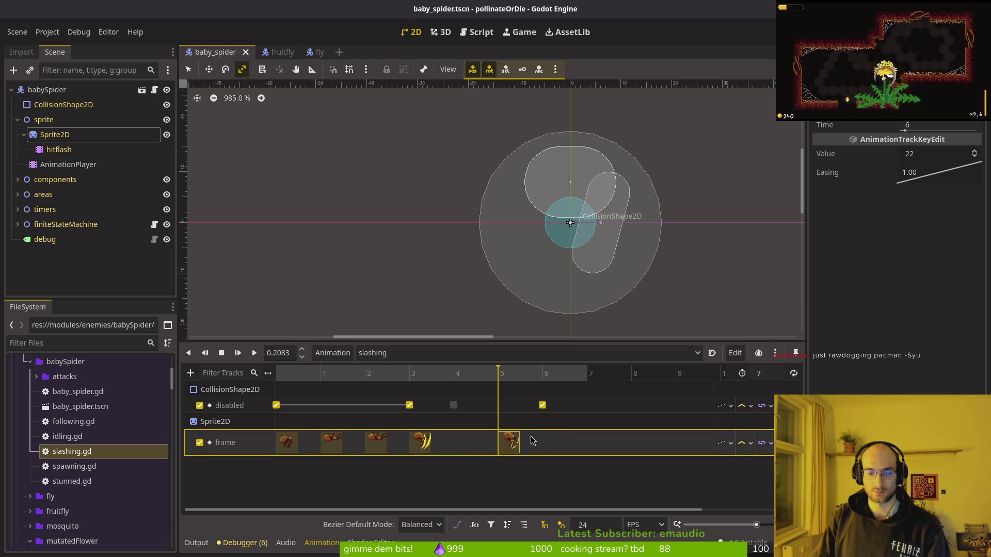
drag(532, 440, 530, 442)
mouse_move(320, 373)
mouse_down()
mouse_move(409, 375)
mouse_move(537, 400)
mouse_up()
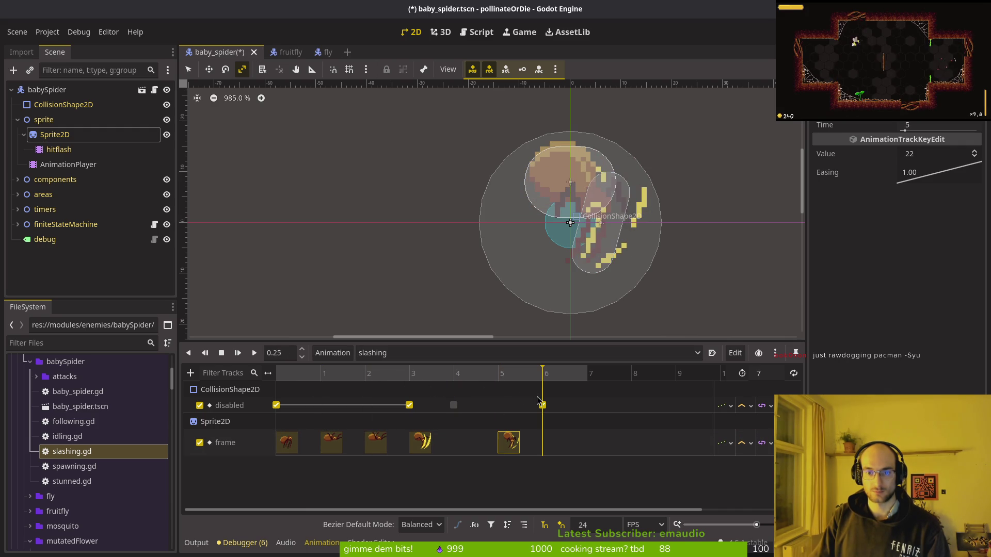
drag(409, 406, 368, 410)
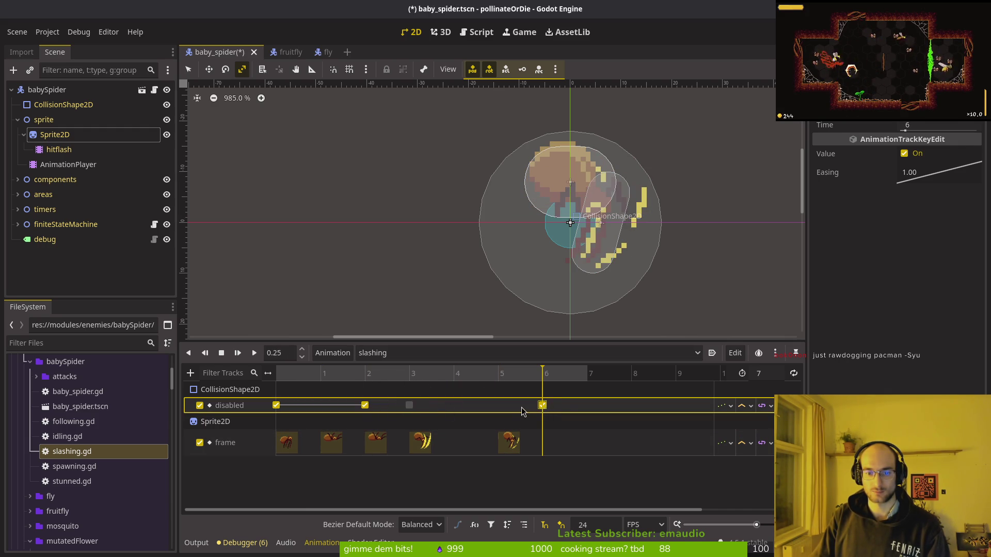
click(758, 373)
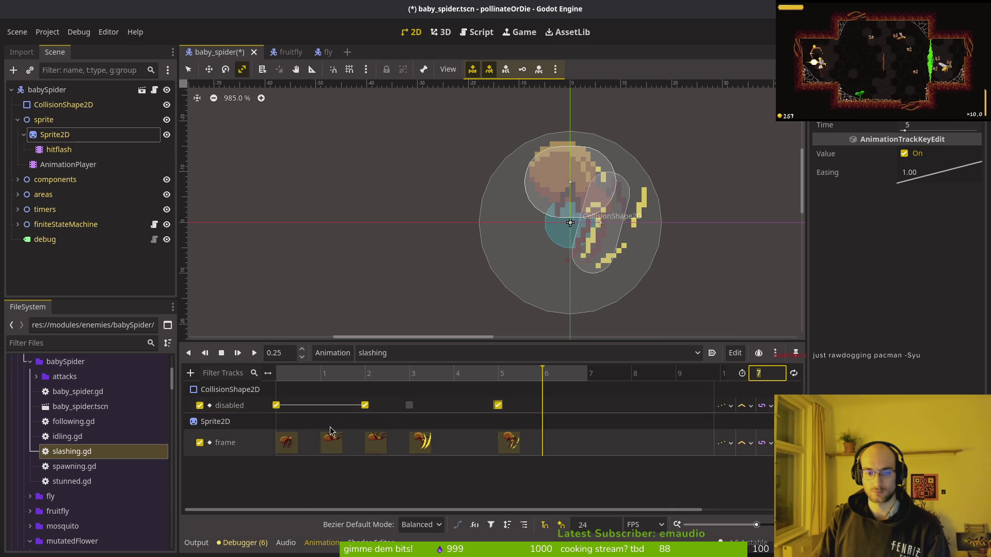
key(alt+Tab)
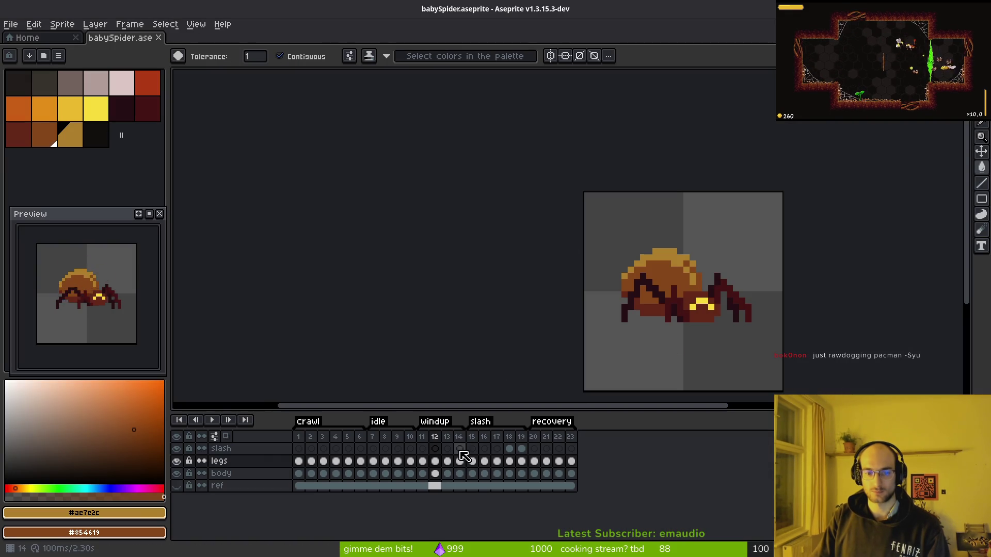
key(alt+Tab)
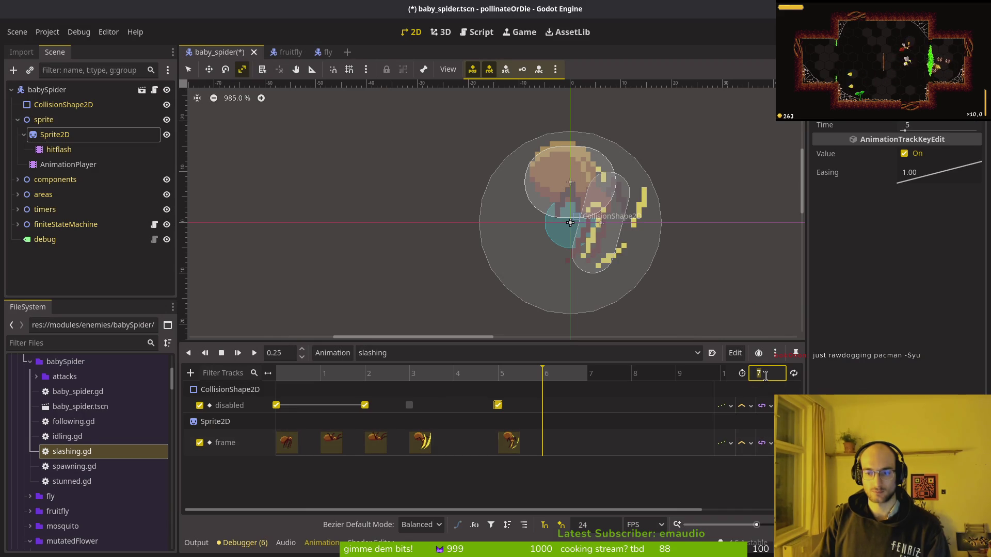
Set the slashing animation length to 6 and save the scene
text(6)
key(Return)
key(ctrl+s)
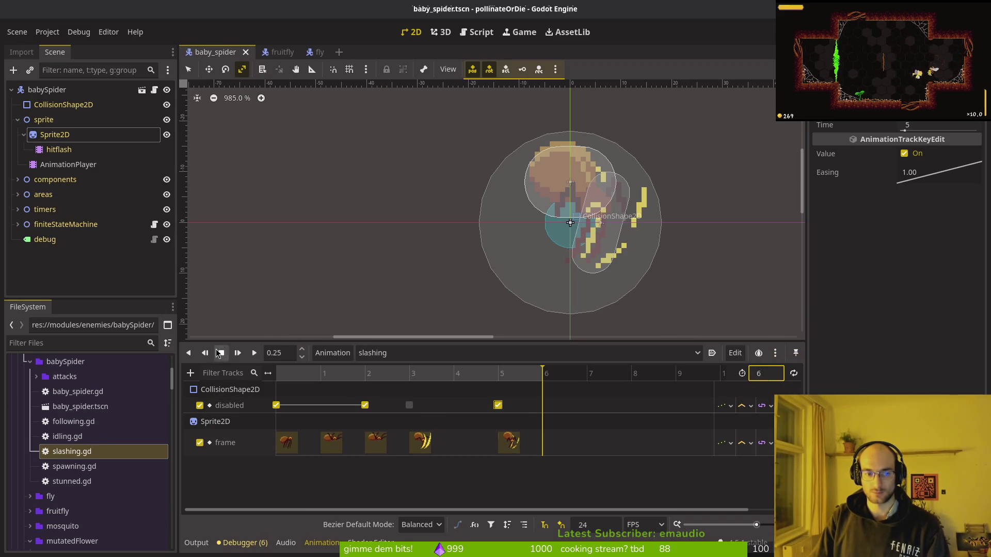
Preview the slashing animation, then collapse the sprite node in the scene tree
click(255, 354)
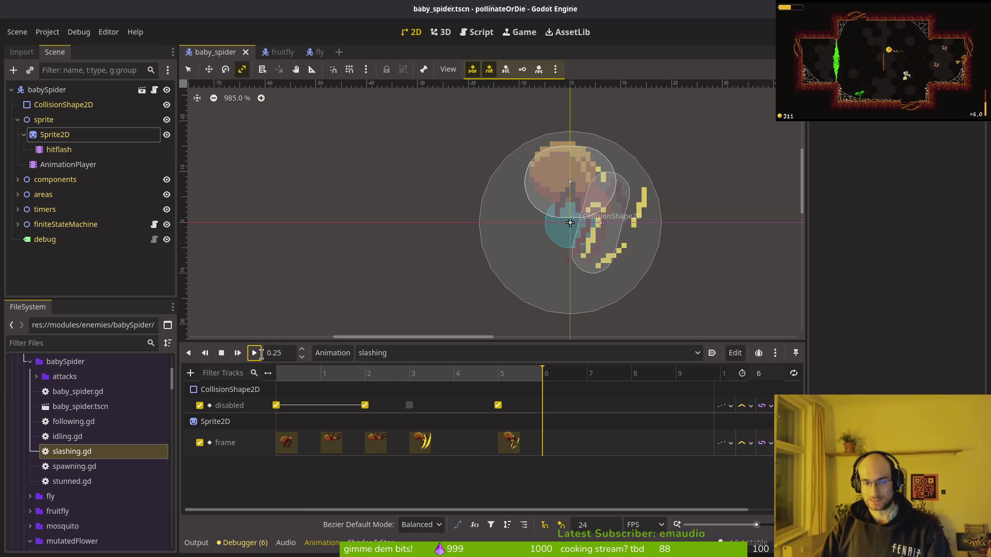
click(217, 352)
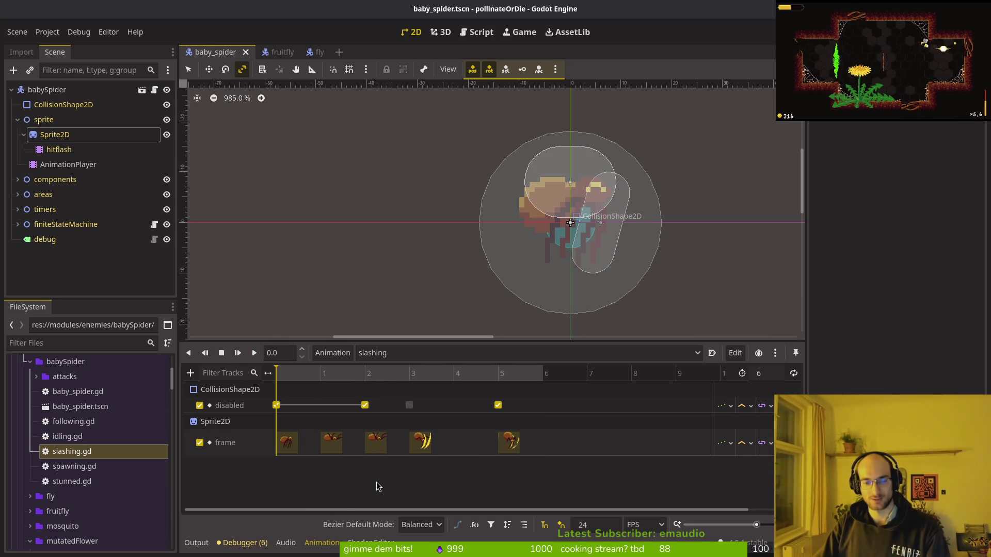
click(27, 120)
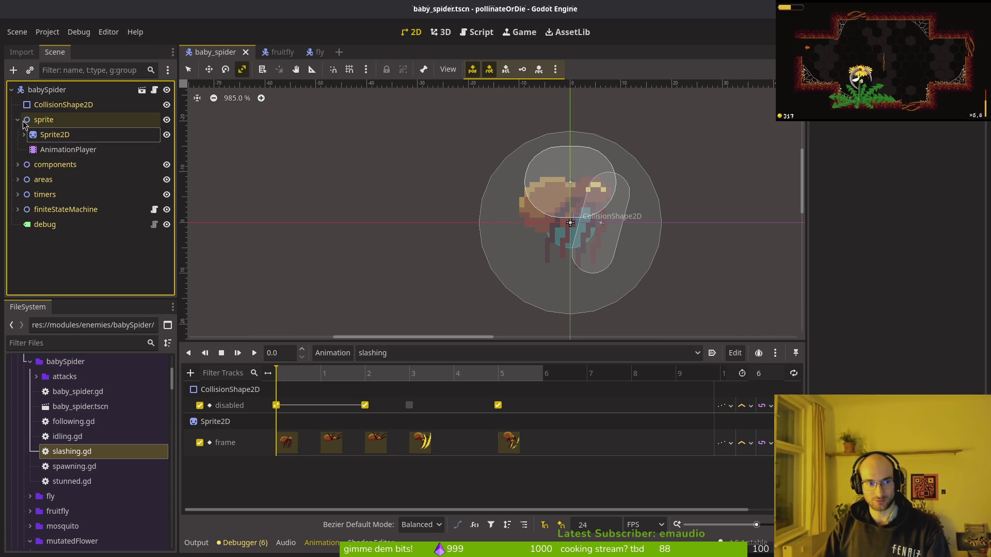
click(17, 119)
key(alt+Tab)
key(alt+Tab)
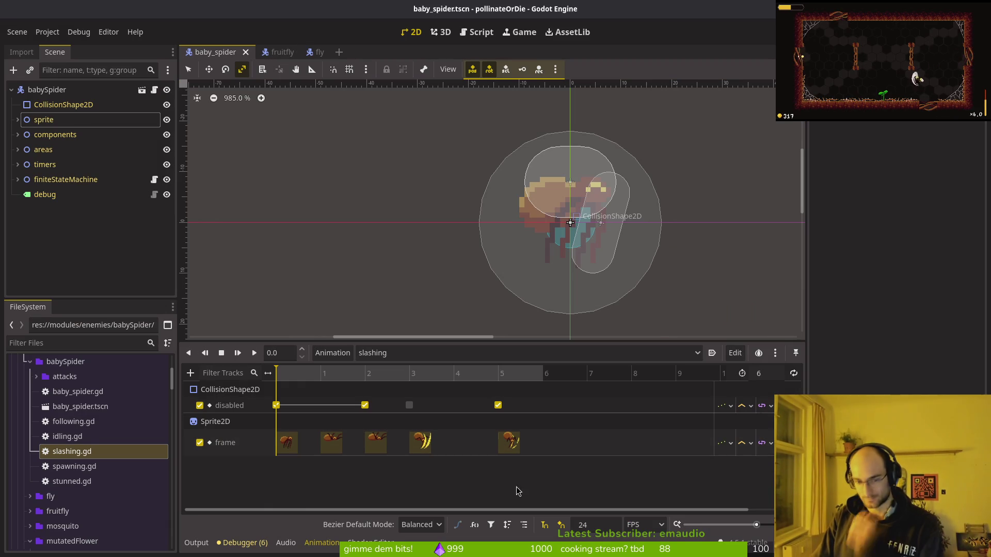
click(381, 353)
Load the windup animation at its start and delete its Sprite2D frame track
click(395, 442)
click(397, 353)
click(395, 454)
click(221, 353)
key(ctrl+s)
key(Delete)
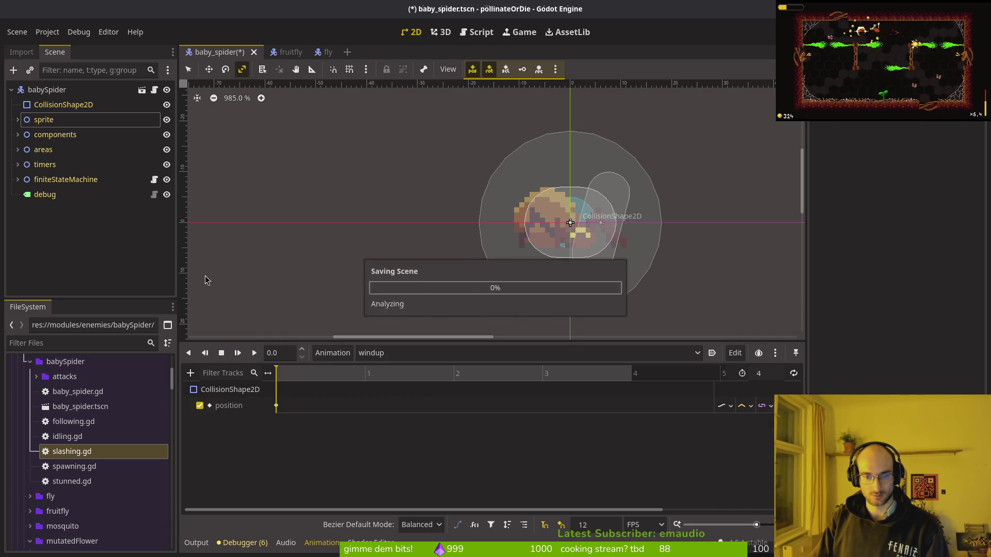
Select the Sprite2D node and set its frame to 0 on the next row
click(45, 120)
click(17, 120)
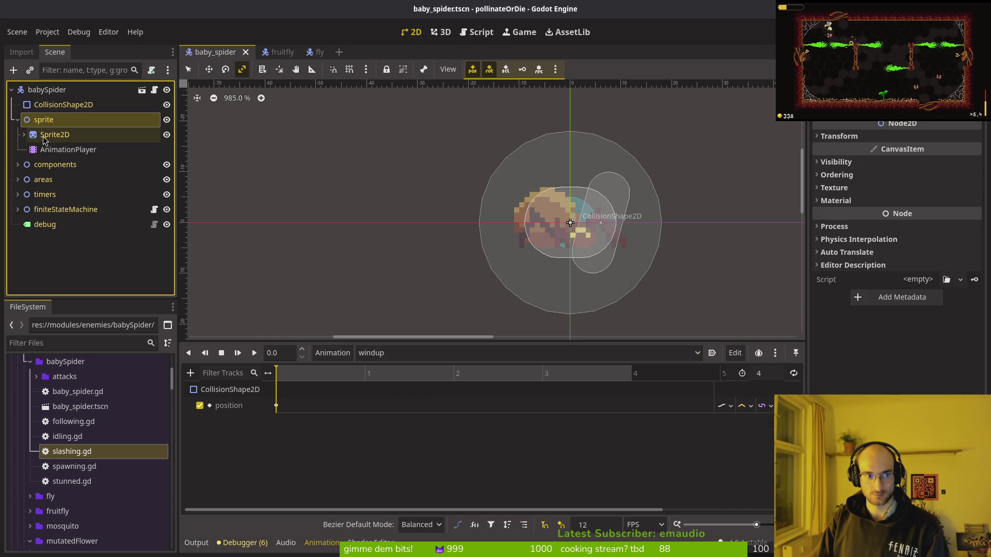
click(46, 135)
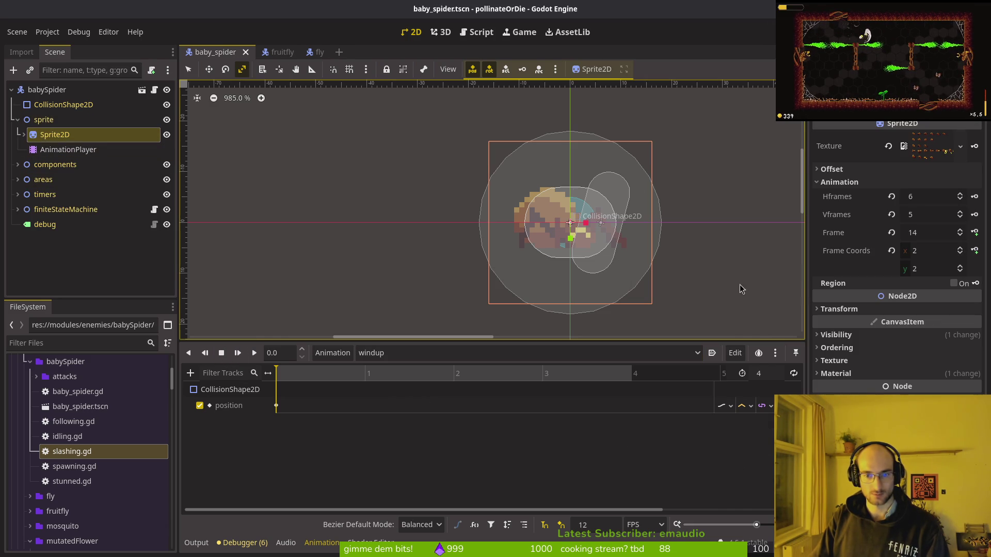
click(891, 232)
click(960, 266)
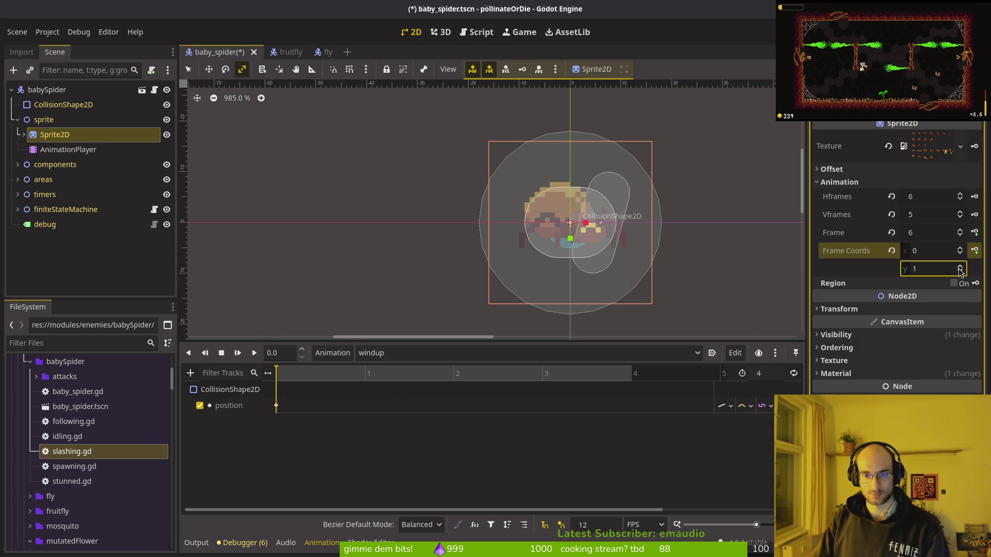
Key four windup sprite frames onto a new Frame track and save
click(974, 233)
click(537, 309)
click(974, 233)
click(974, 233)
click(974, 233)
key(ctrl+s)
Set the windup animation length to 5 and save the scene
click(769, 374)
text(6)
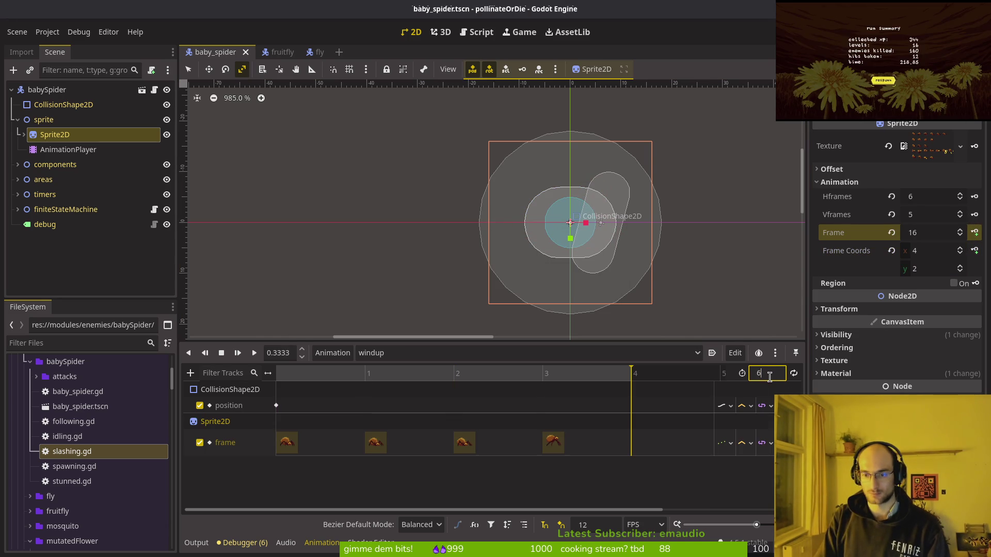
key(Return)
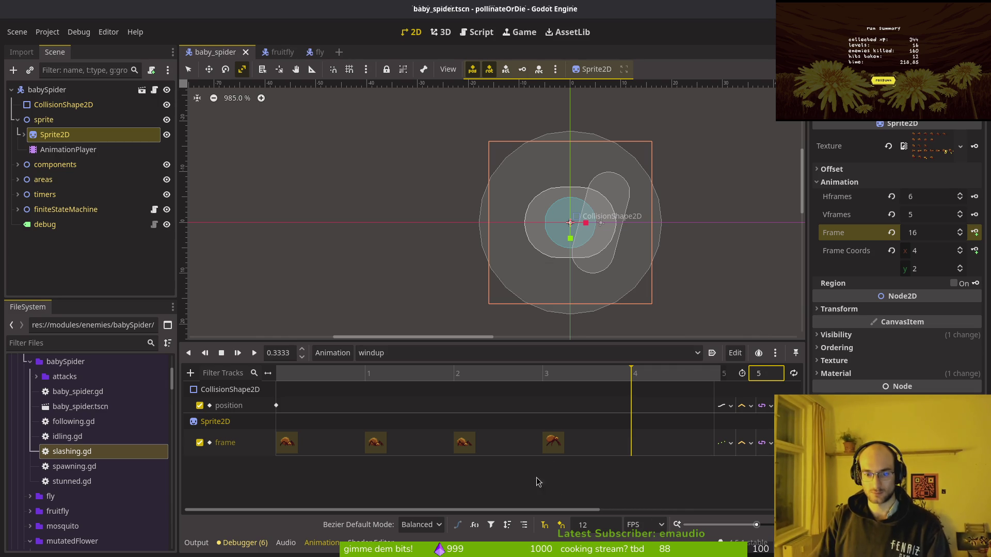
scroll(496, 465, right, 2)
click(459, 443)
key(ctrl+s)
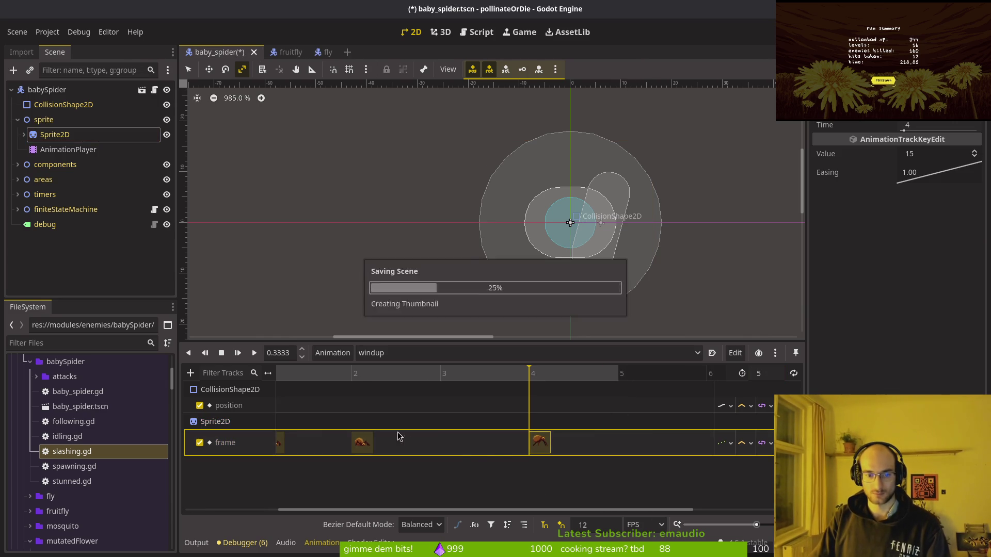
scroll(614, 444, left, 2)
Preview the windup animation, then launch the game with F5 to test
click(254, 353)
click(254, 356)
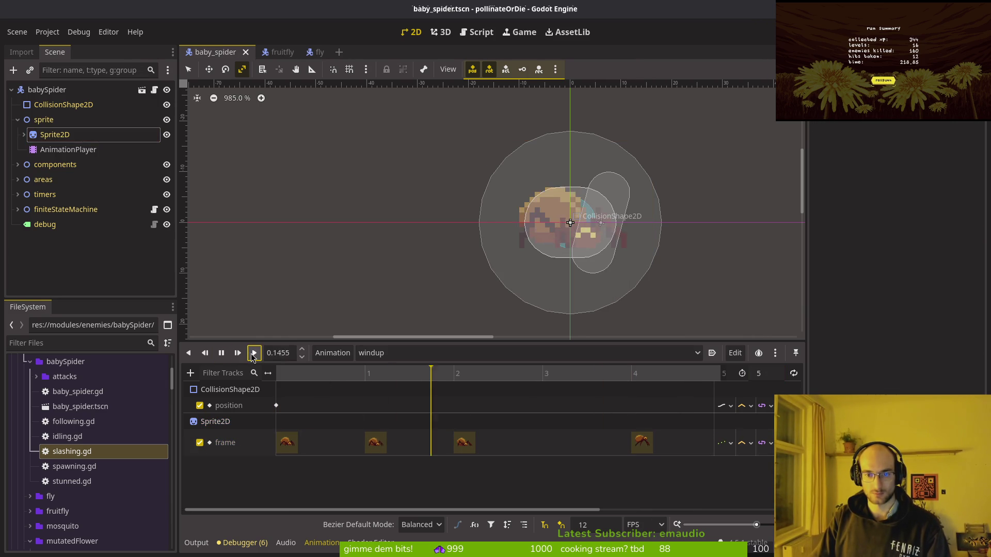
click(221, 352)
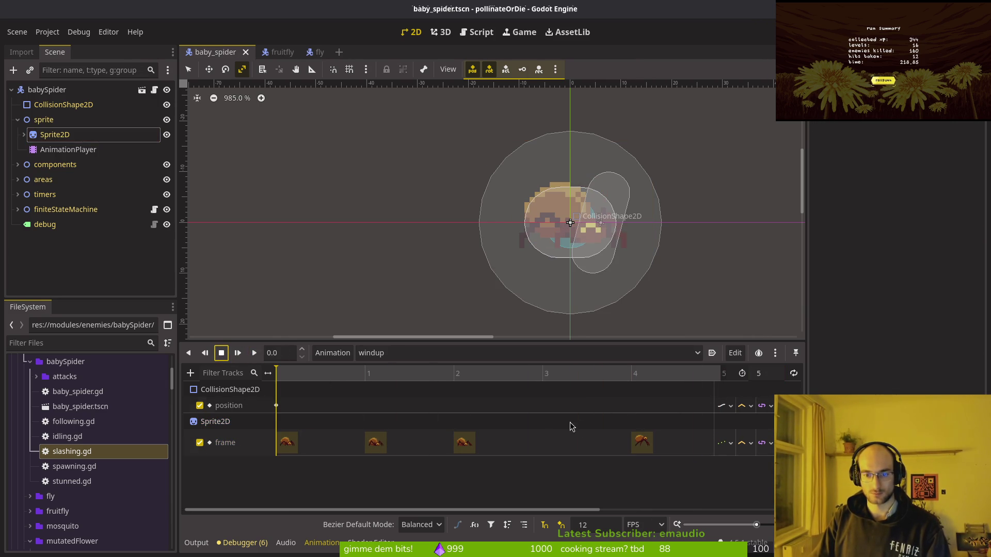
scroll(566, 424, right, 2)
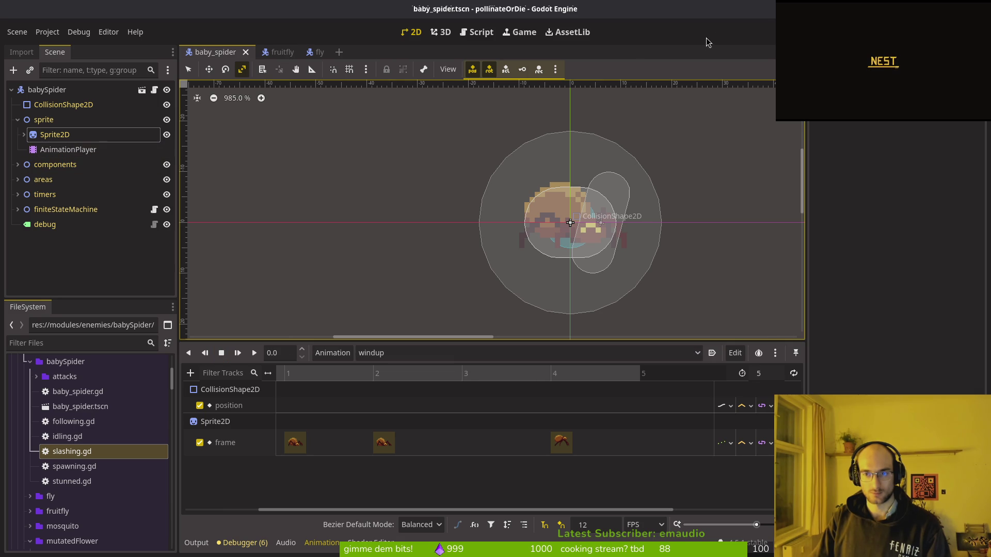
key(F5)
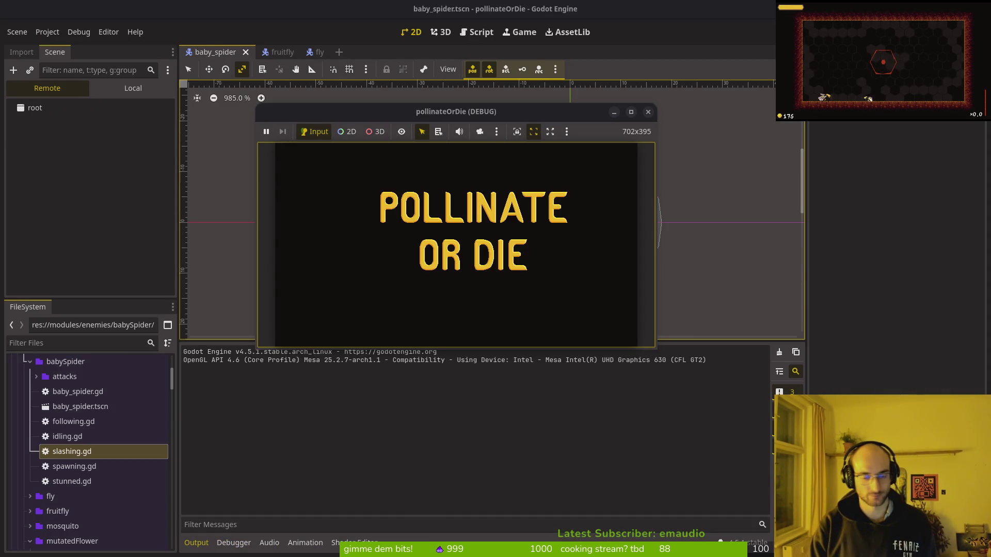
Maximize the running game window and start the boss2 spider level from level select
click(473, 203)
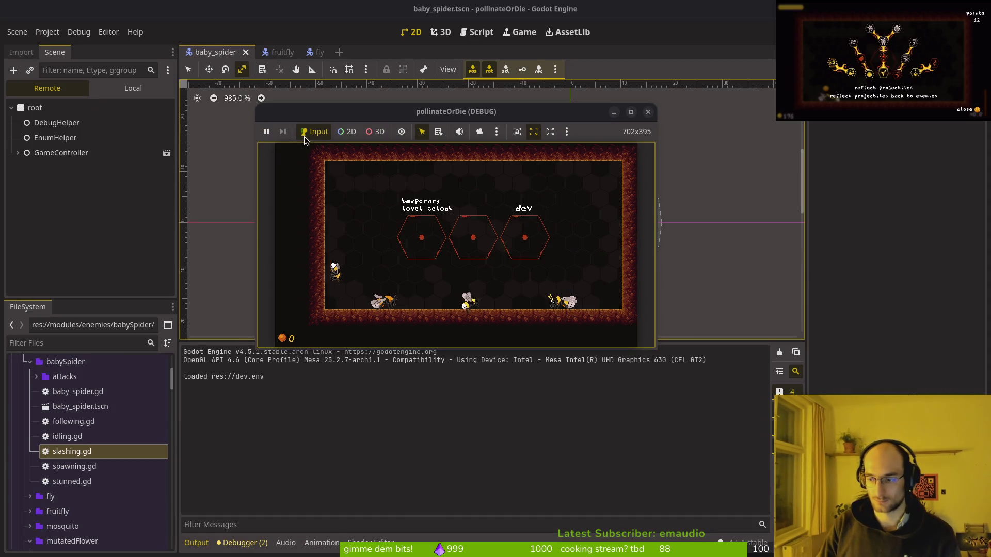
double_click(325, 120)
key(space)
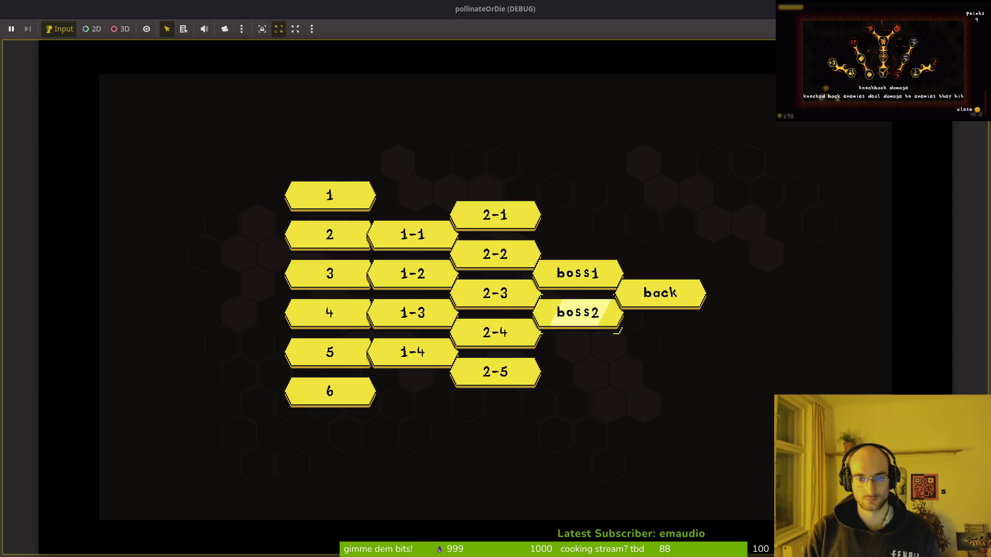
click(577, 313)
Fight through the boss2 spider level, dodging rocks and slashing the spider boss
key(Left)
key(space)
key(space)
key(space)
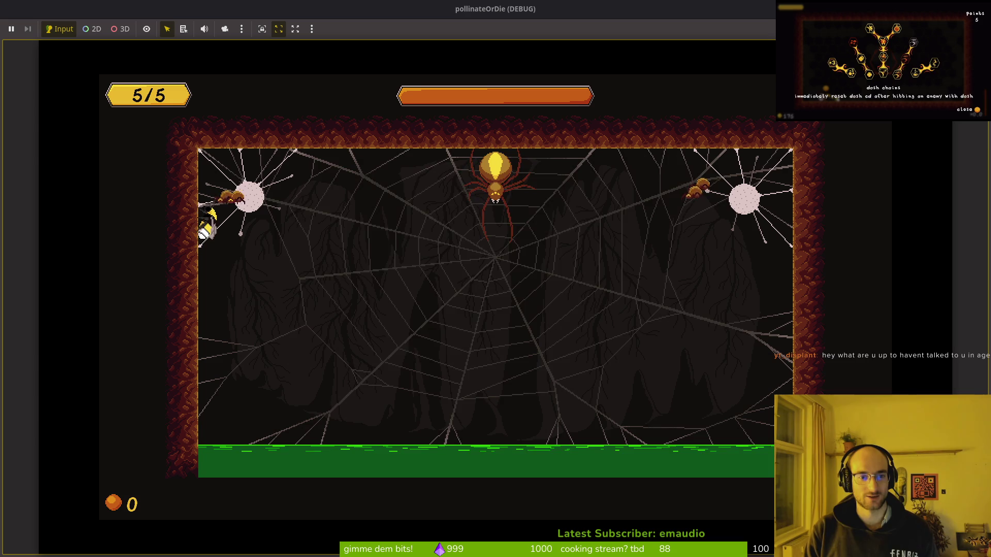
key(Right)
key(Right)
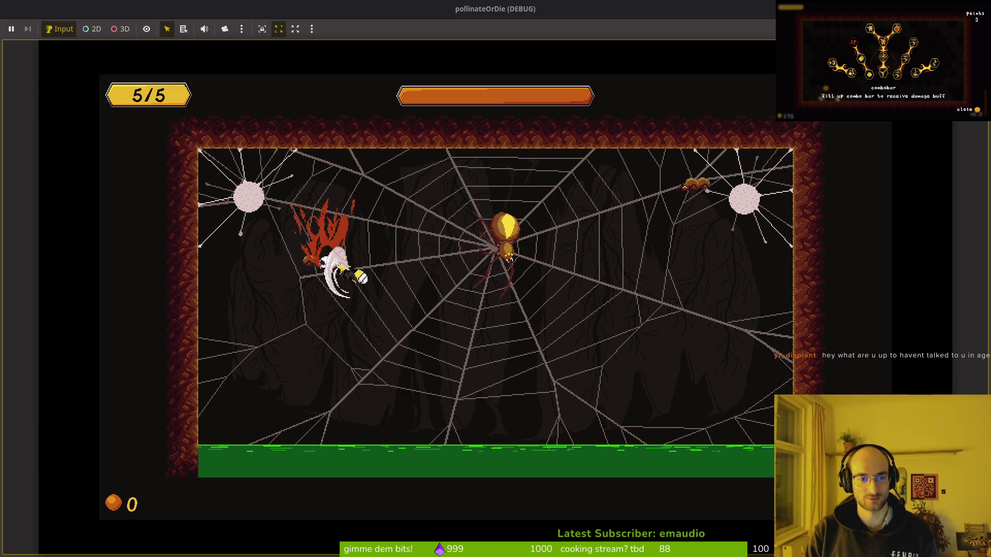
key(Left)
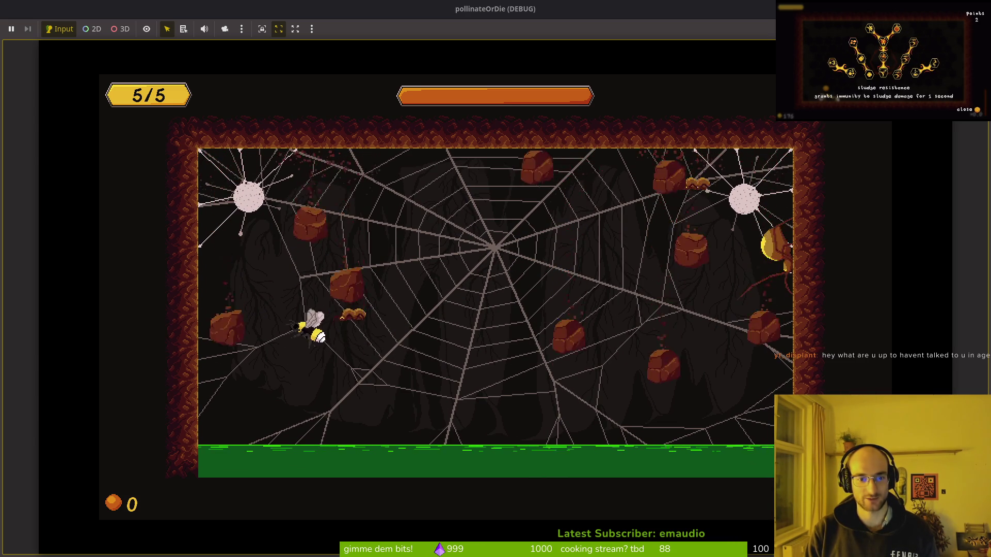
key(Right)
key(Right)
key(Left)
key(Right)
key(Left)
key(Right)
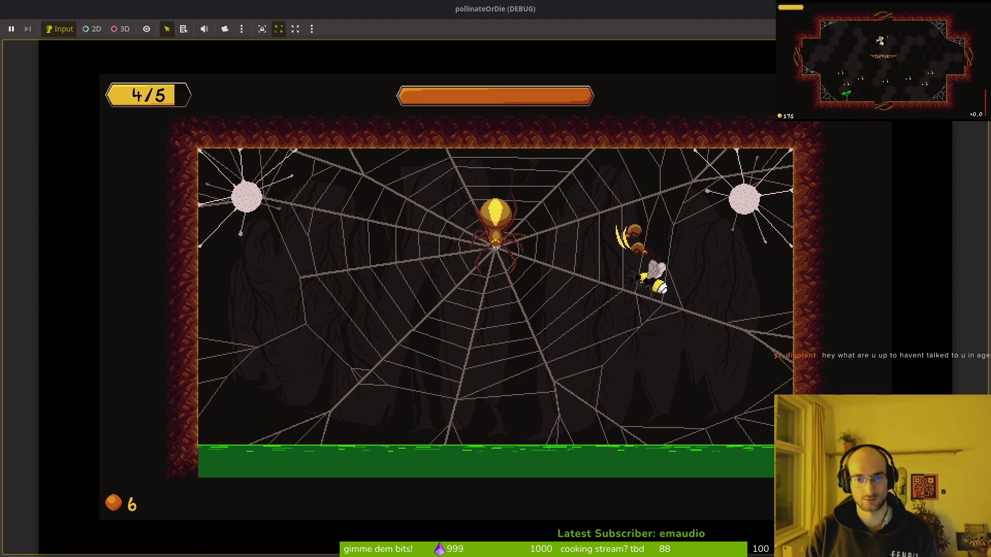
key(x)
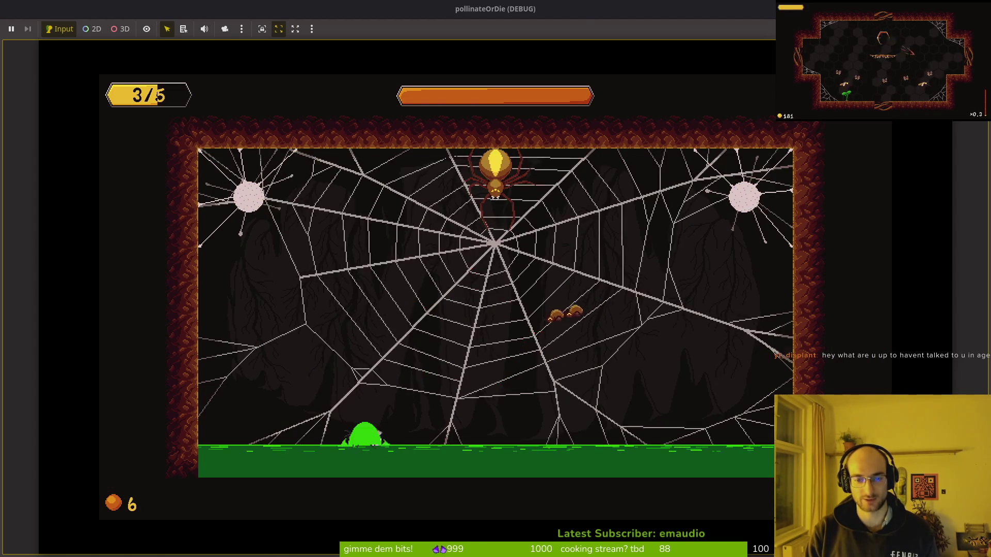
Restart the boss2 fight and attack the baby spiders until the stunned.gd:30 error breaks
key(Left)
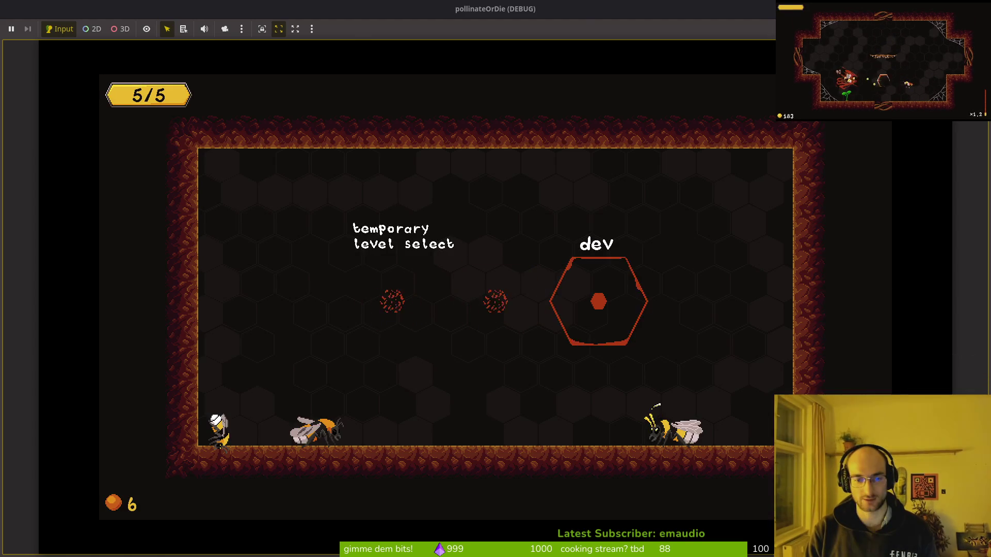
key(x)
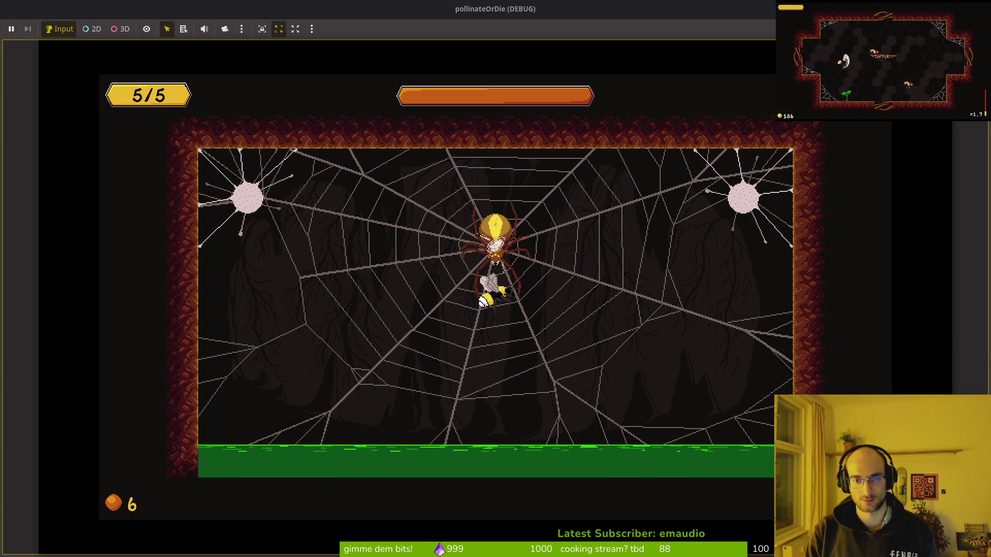
key(Right)
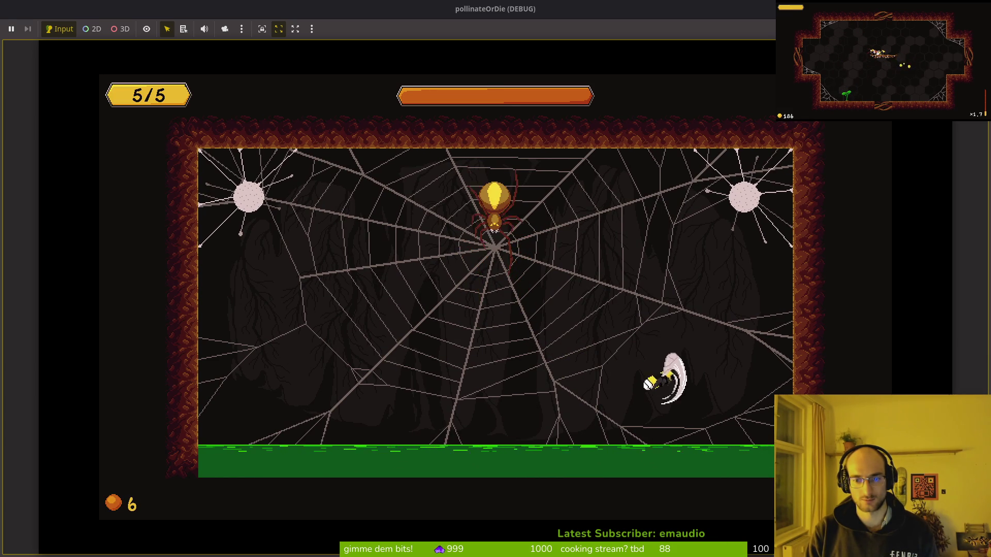
key(Right)
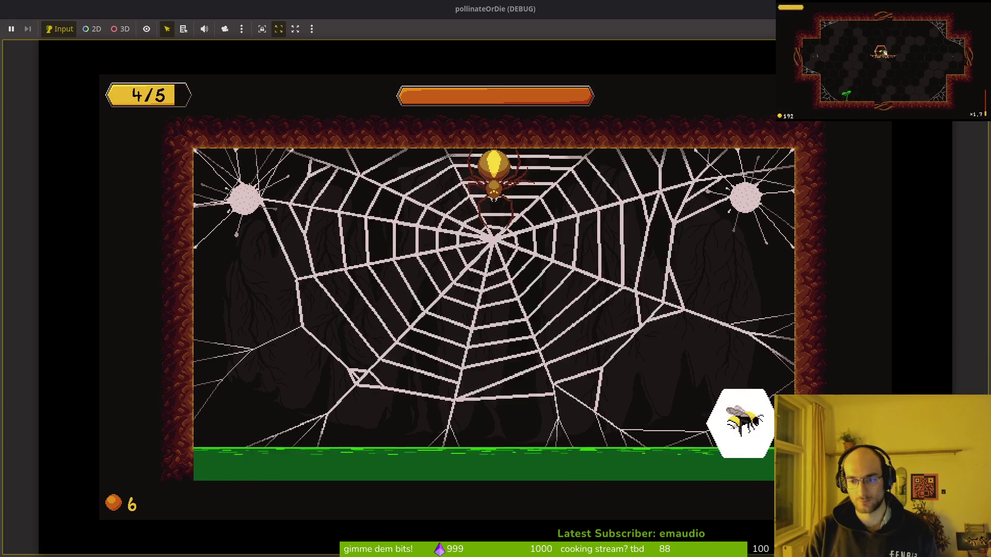
key(Up)
key(Left)
key(Up)
key(Left)
key(Left)
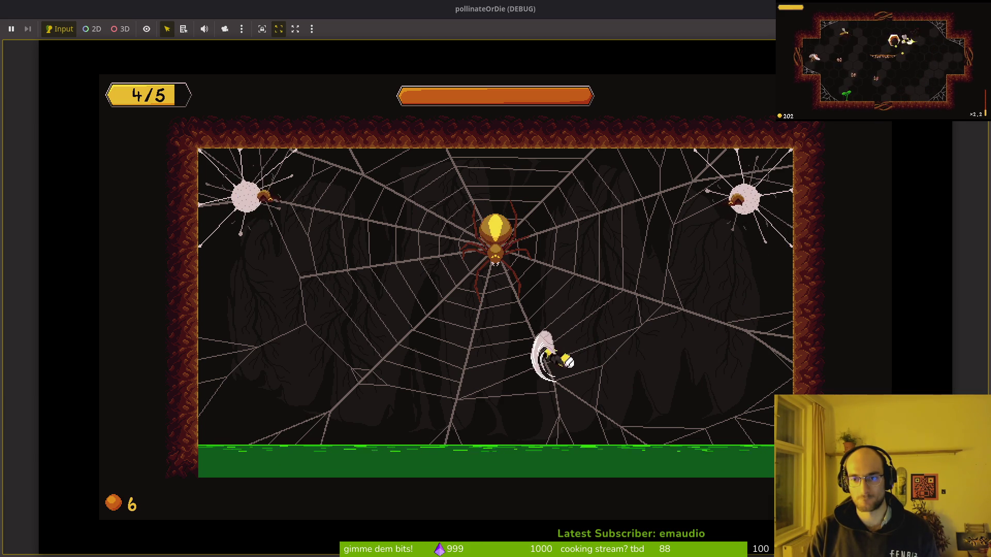
key(Up)
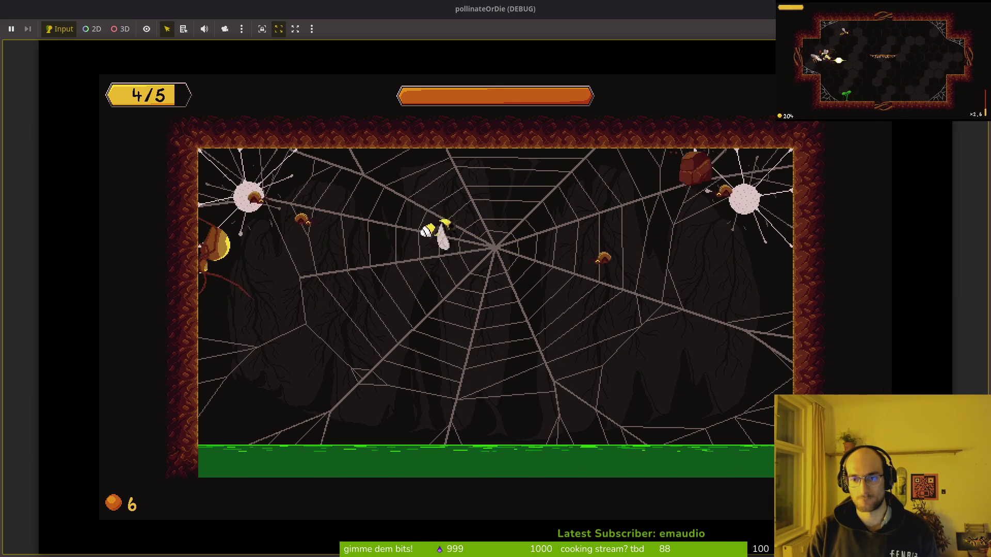
key(Down)
key(Left)
key(Up)
key(Left)
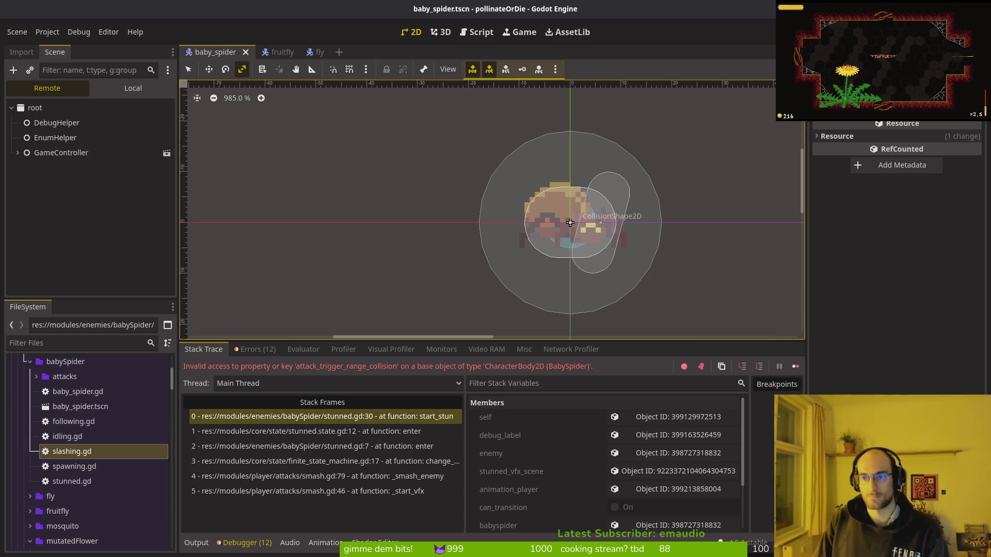
Resume the debugger, switch to Neovim and open the baby spider's stunned.gd
key(F12)
key(alt+Tab)
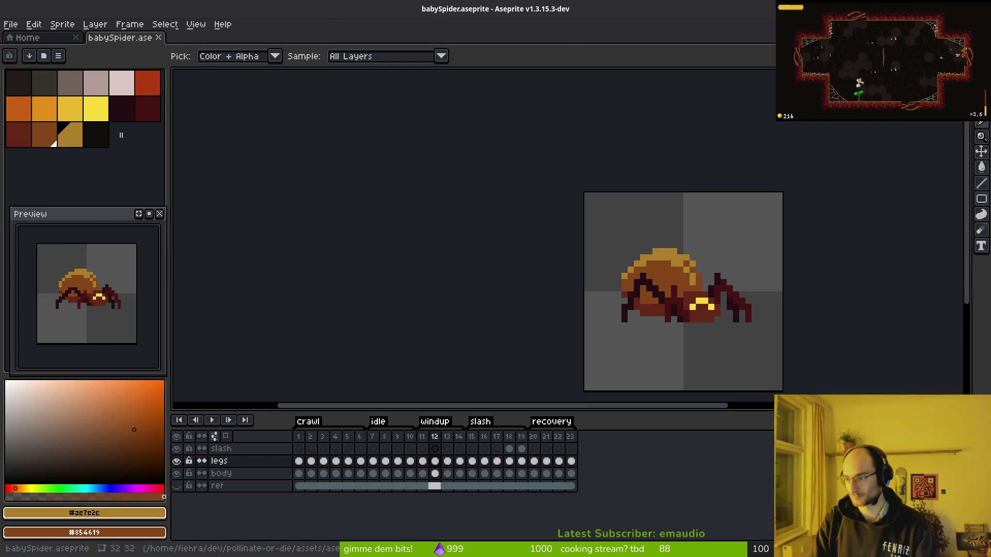
key(alt+Tab)
key(space)
key(f)
key(f)
text(stu)
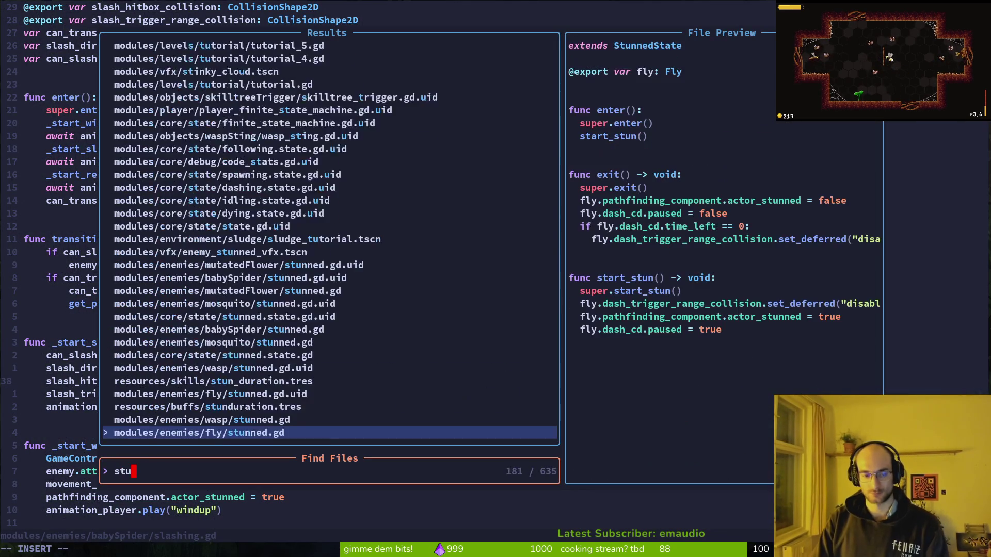
text(nned)
key(Up)
key(Up)
key(Up)
key(Return)
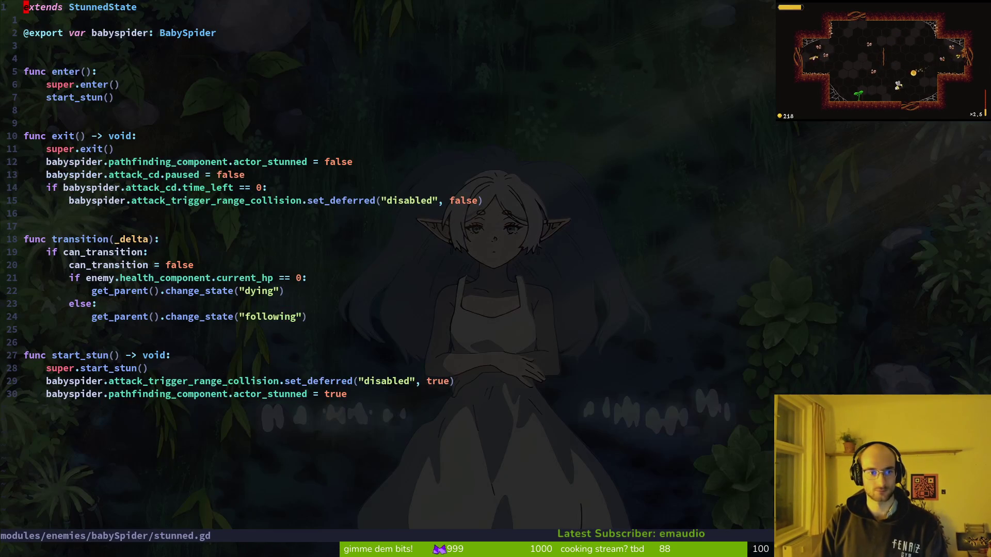
Replace attack_trigger_range_collision with slash_trigger_range_collision on line 16 and save
key(j)
key(j)
key(j)
key(k)
key(w)
key(w)
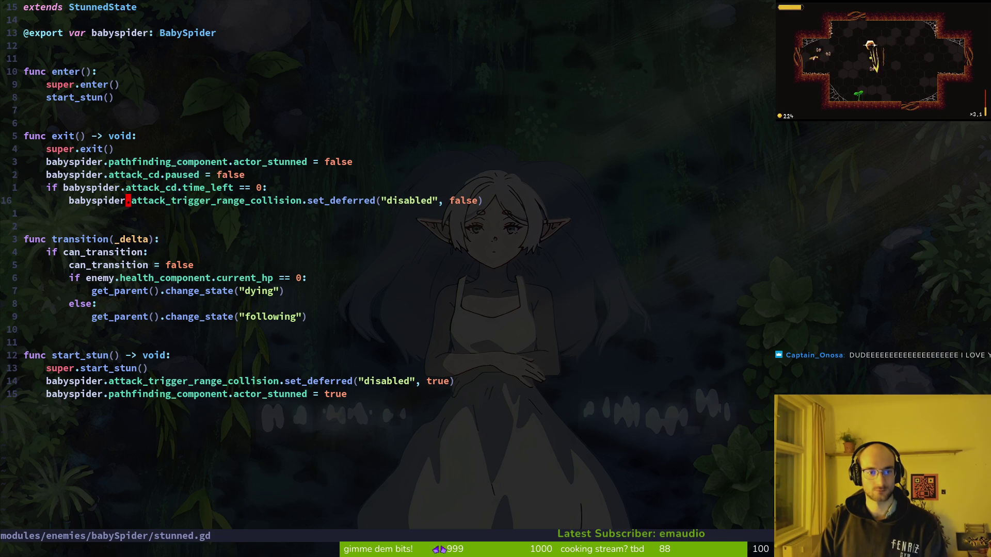
text(cw)
text(slstr=)
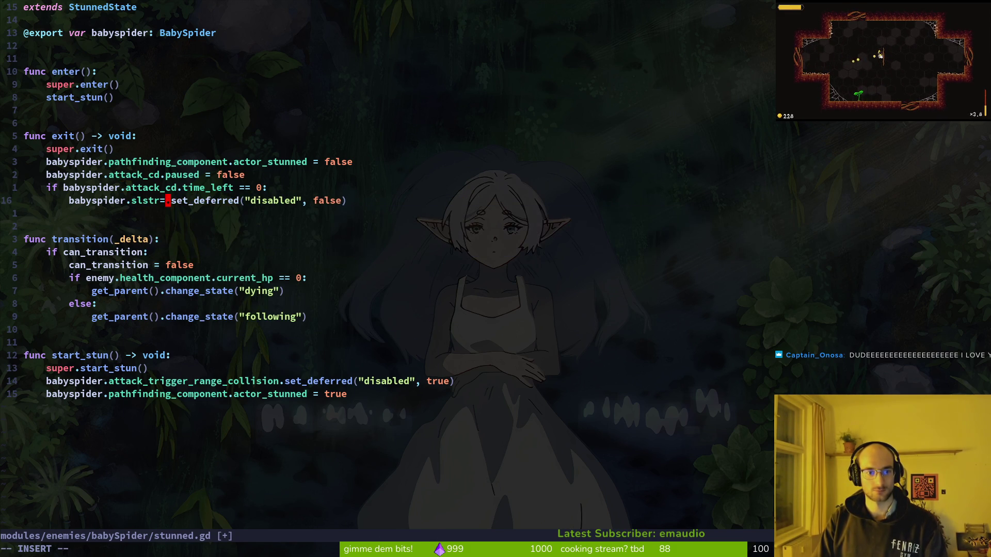
key(BackSpace)
key(Tab)
key(Escape)
text(:w)
key(Return)
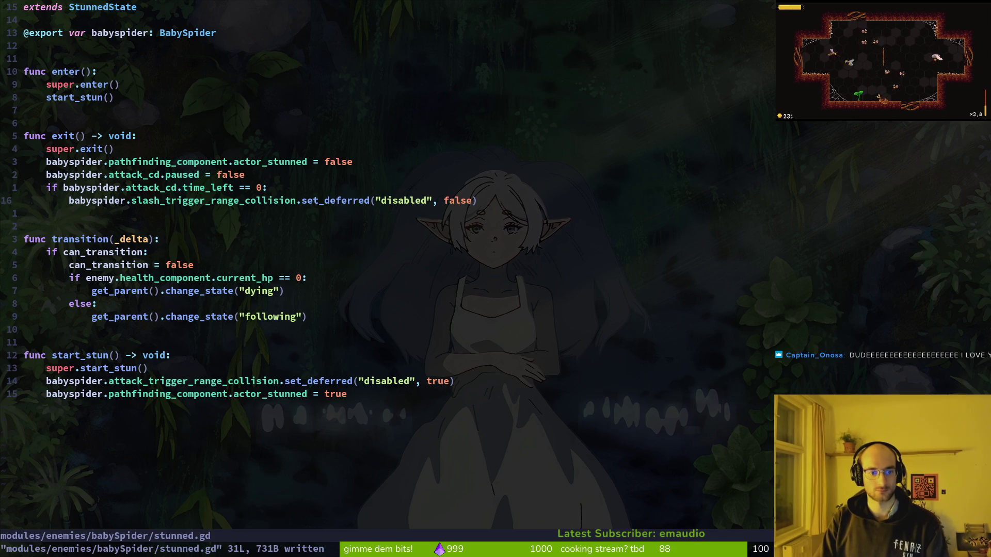
Replace the property with slash_trigger_range_collision on line 30 and save again
text(hbct_slash)
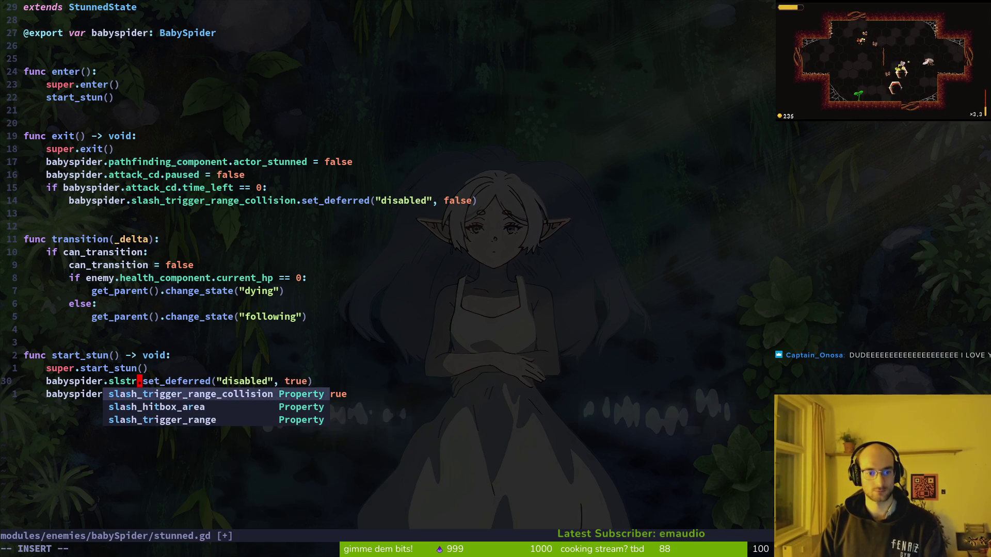
key(Tab)
key(Escape)
text(:w)
key(Return)
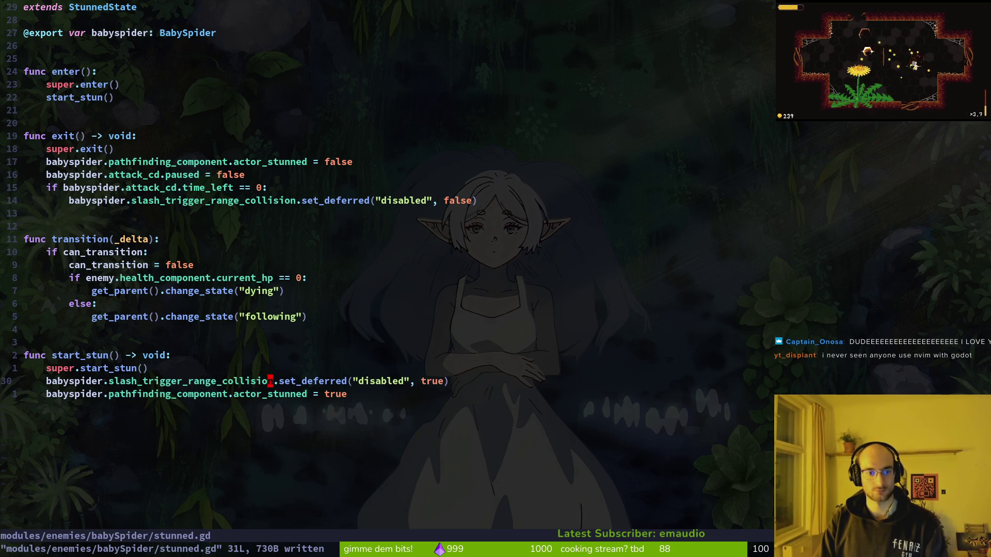
Quit Neovim and open the repository's git status in tig
text(:)
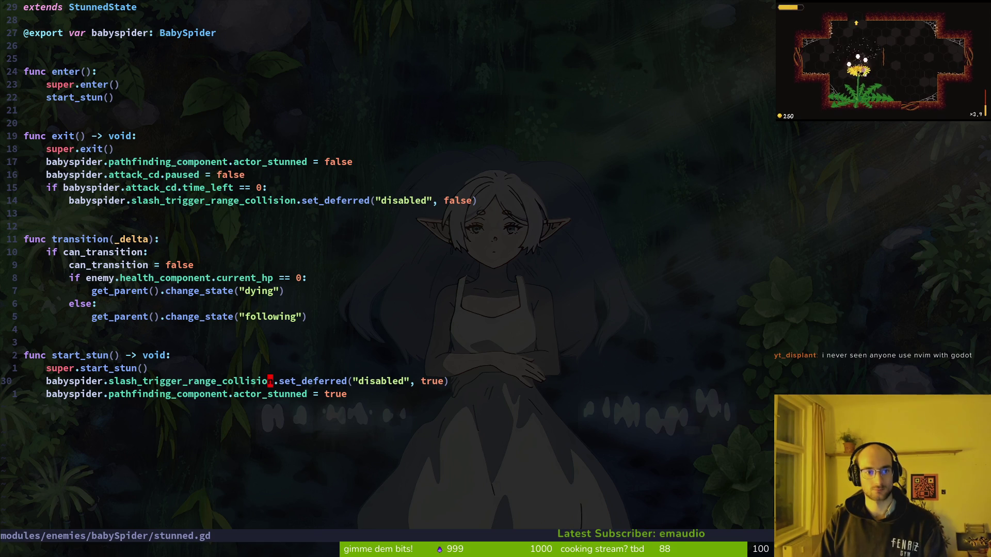
key(space)
key(f)
key(f)
text(babb)
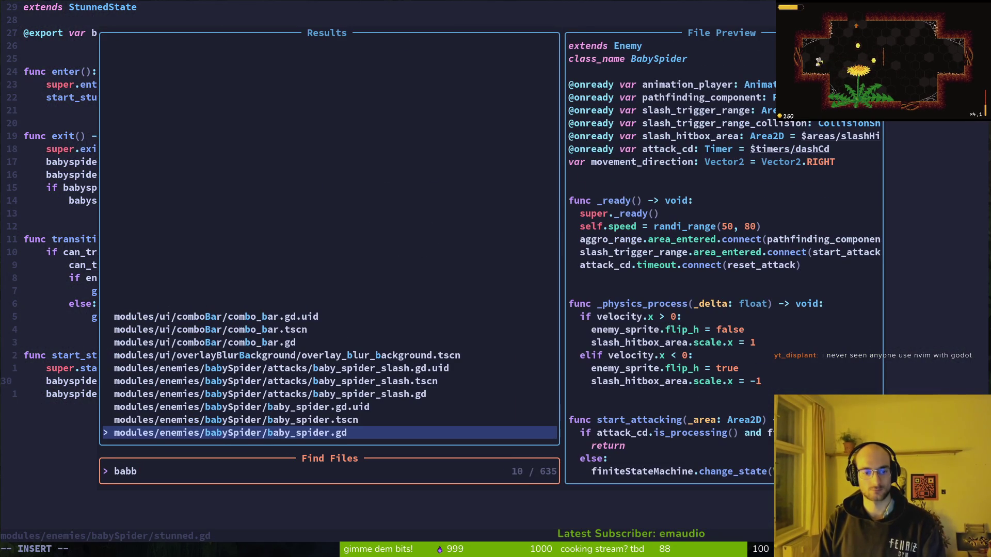
key(Escape)
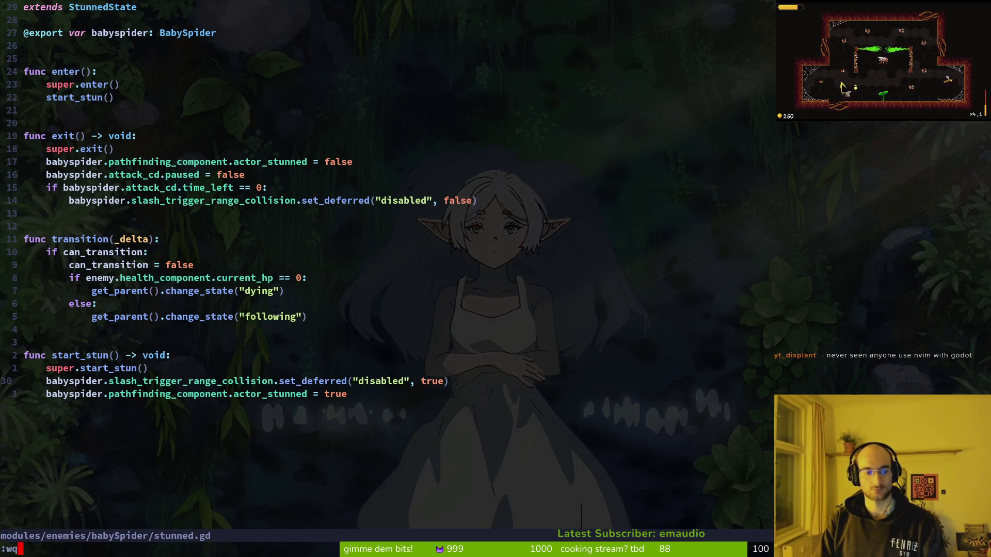
key(Return)
text(tig)
key(Return)
key(Down)
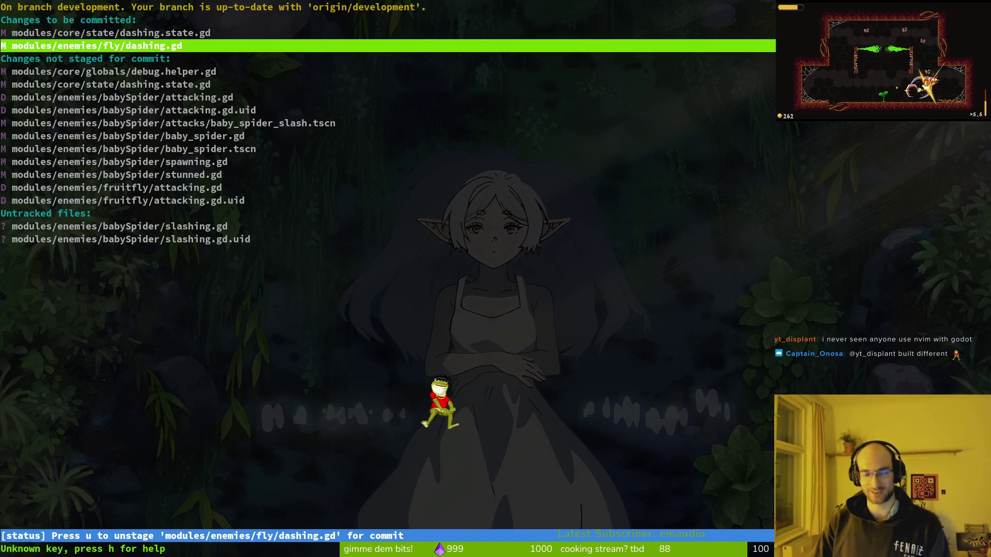
Attempt to leave tig's status view with :wq, then a bare ':' command
text(:wq)
key(Return)
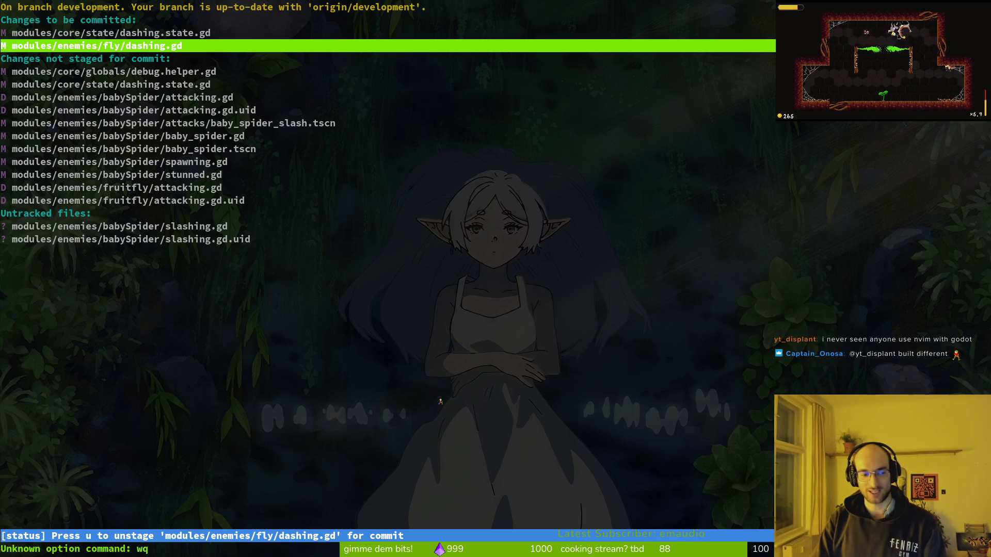
text(:wq)
key(Return)
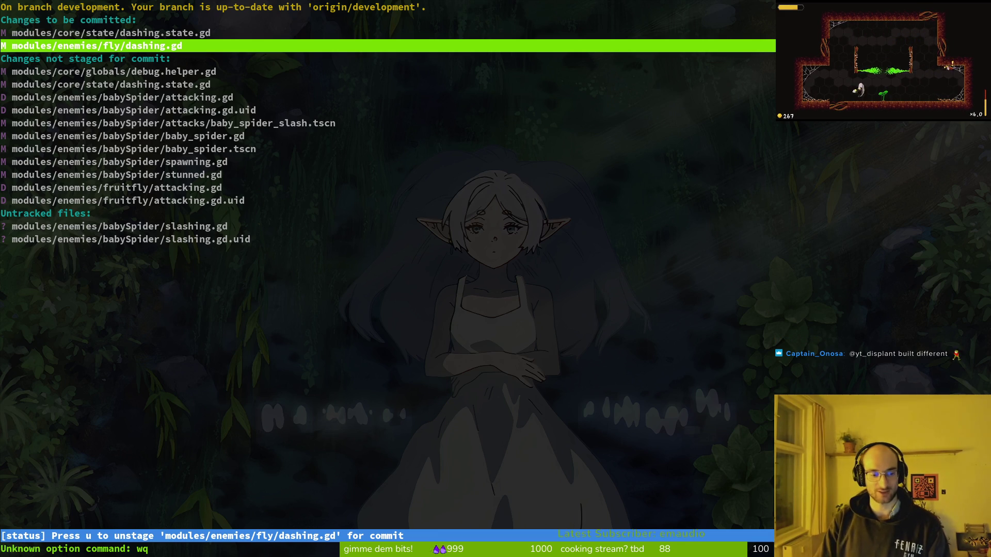
Quit tig and clear the terminal to a bare prompt
key(q)
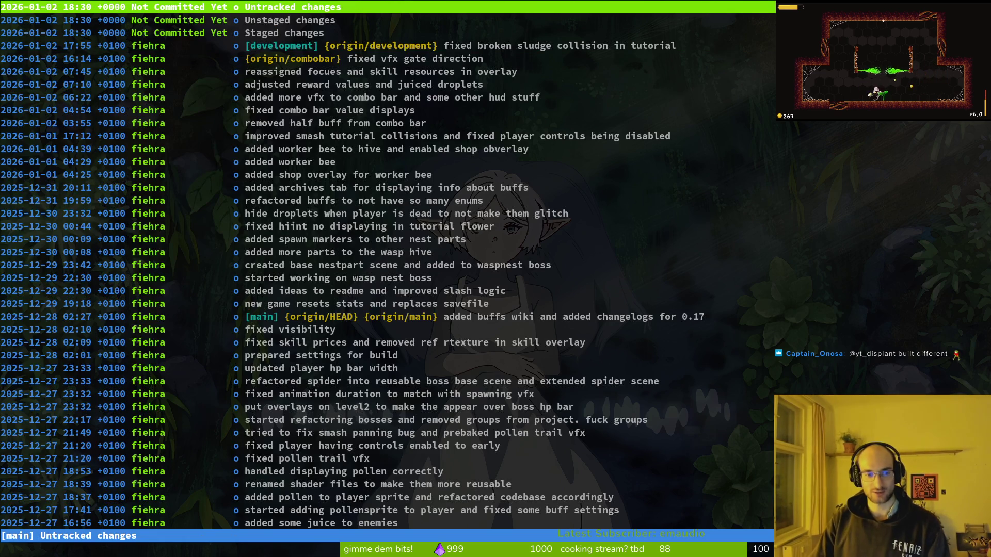
text(q)
text(clear)
key(Return)
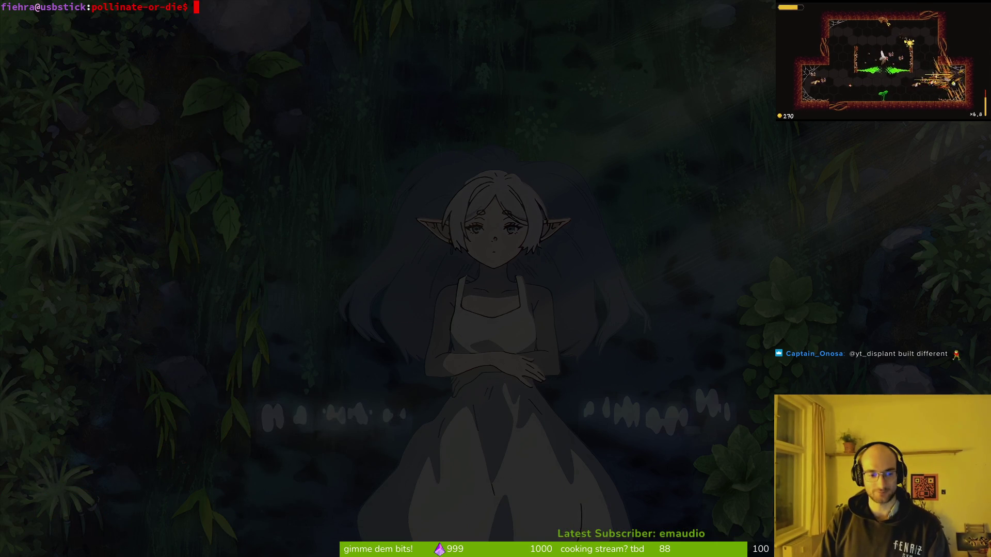
Return to the terminal and relaunch tig
key(alt+Tab)
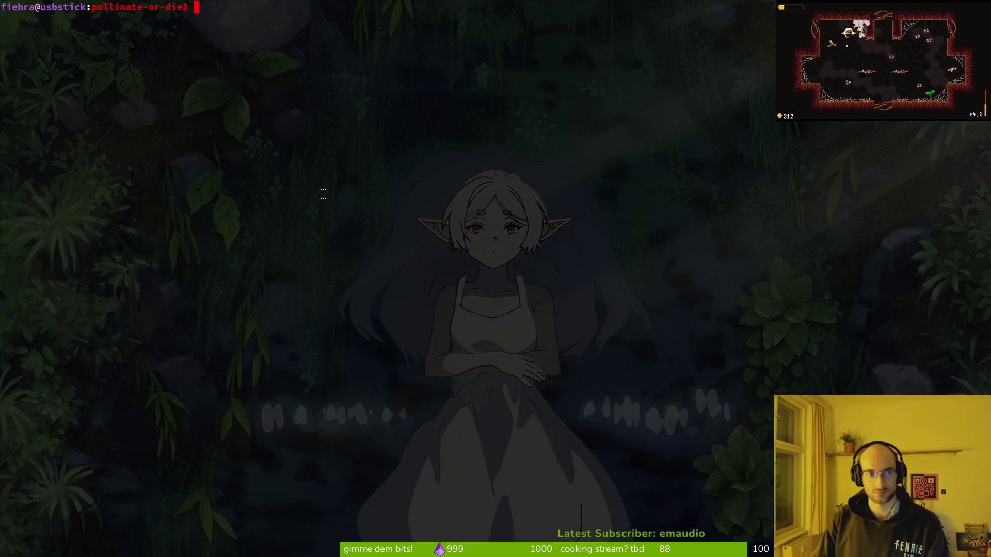
text(tig)
key(Return)
Open tig's status view and review the staged dashing.state.gd diff
key(s)
key(Down)
key(Down)
key(Down)
key(Up)
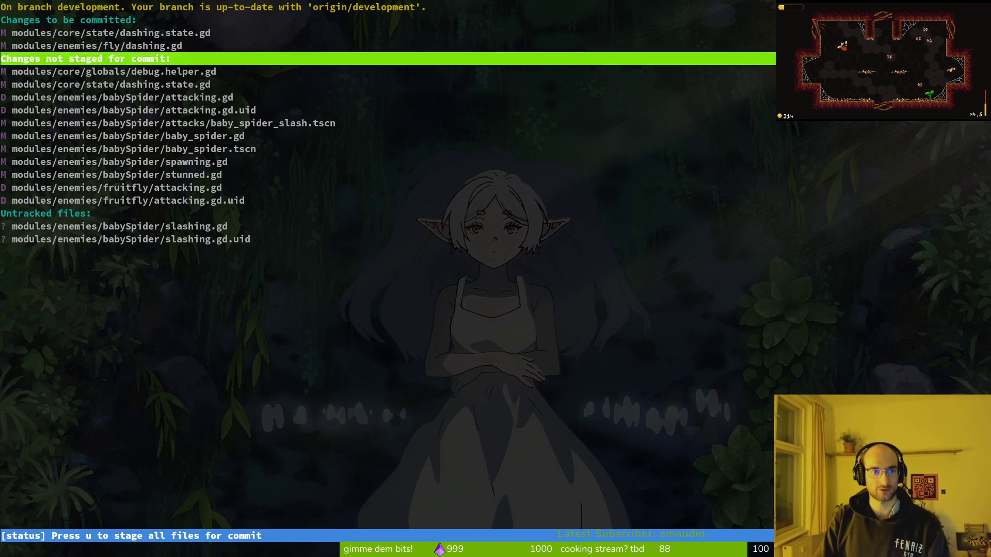
key(Up)
key(Up)
Review and stage the remaining unstaged dashing.state.gd changes
key(Down)
key(Down)
key(Up)
key(Up)
key(Return)
key(q)
key(Down)
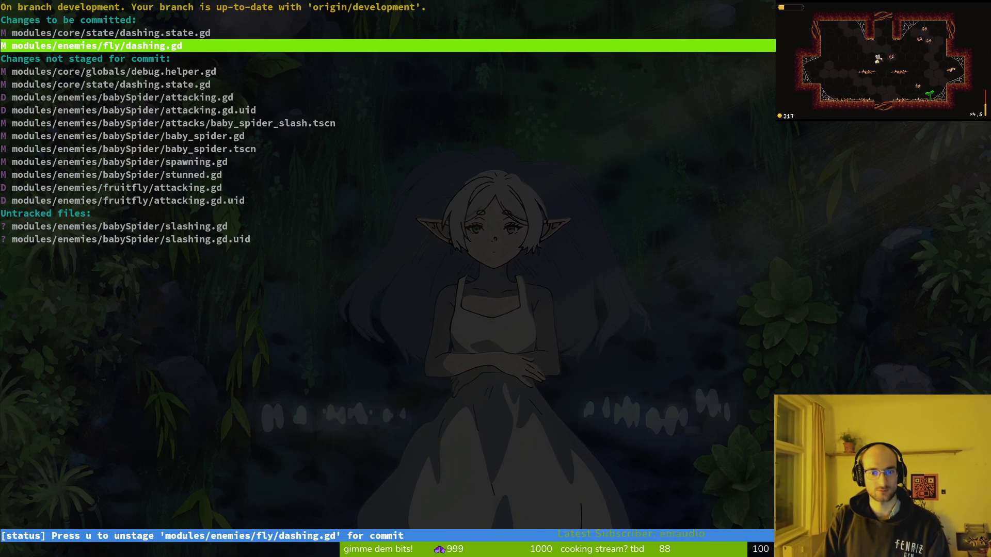
key(Down)
key(Down)
key(Down)
key(Return)
key(u)
key(Return)
key(q)
key(Up)
Stage the deletions of fruitfly/attacking.gd and attacking.gd.uid
key(Down)
key(Down)
key(Down)
key(Down)
key(Down)
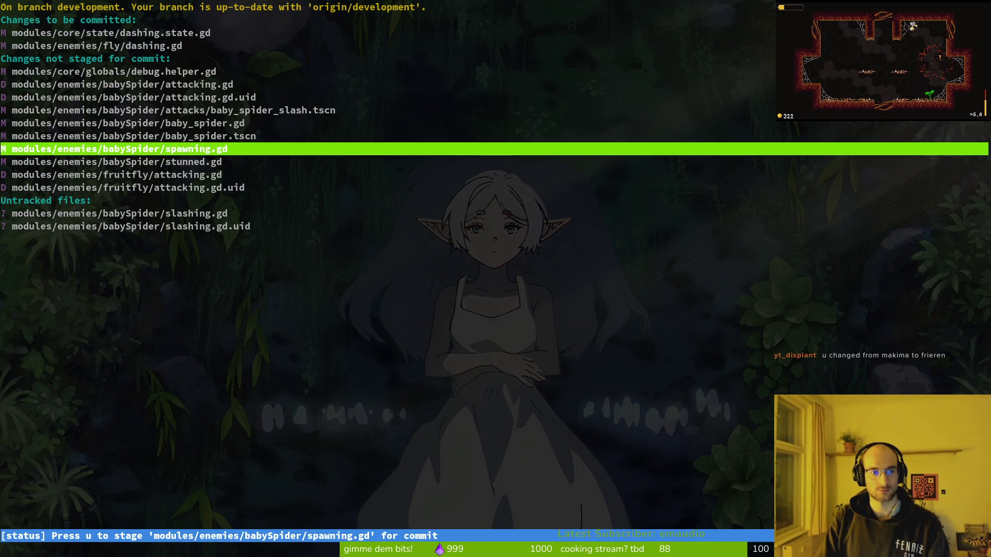
key(Down)
key(Down)
key(Return)
key(u)
key(q)
key(Down)
key(u)
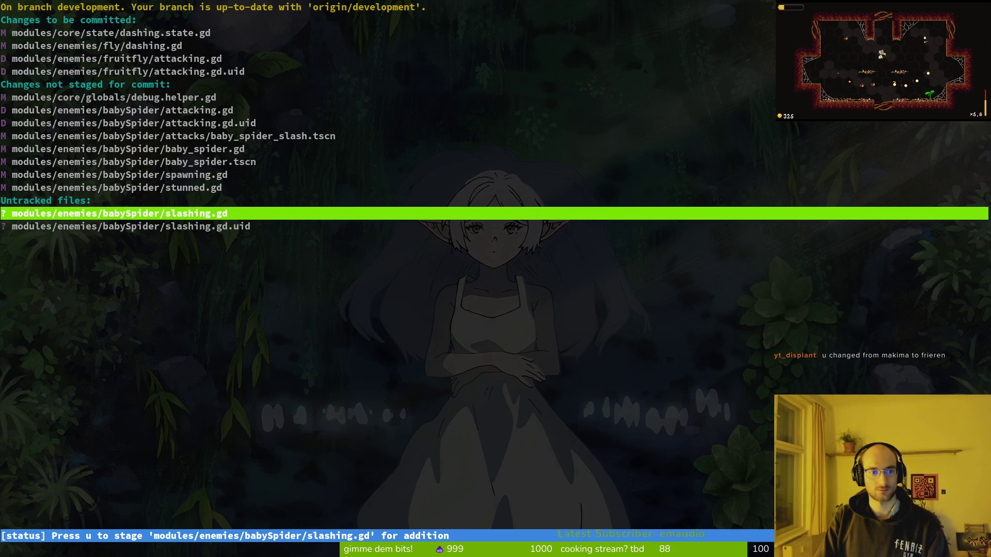
Review the fly/dashing.gd diff and the staged core dashing.state.gd diff
key(Up)
key(Up)
key(Up)
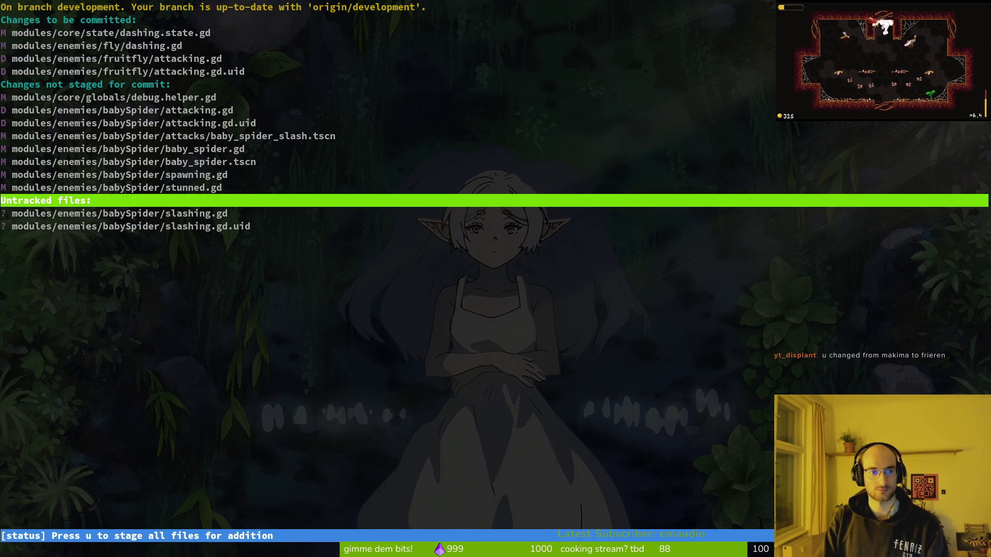
key(Up)
key(Return)
key(Up)
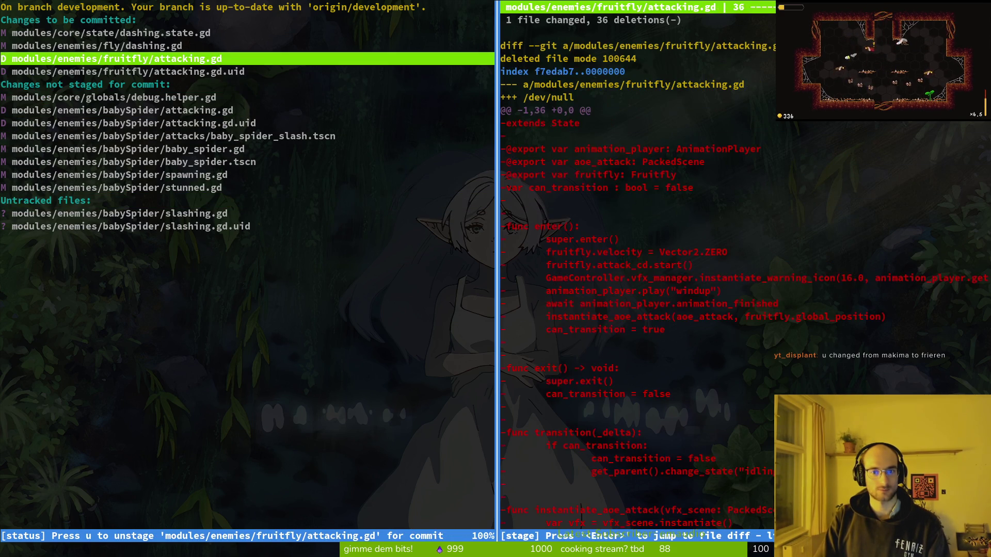
key(Up)
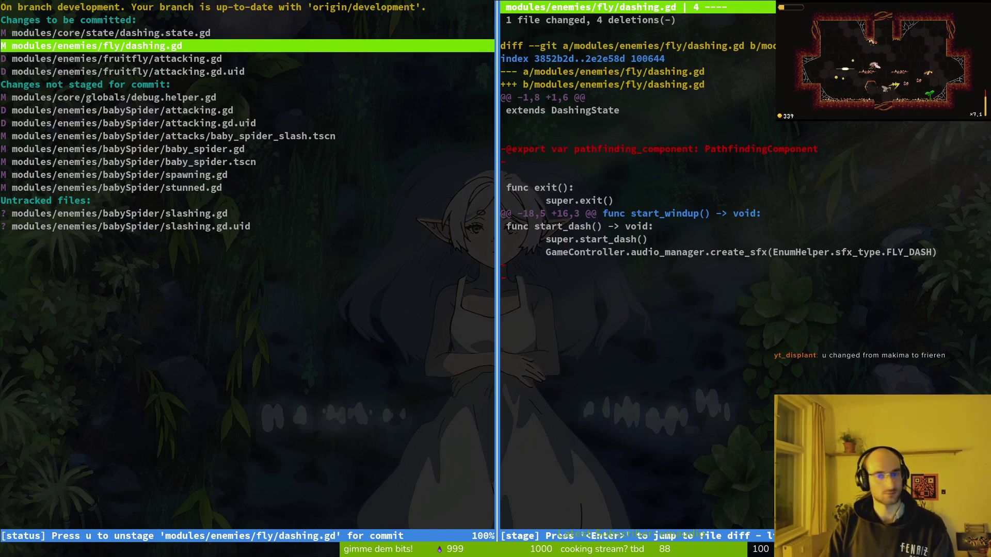
key(Up)
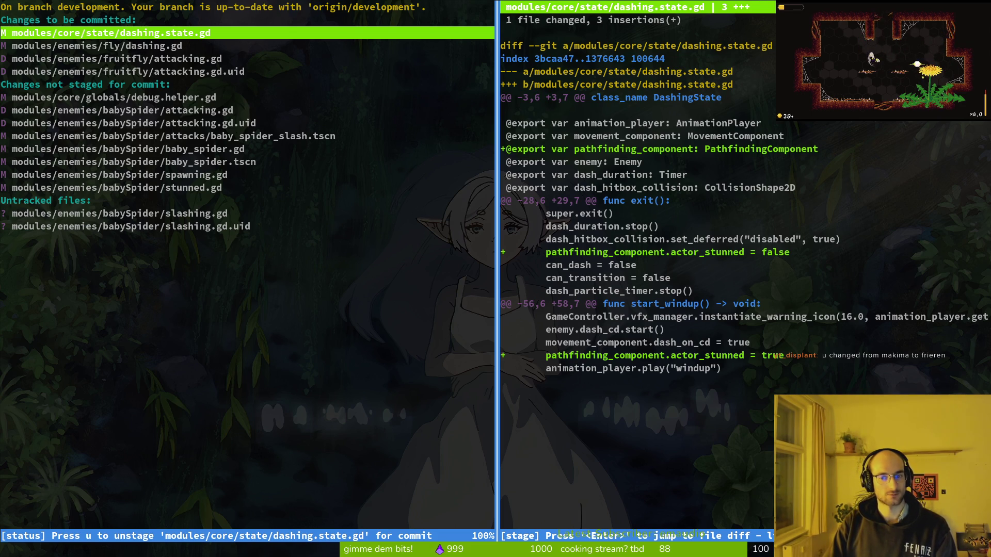
Quit tig and start typing the git commit command with its message
text(:wq)
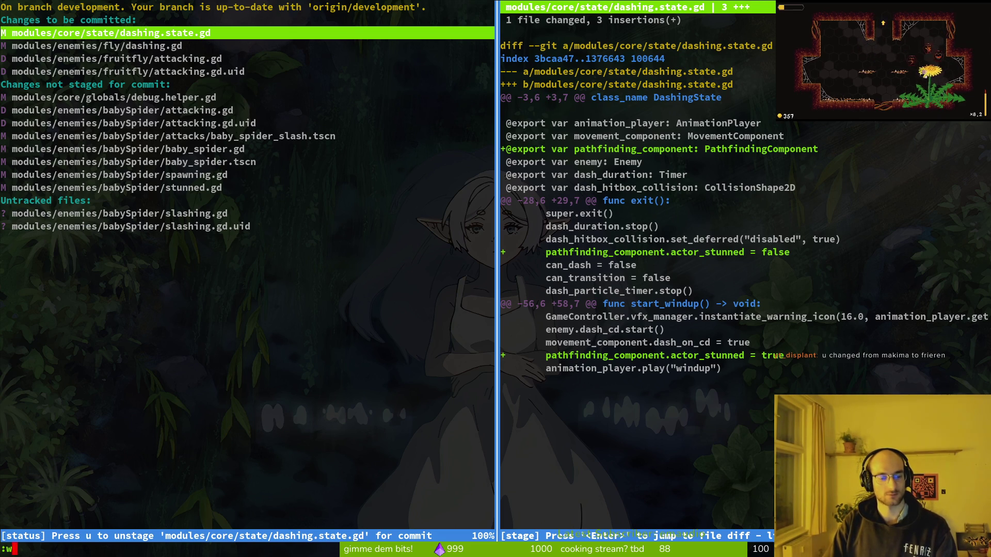
key(Return)
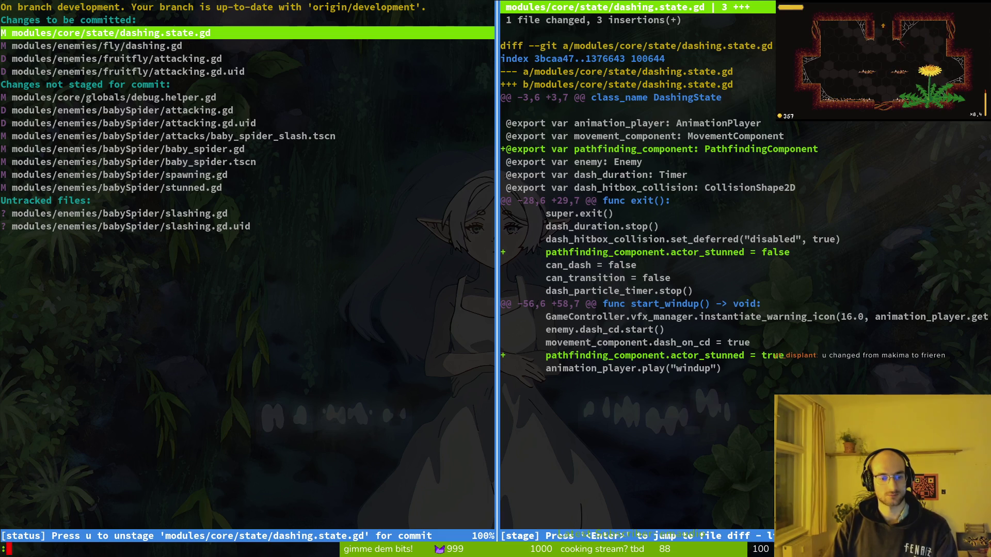
text(qqgit commit -m ")
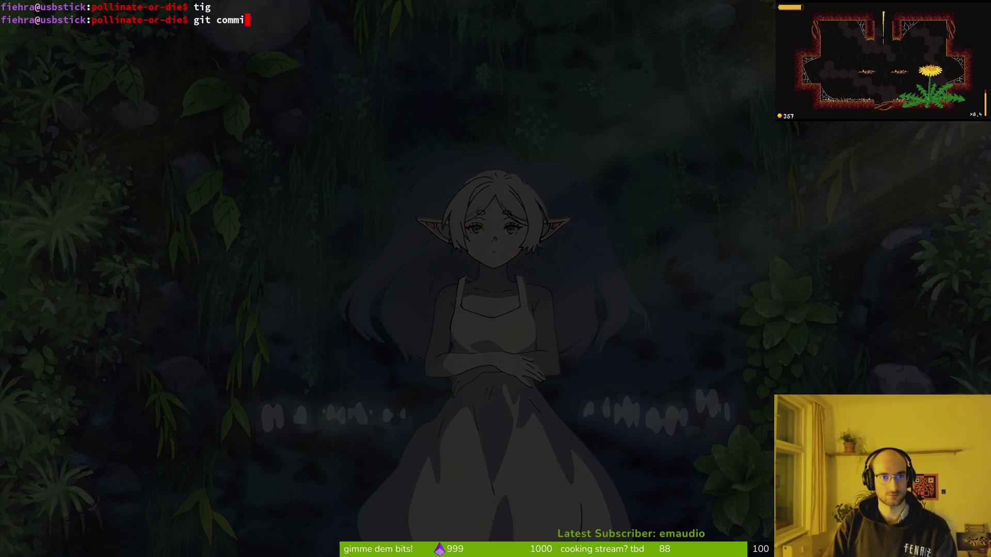
text(fixed dash sate)
Fix the typo and commit with message "fixed dash states of enemies"
key(BackSpace)
key(BackSpace)
key(BackSpace)
text(tates of enemies")
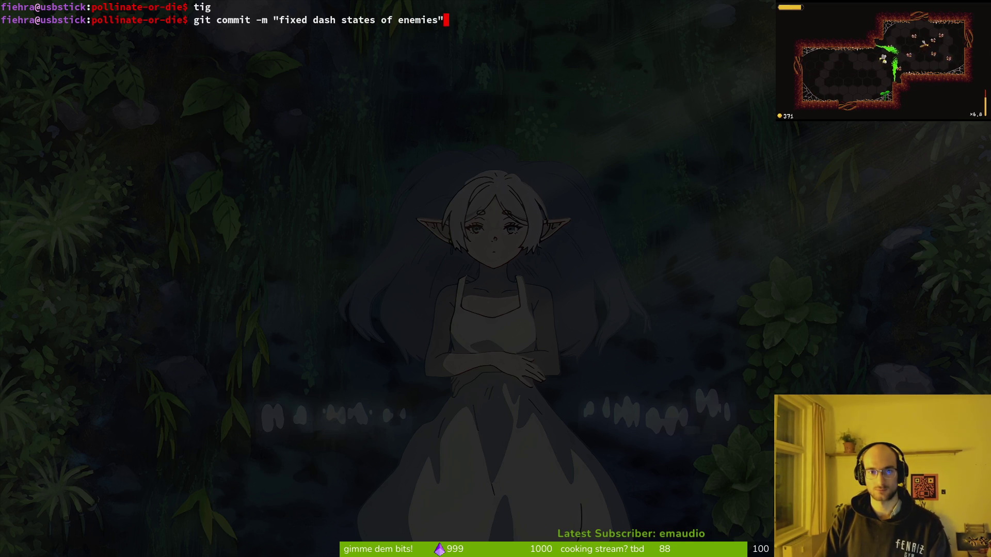
key(Return)
Push the commit to the remote with git push and clear the terminal
text(git push)
key(Return)
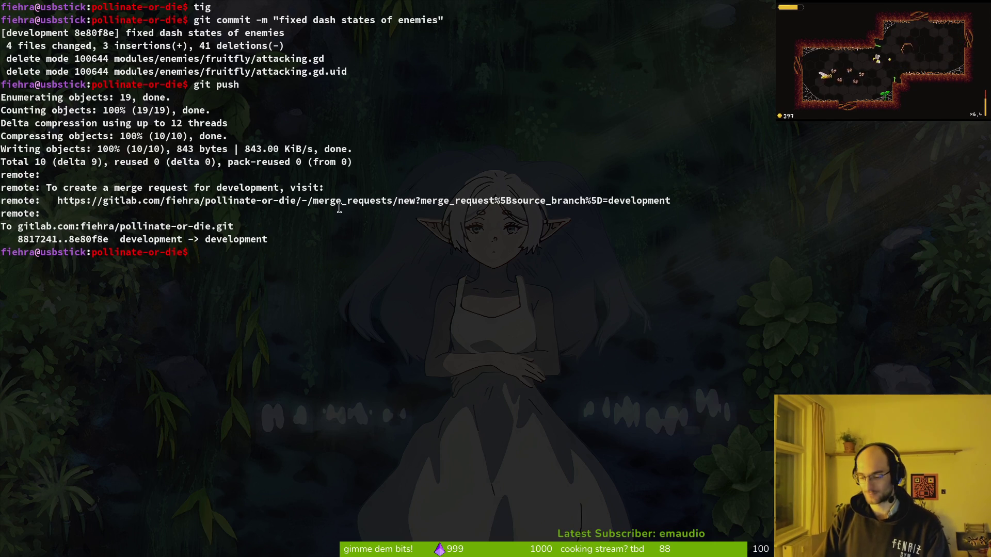
text(clear)
key(Return)
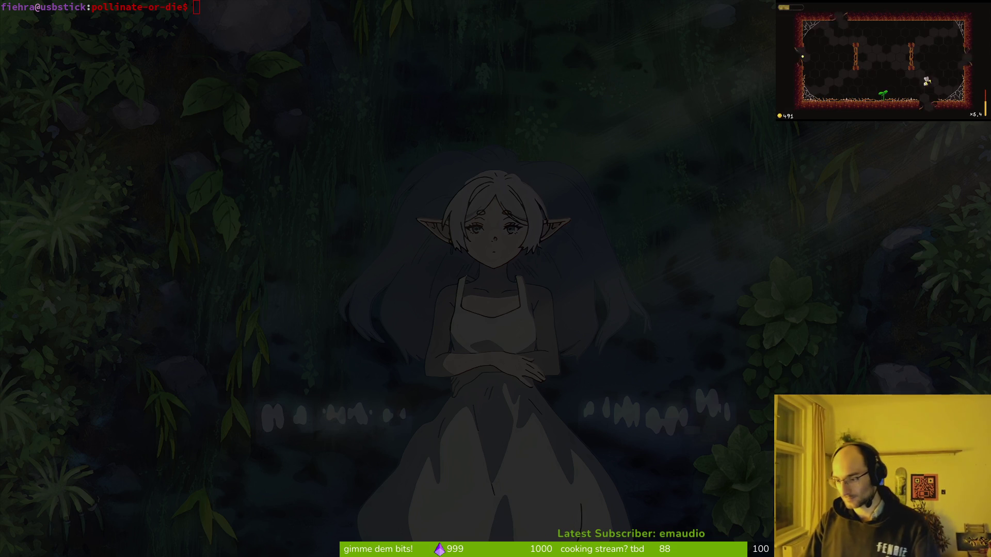
click(492, 326)
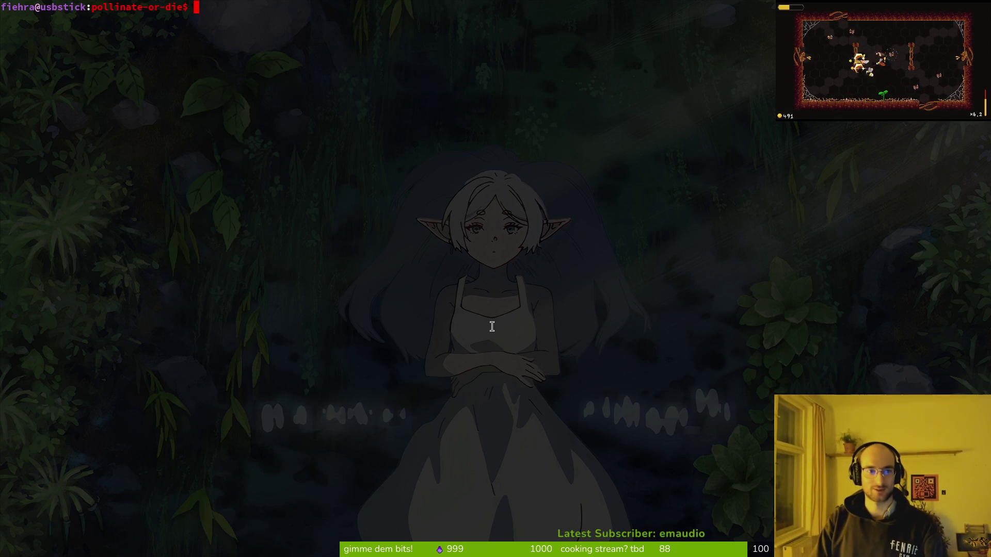
Go to the home folder with cd, run rando once, and clear the screen
text(d)
key(Return)
text(ra)
key(BackSpace)
text(ando)
key(BackSpace)
key(BackSpace)
key(BackSpace)
text(cd)
key(Return)
text(rando)
key(Return)
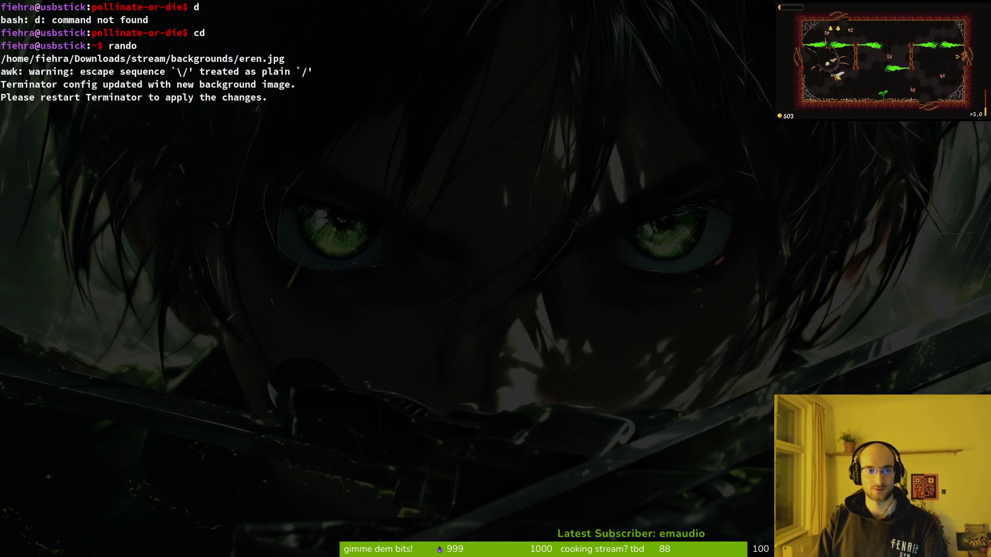
text(clear)
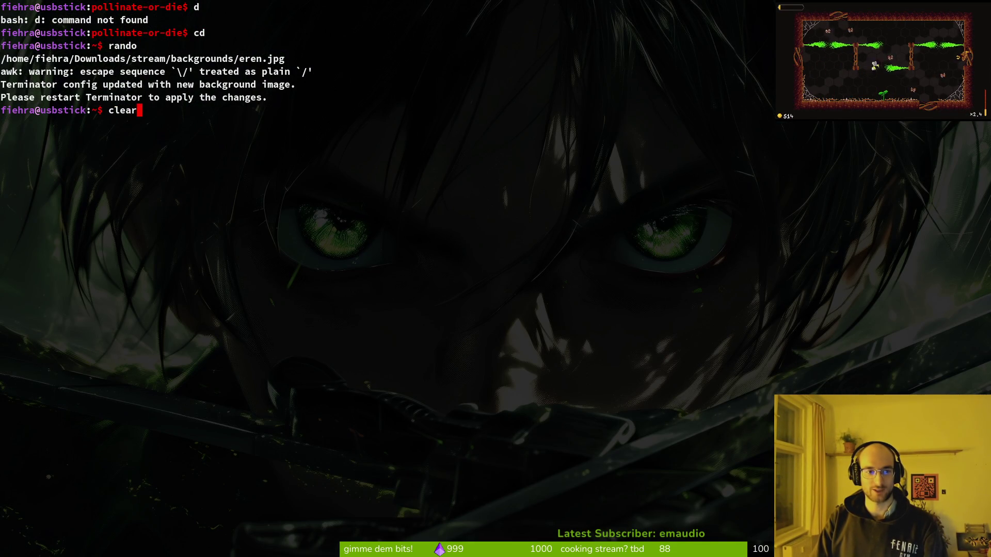
key(Return)
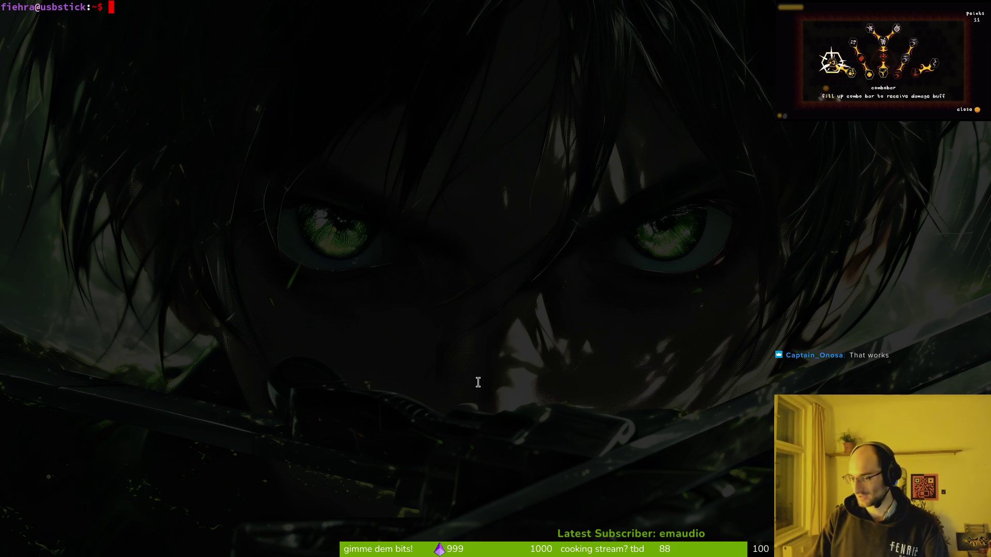
Rerun rando repeatedly until the background lands on balalaikaFlipped.jpg
text(clear)
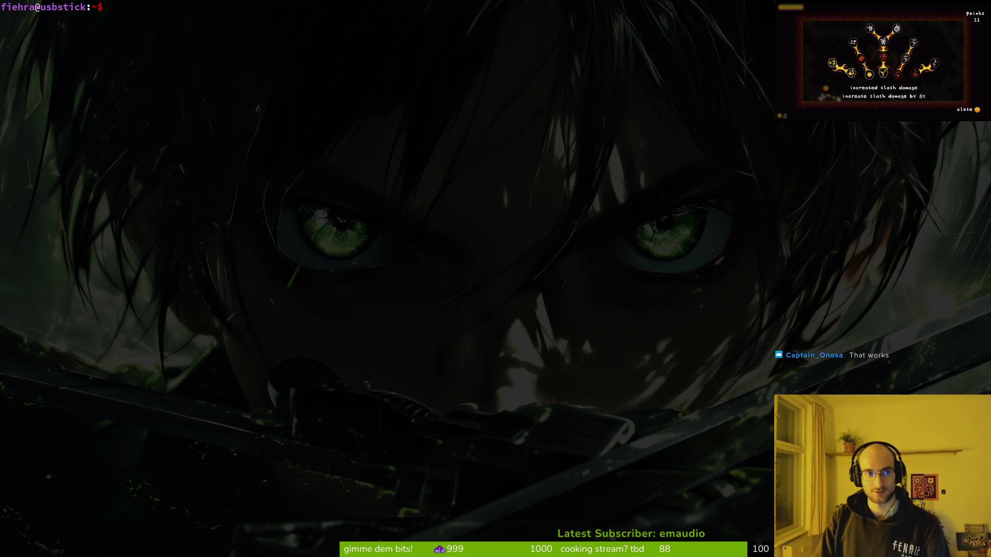
text(rando)
key(Return)
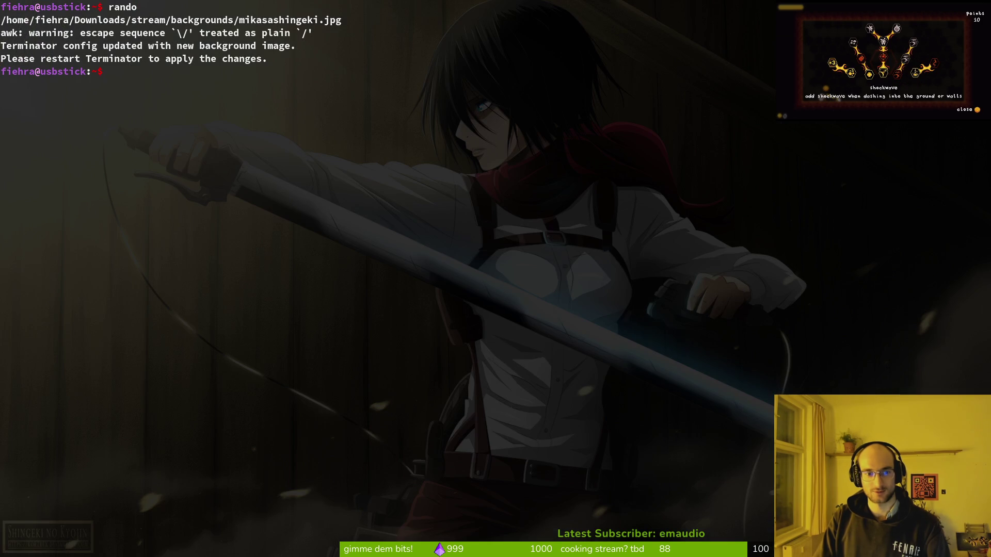
key(Return)
key(Up)
key(Return)
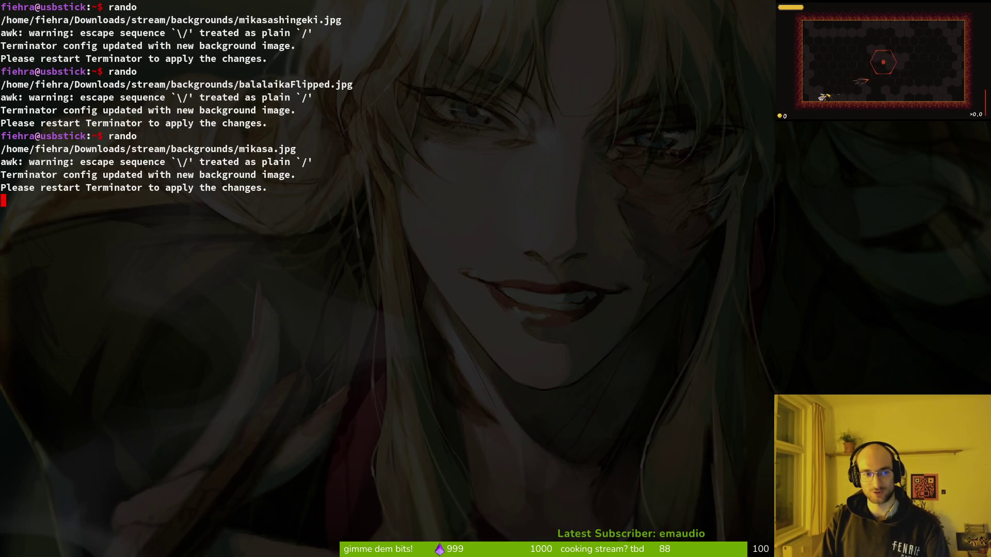
key(Up)
key(Return)
key(Up)
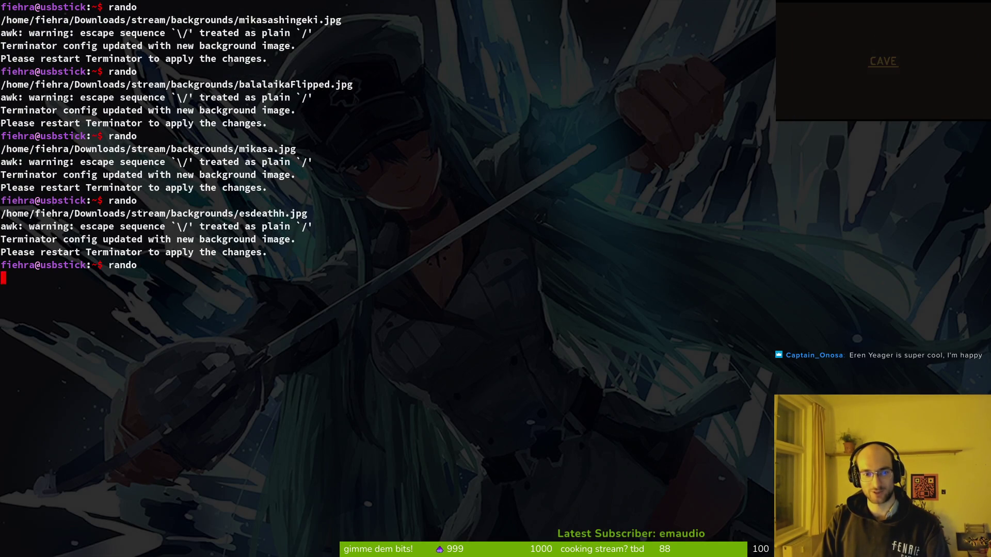
key(Return)
key(Up)
key(Return)
key(Up)
key(Return)
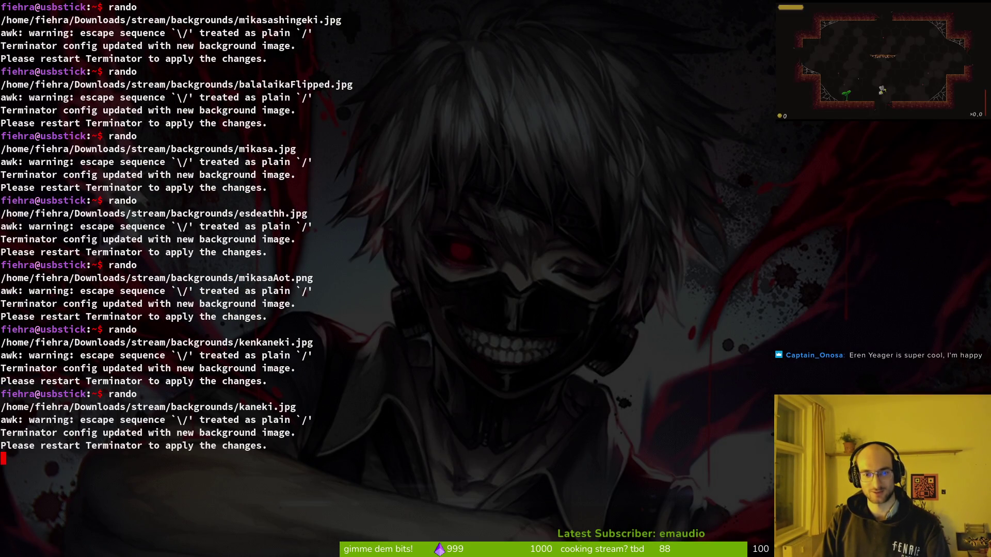
key(Up)
key(Return)
key(Up)
key(Return)
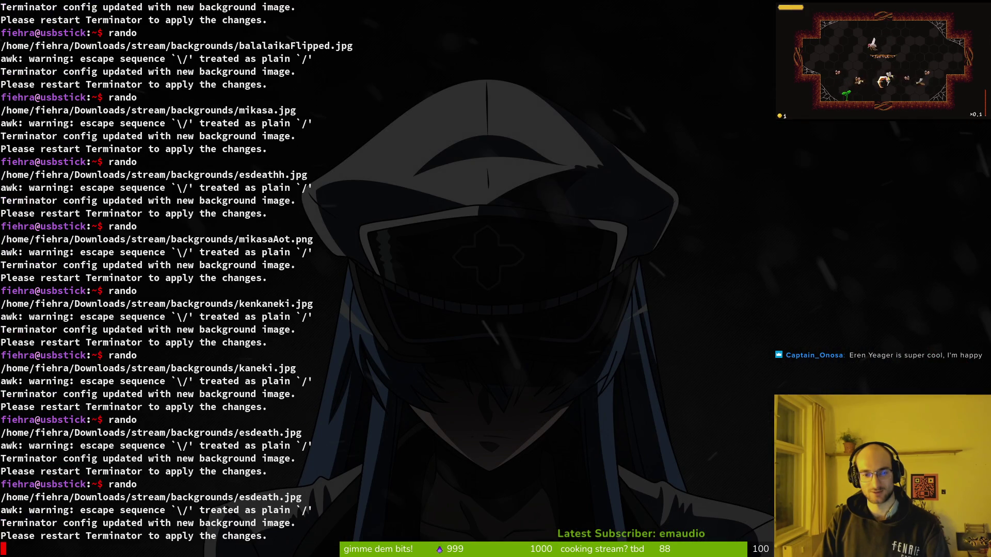
key(Up)
key(Return)
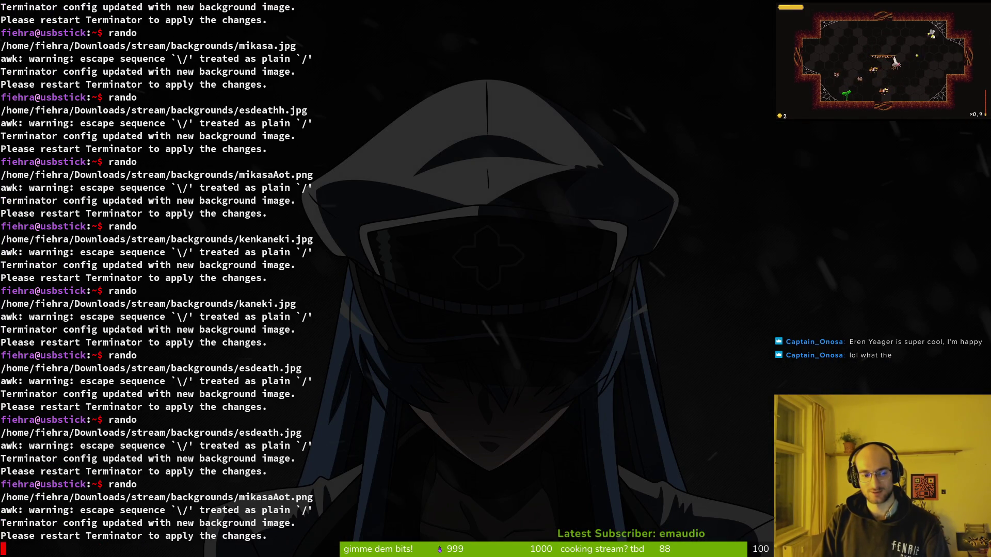
key(Up)
key(Return)
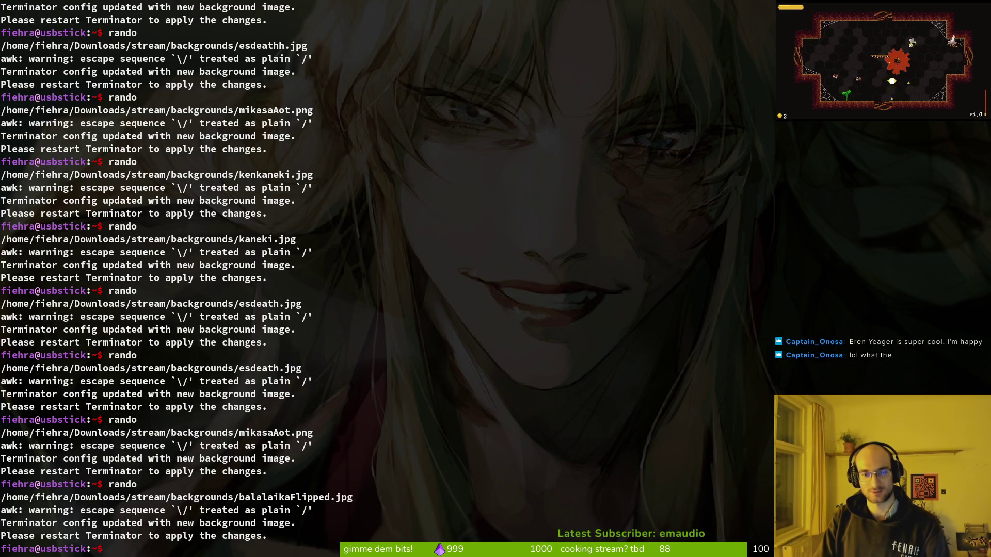
right_click(482, 187)
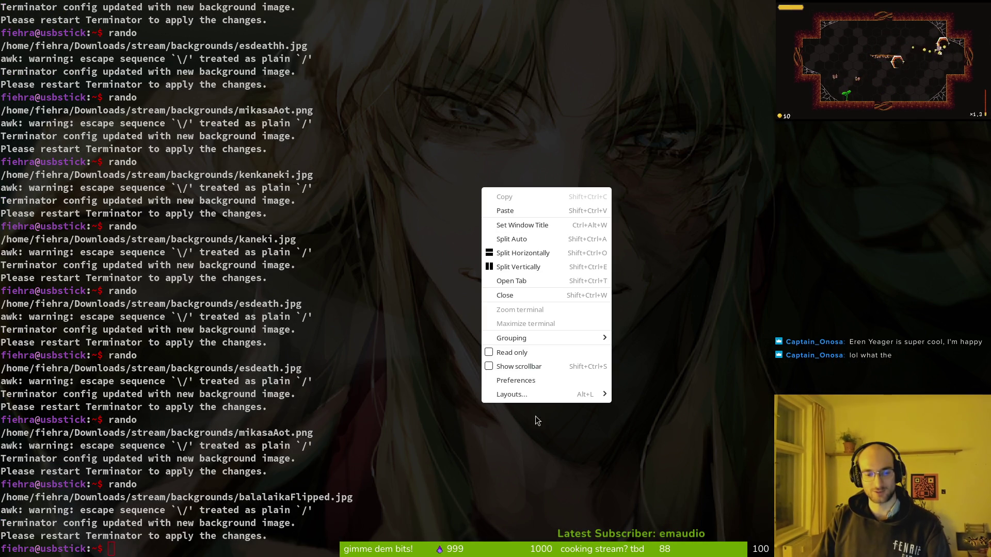
Browse the default profile's background image settings in Terminator, then close the preferences unchanged
click(536, 385)
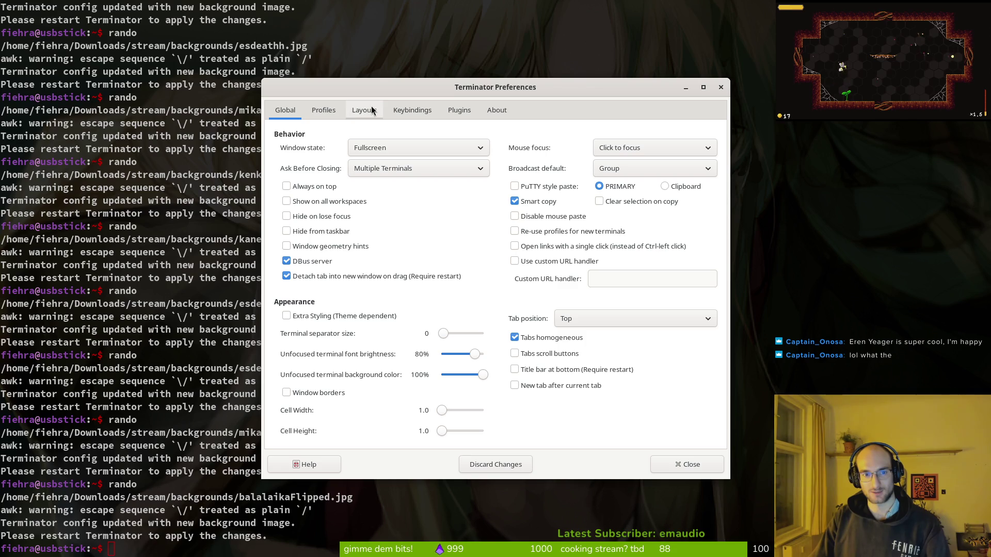
click(365, 110)
click(322, 109)
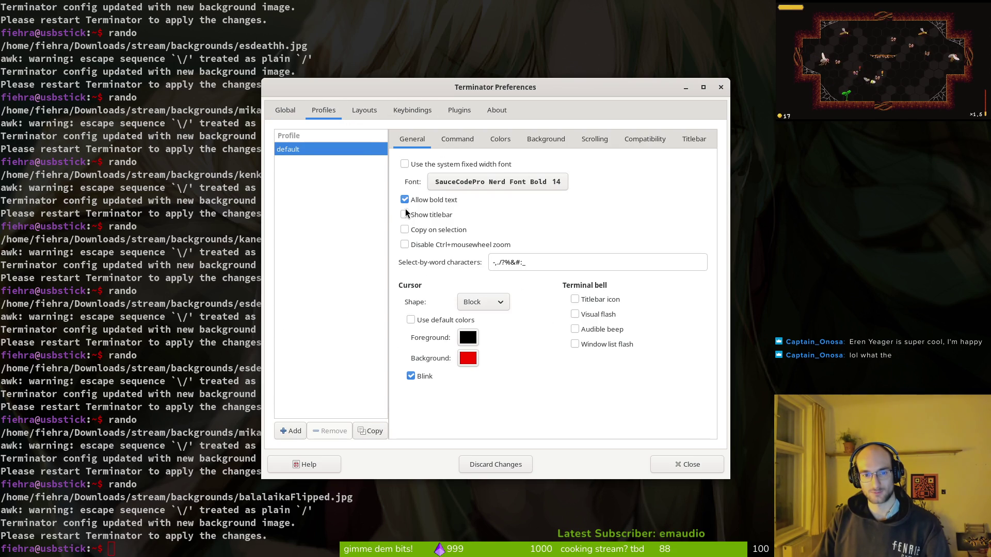
click(556, 148)
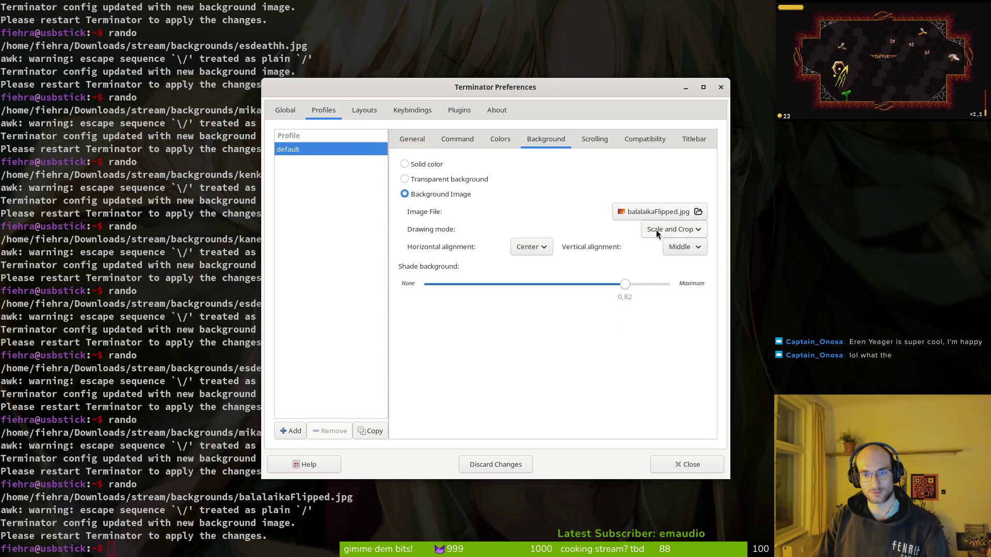
click(698, 212)
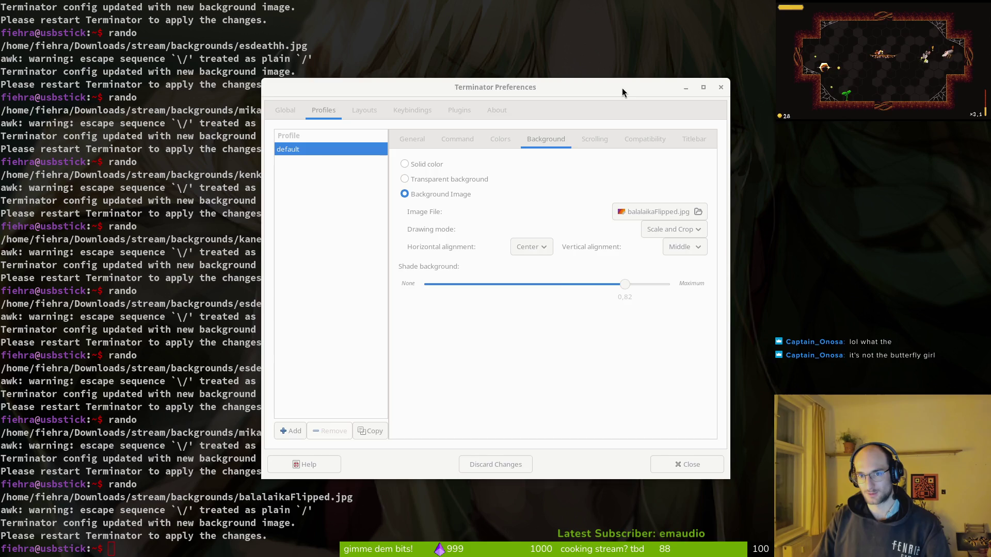
drag(622, 92, 775, 132)
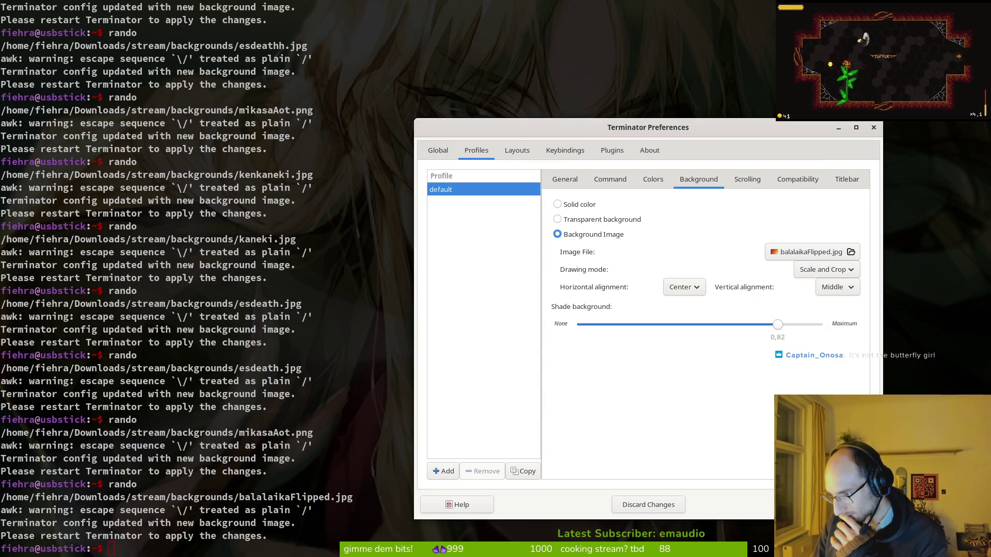
key(alt+Tab)
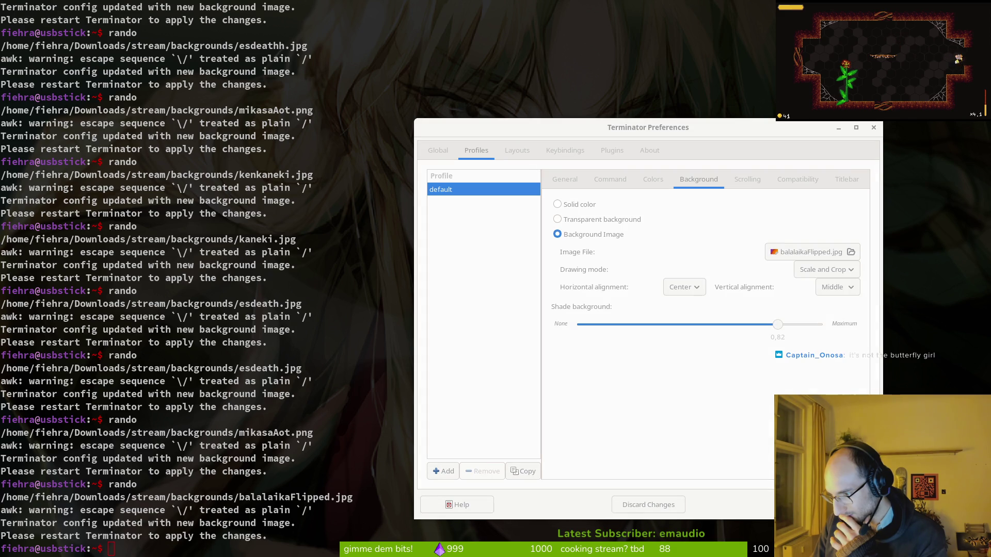
click(874, 128)
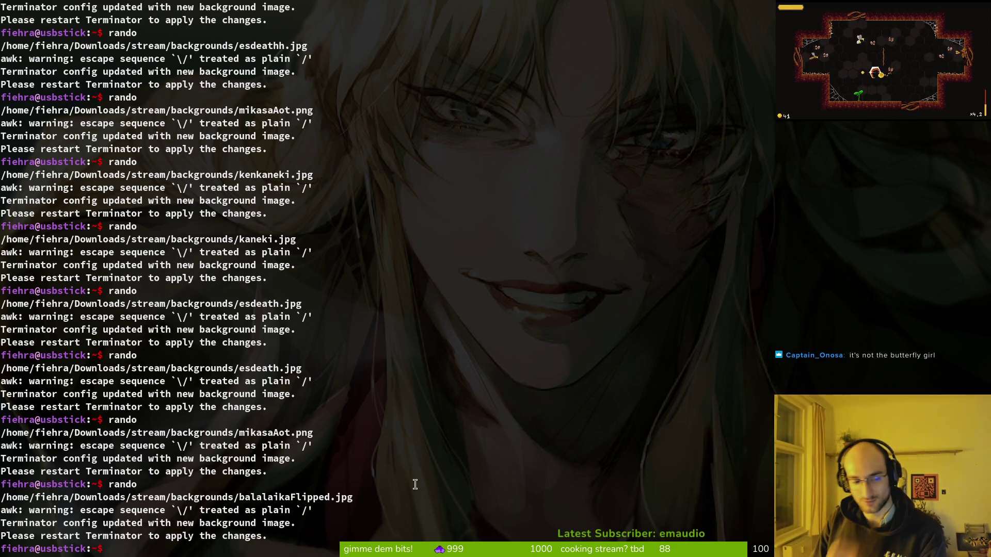
Set the default profile's background image to shinobukocho.jpg, then clear the terminal
right_click(415, 483)
click(471, 461)
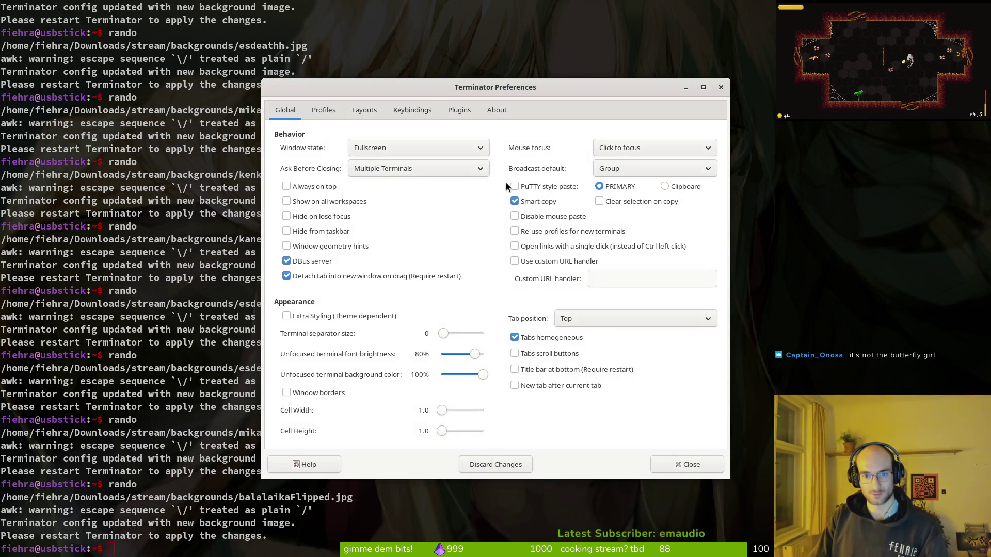
click(324, 110)
click(546, 139)
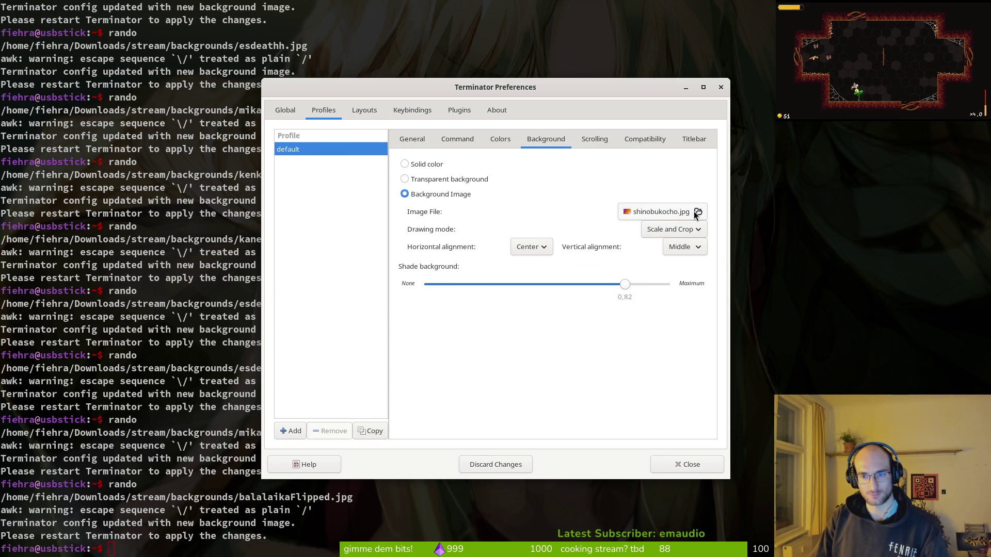
click(649, 214)
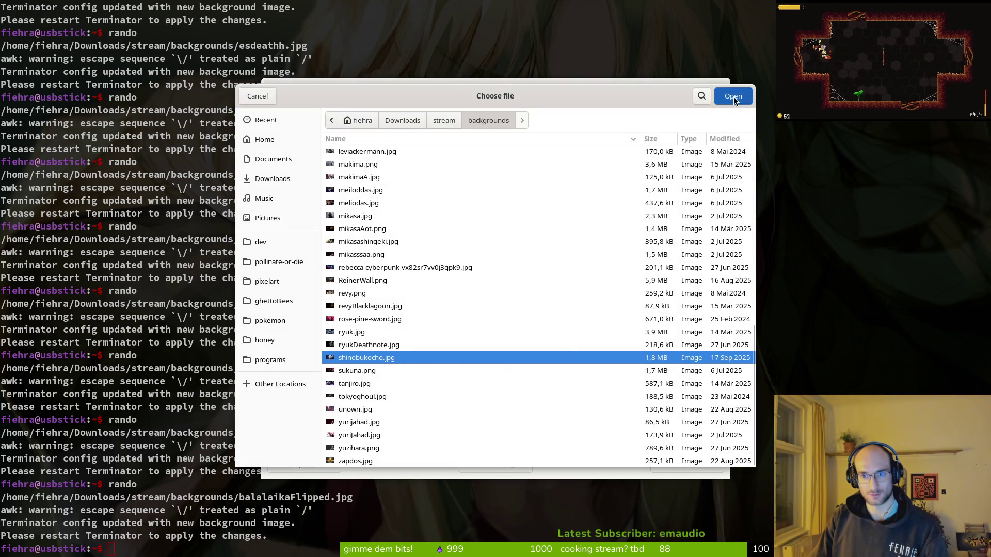
click(743, 94)
click(674, 467)
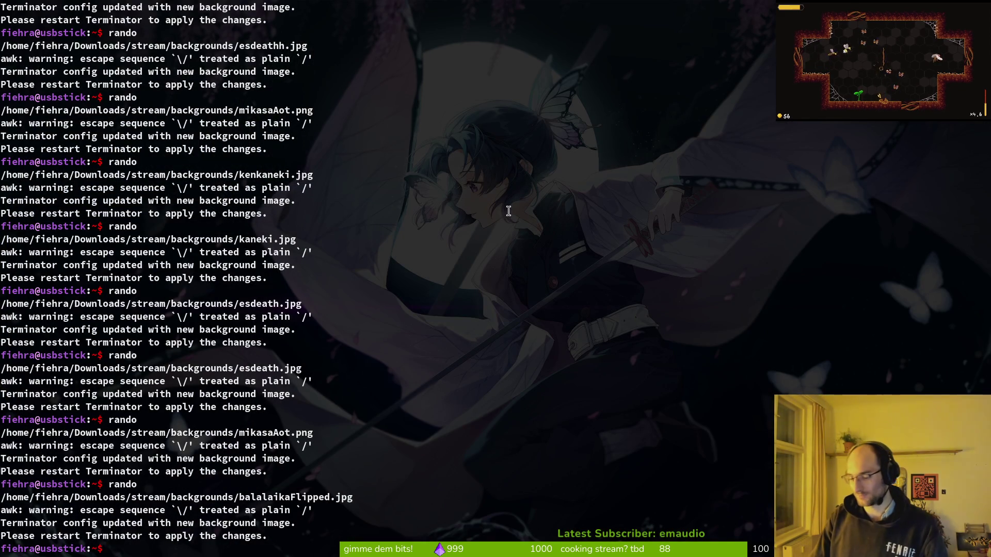
text(clear)
key(Return)
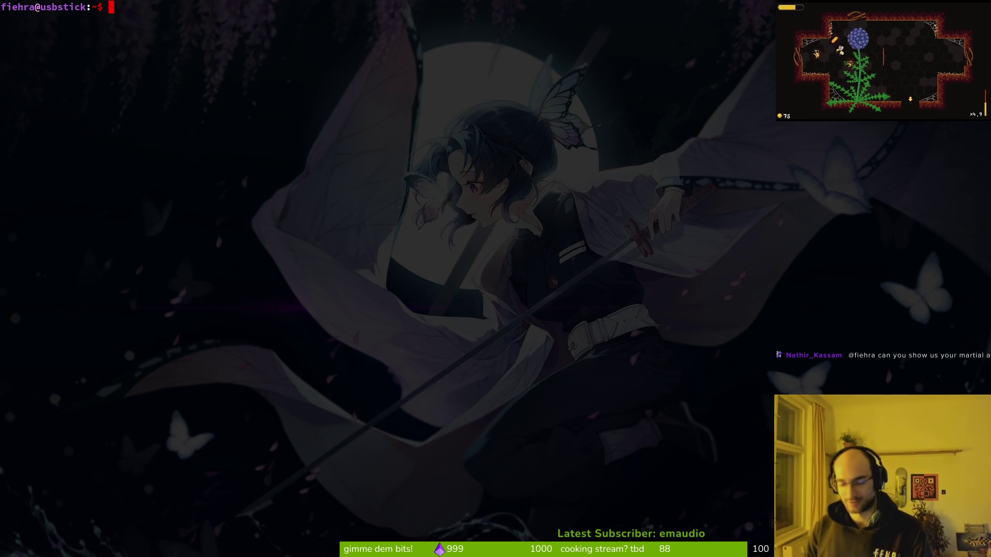
Enter the pollinate-or-die folder, stage each changed file in tig's status view, and quit tig
text(cd)
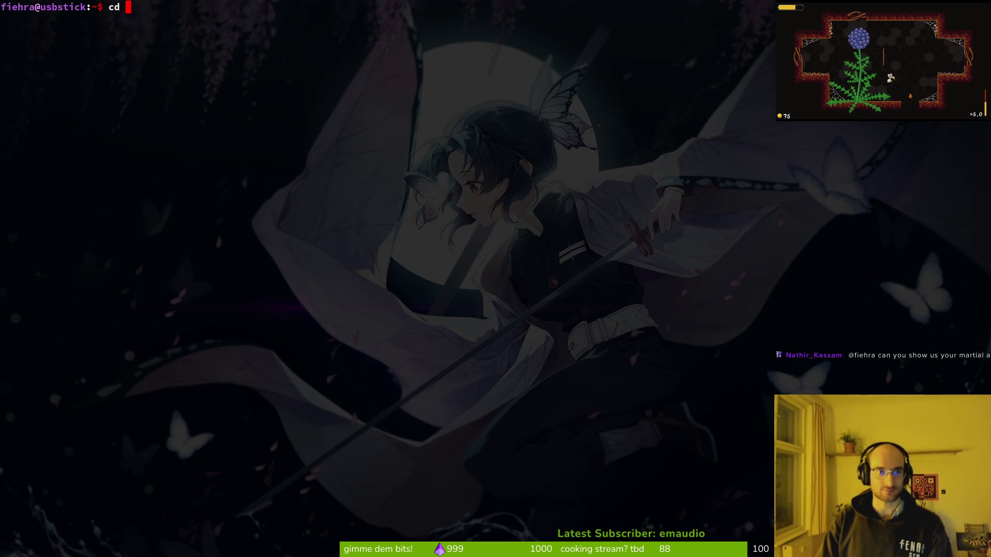
text(pollinate-or-die/)
key(Return)
text(tig)
key(Return)
key(s)
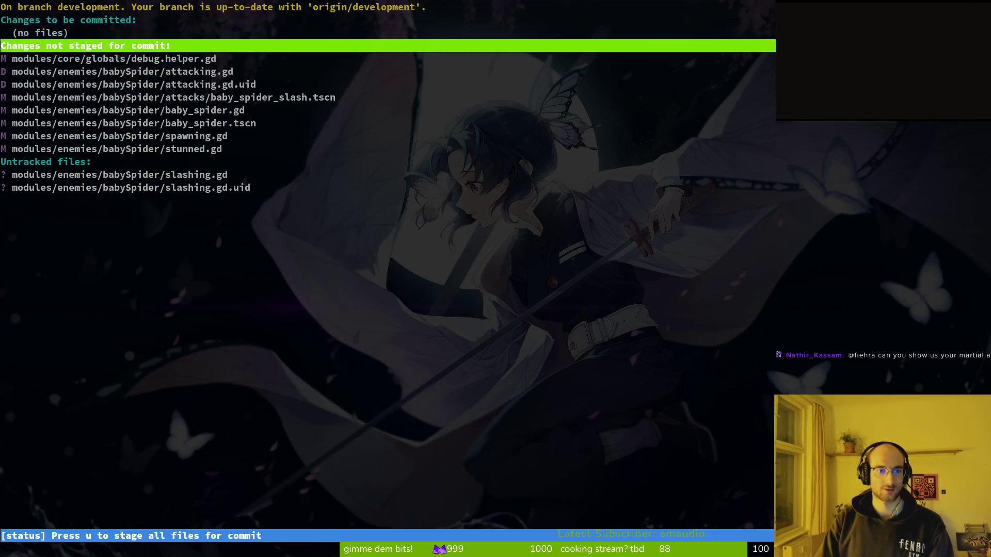
key(Down)
key(Down)
key(u)
key(u)
key(u)
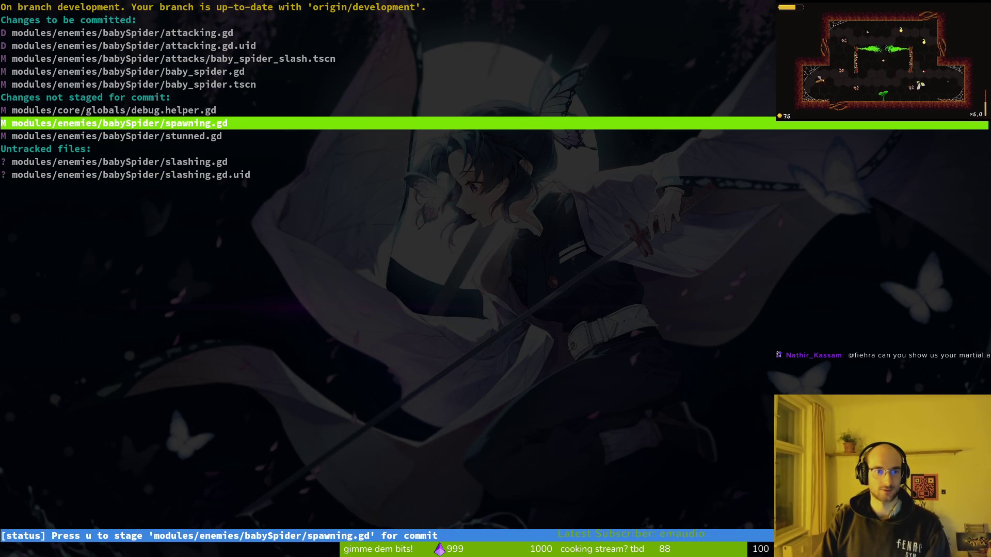
key(u)
key(u)
key(u)
text(qgit comi)
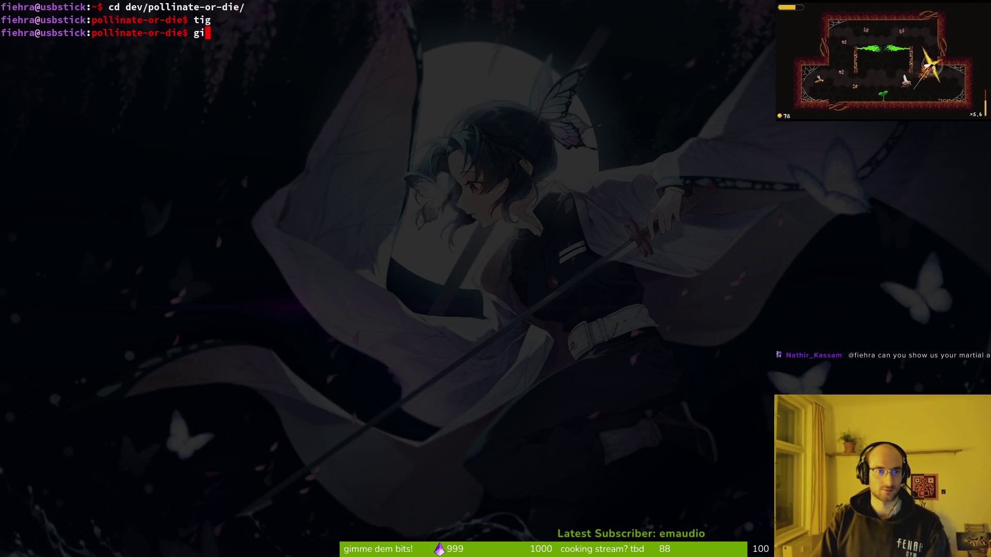
text( replaced)
Commit with the message 'replaced baby spider aoe attack with small slash' and clear the terminal
key(BackSpace)
key(BackSpace)
key(BackSpace)
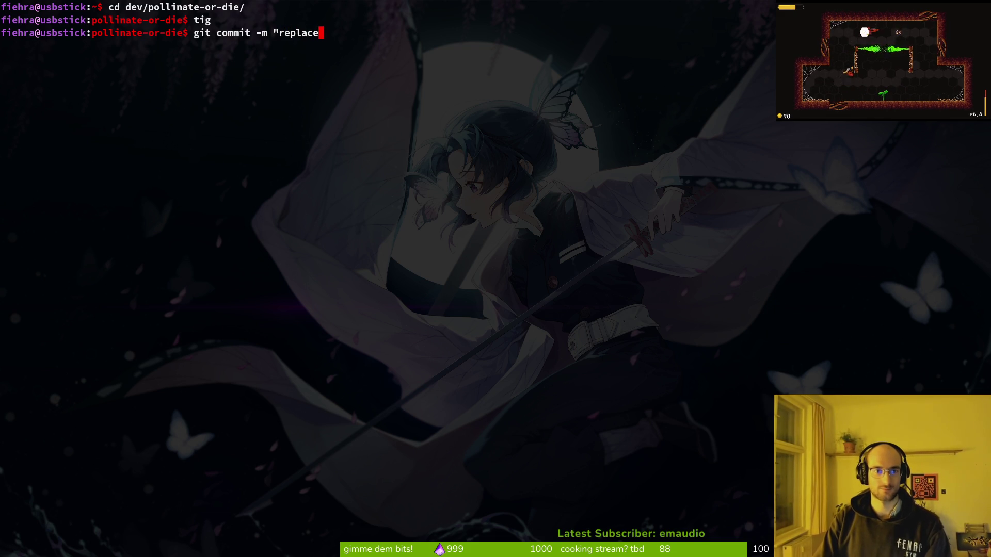
text(aby spider aoe)
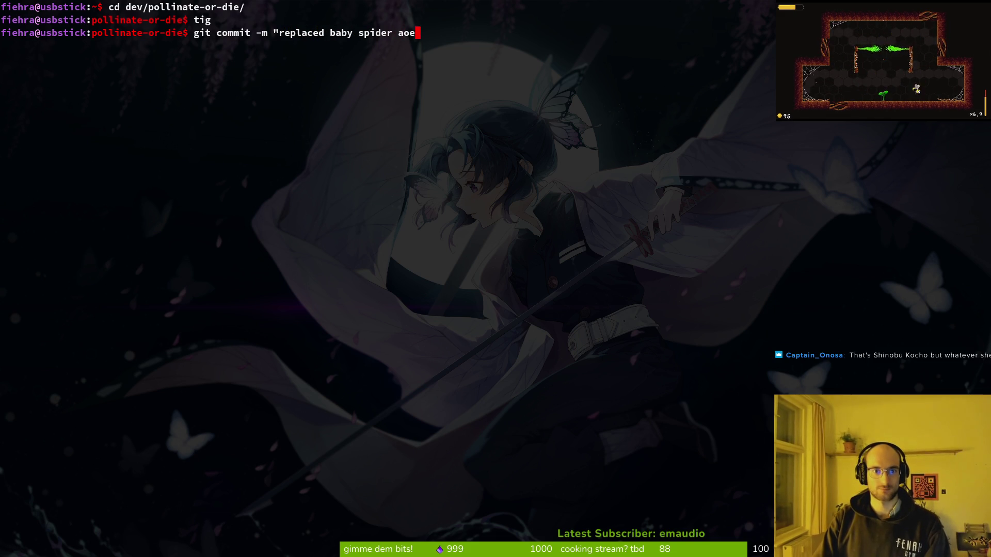
text( attack wih)
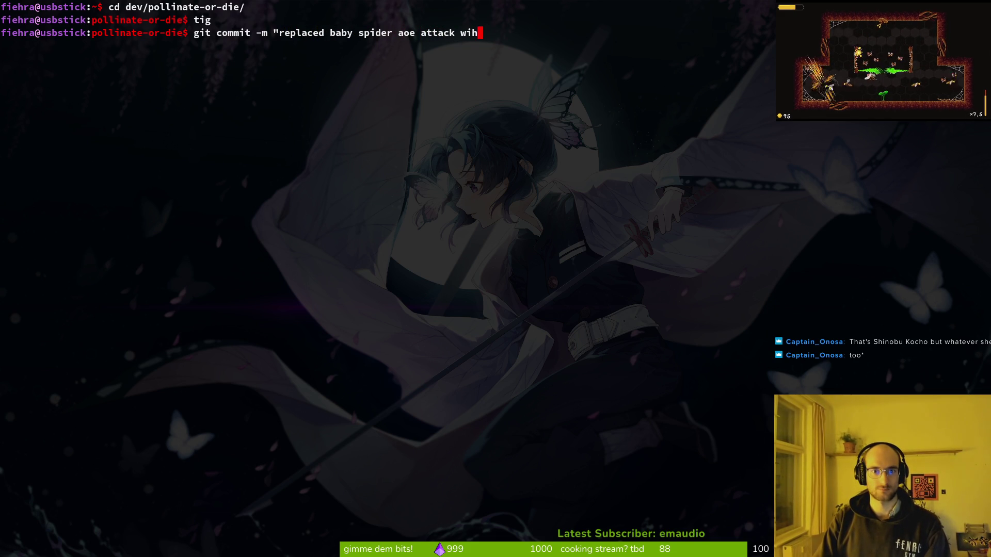
text(th small slash)
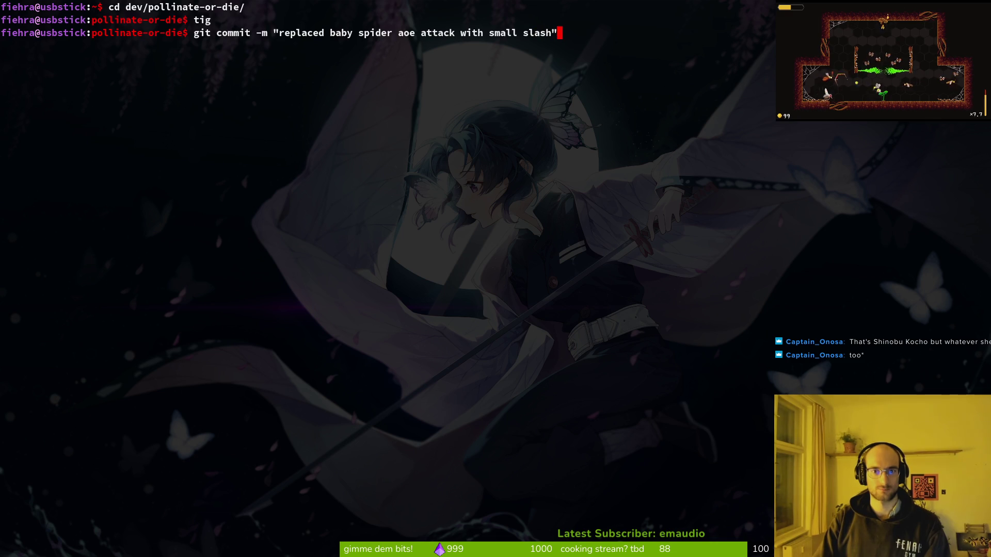
key(Return)
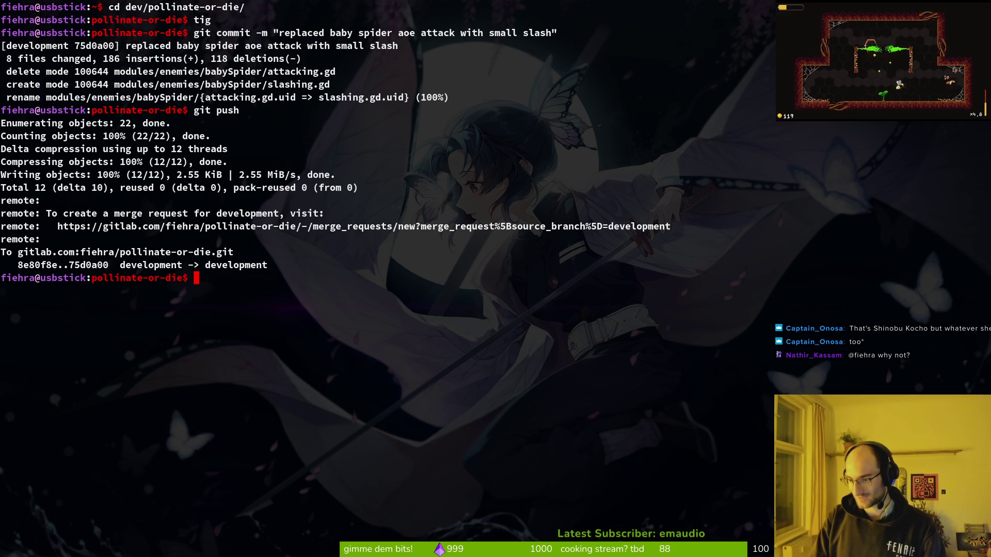
text(clear)
key(Return)
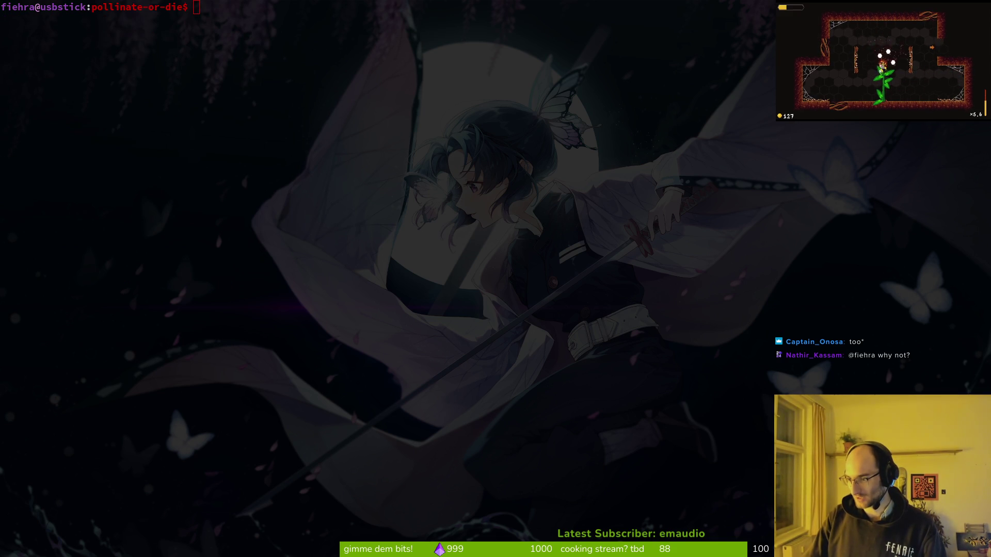
Close GitLab issue #674 in the browser, then return to the terminal and launch vim
key(alt+Tab)
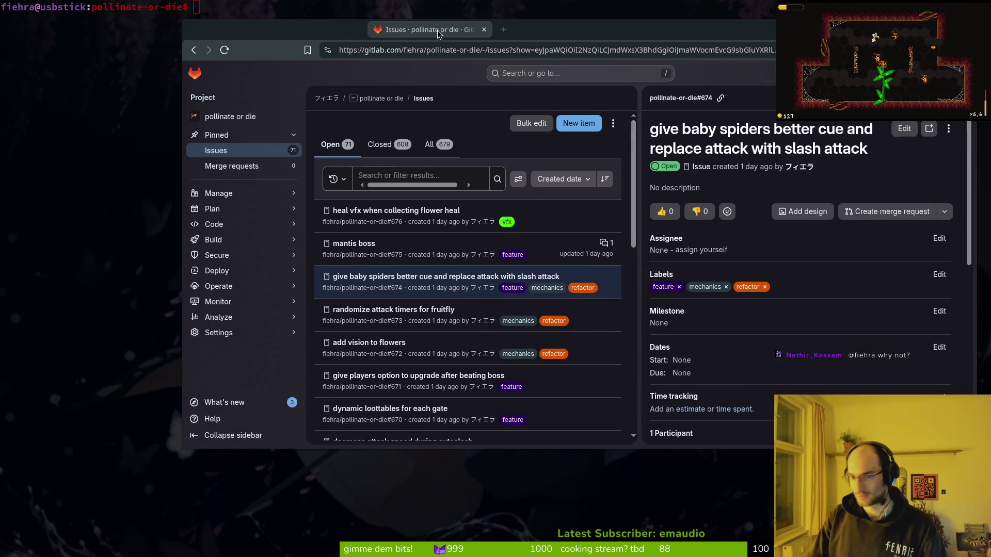
scroll(690, 365, down, 8)
click(625, 430)
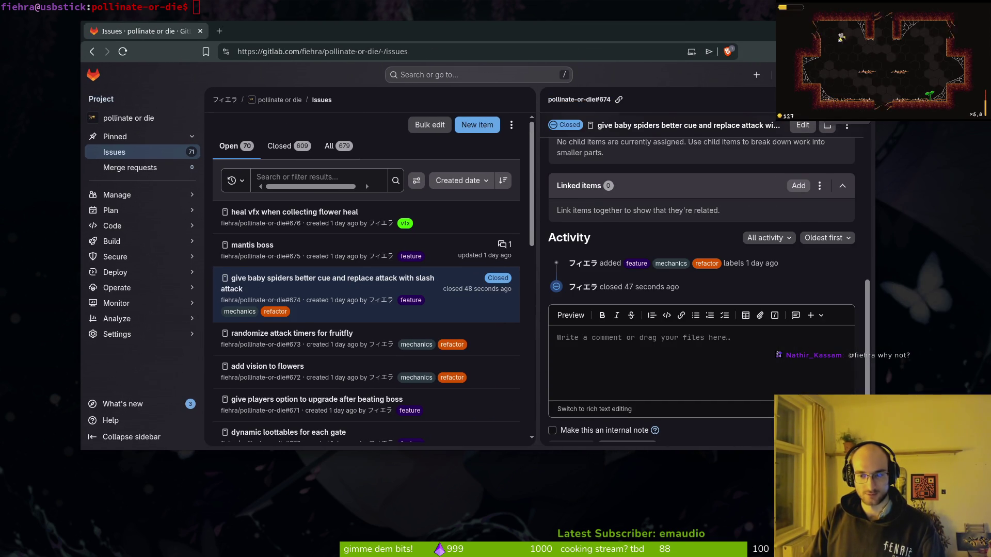
key(Escape)
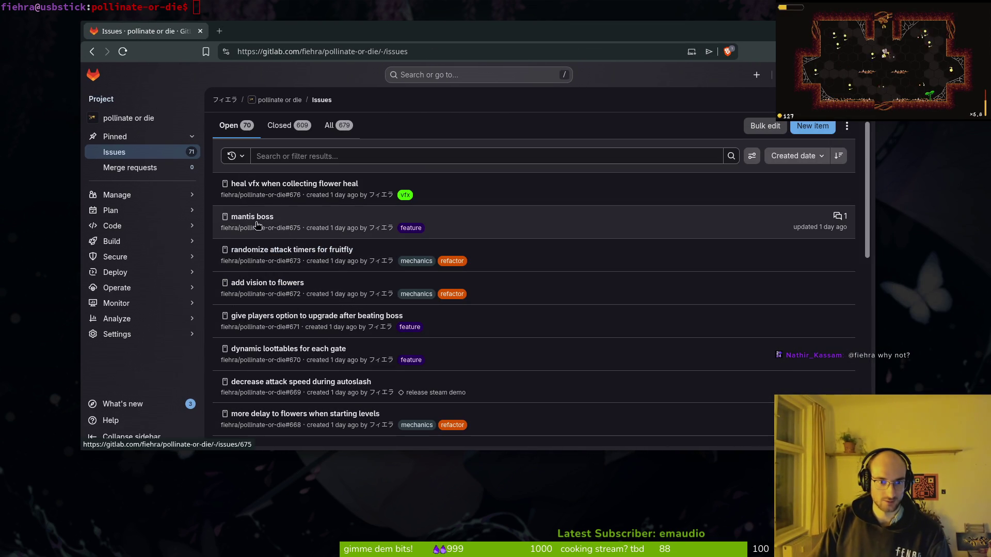
key(alt+Tab)
text(vim)
key(Return)
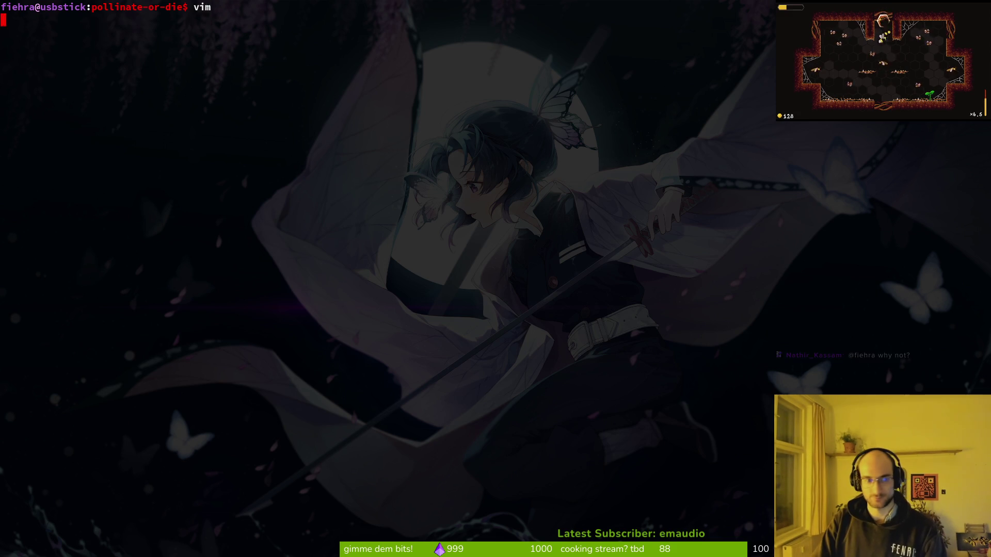
Find and open fruitfly.gd with the project file finder
key(space)
key(f)
key(f)
text(fruitf)
key(Return)
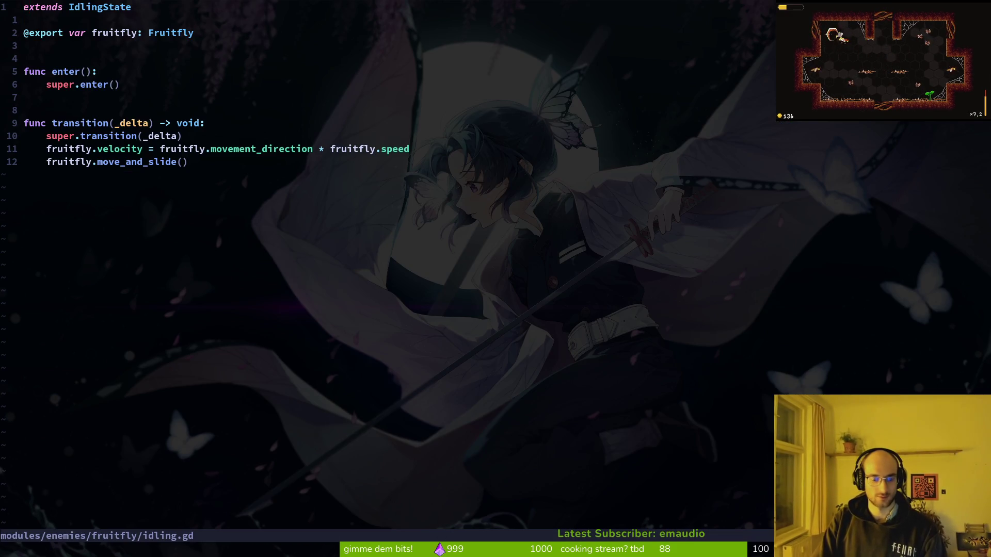
key(space)
key(f)
key(f)
text(fruifl)
key(Up)
key(Up)
key(Up)
key(Down)
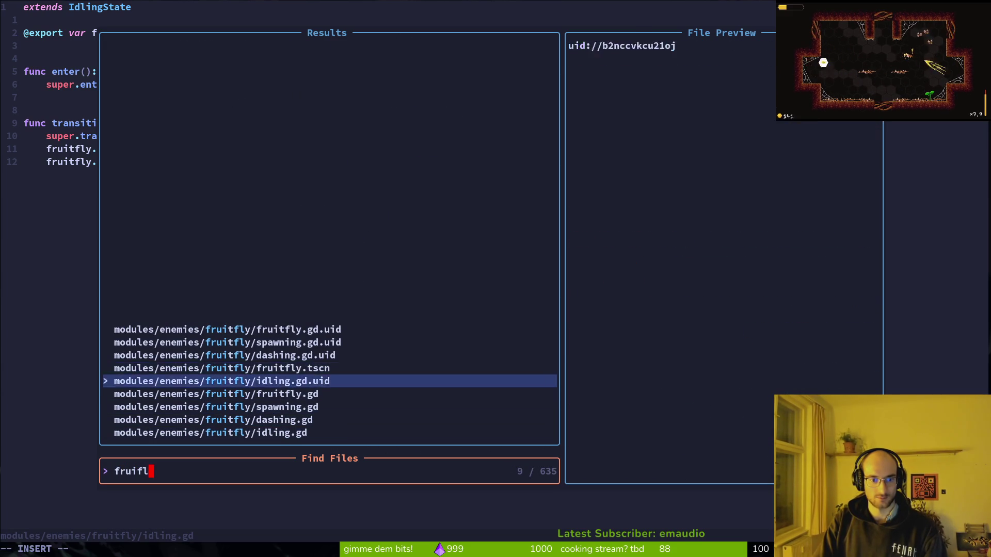
key(Down)
key(Return)
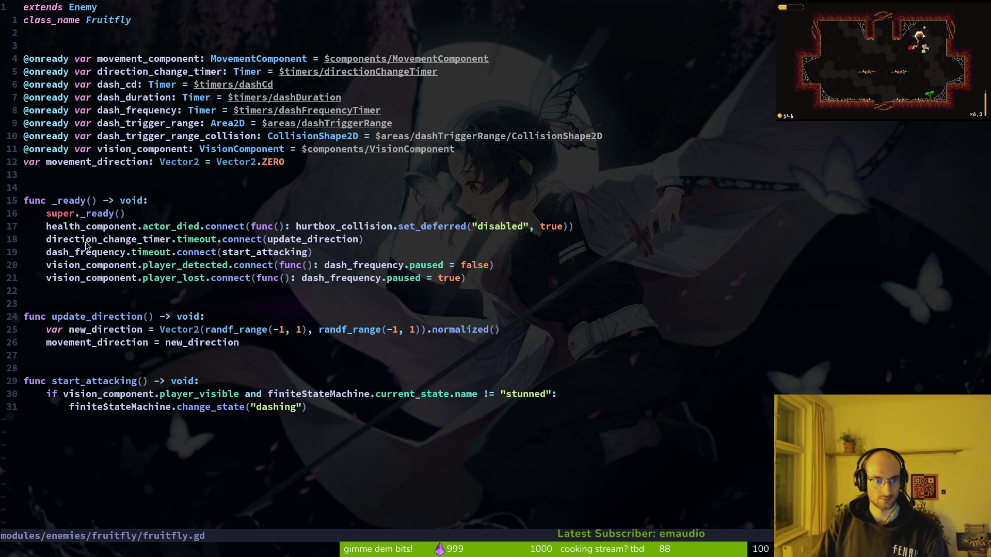
Add a blank line above the dash_frequency hookup and grep for randf, opening honey_droplet.gd's random_size line
click(89, 256)
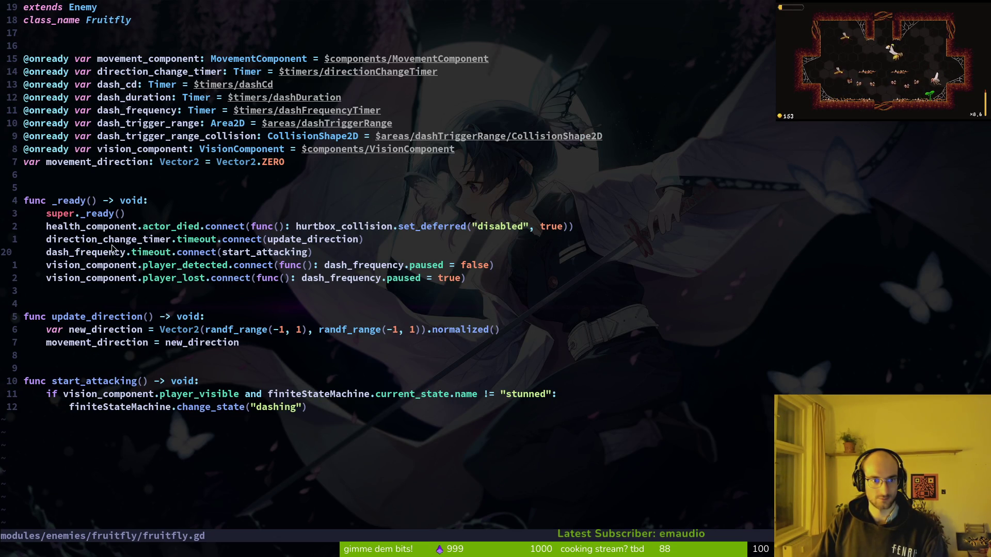
key(shift+o)
key(Escape)
key(space)
key(f)
key(f)
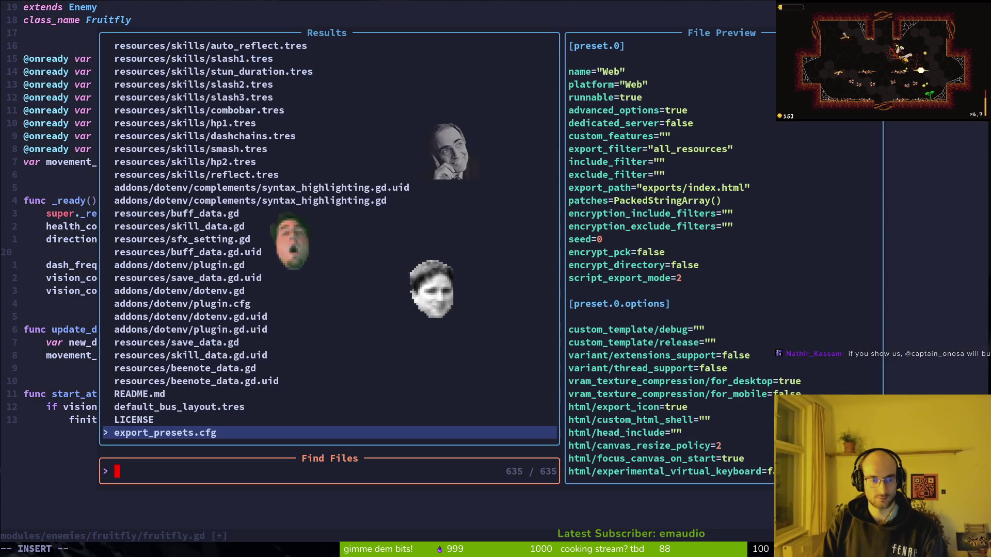
key(Escape)
key(space)
text(psrandf)
key(Return)
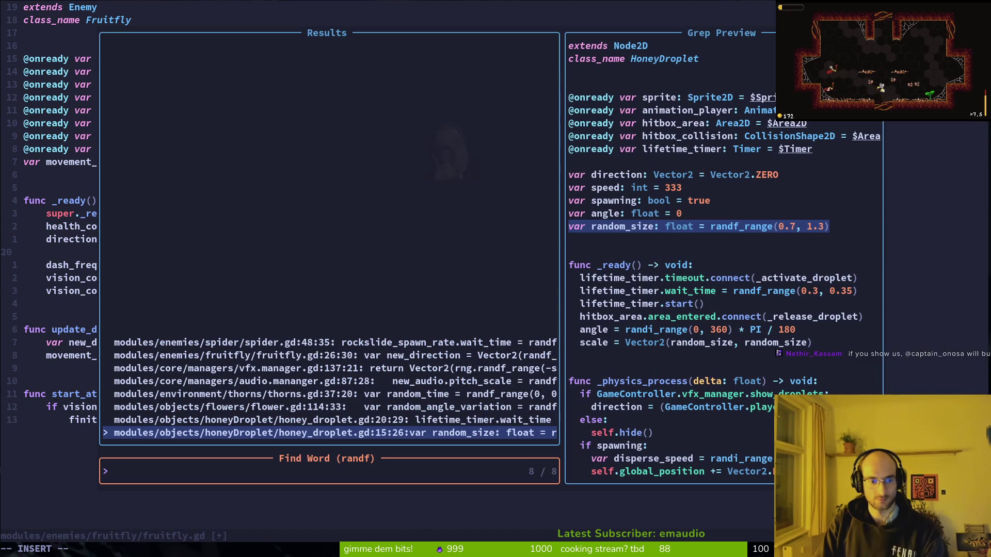
key(Return)
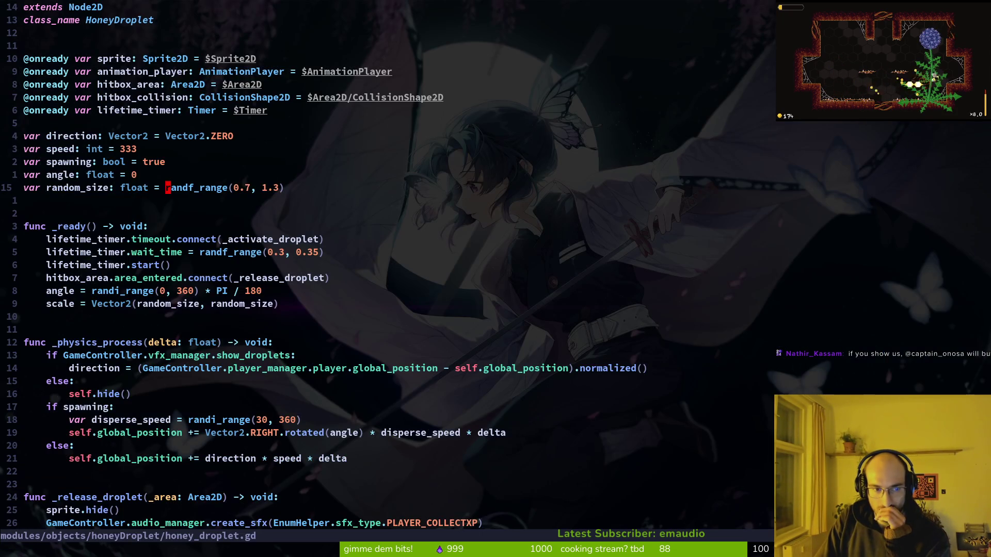
Paste the random_size line into fruitfly.gd's _ready, rewrite it as dash_frequency.wait_time, and save
key(ctrl+o)
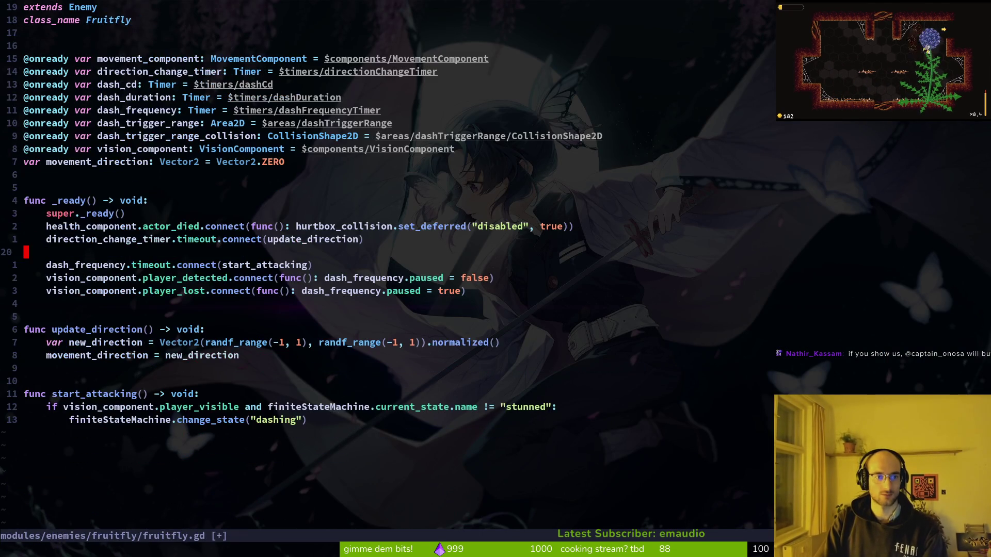
key(p)
key(greater)
key(greater)
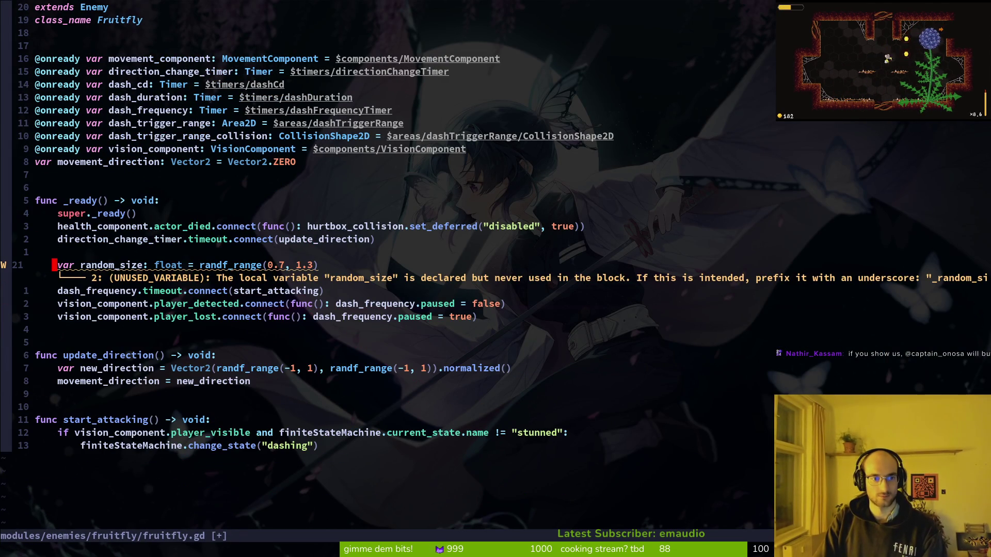
text(wcw)
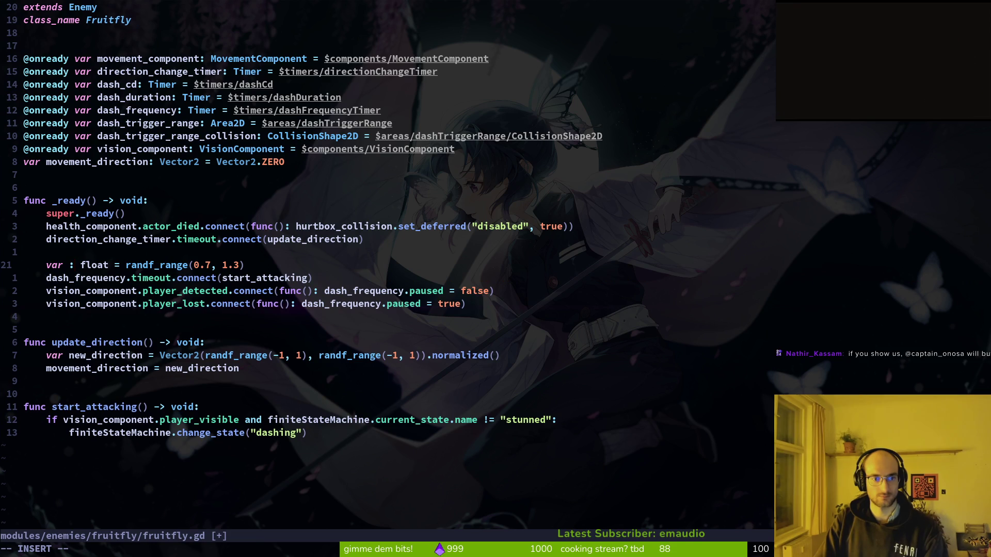
text(das)
key(Tab)
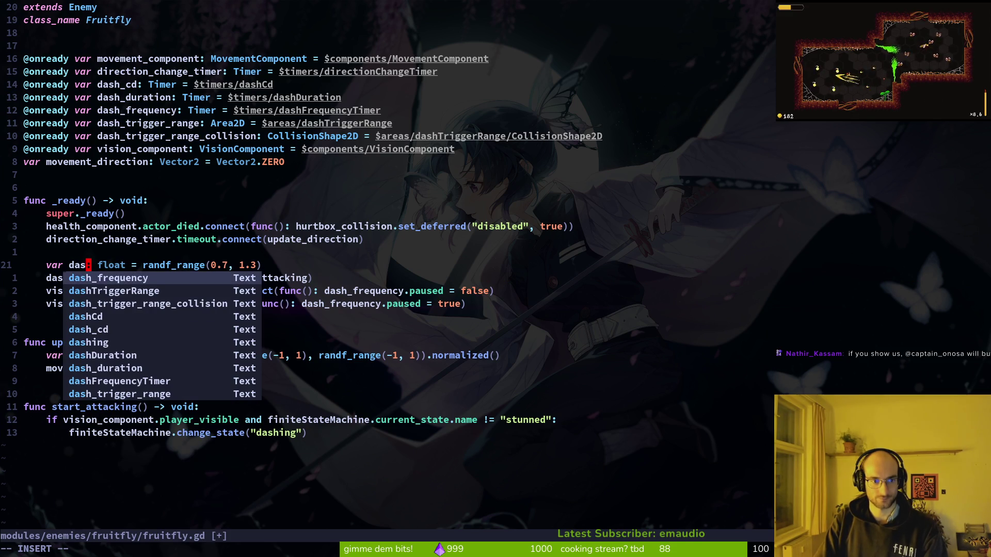
text(.wa)
text(it_time)
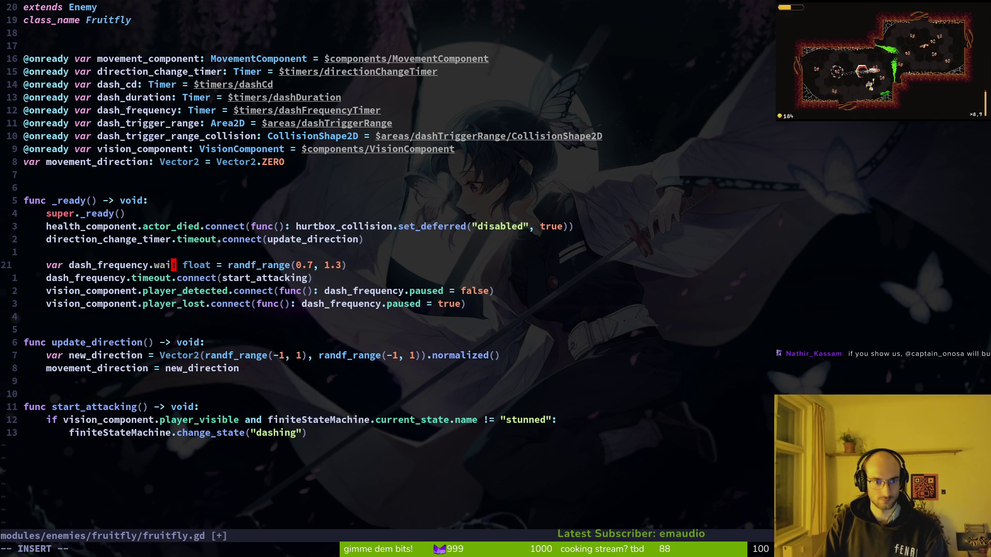
key(Escape)
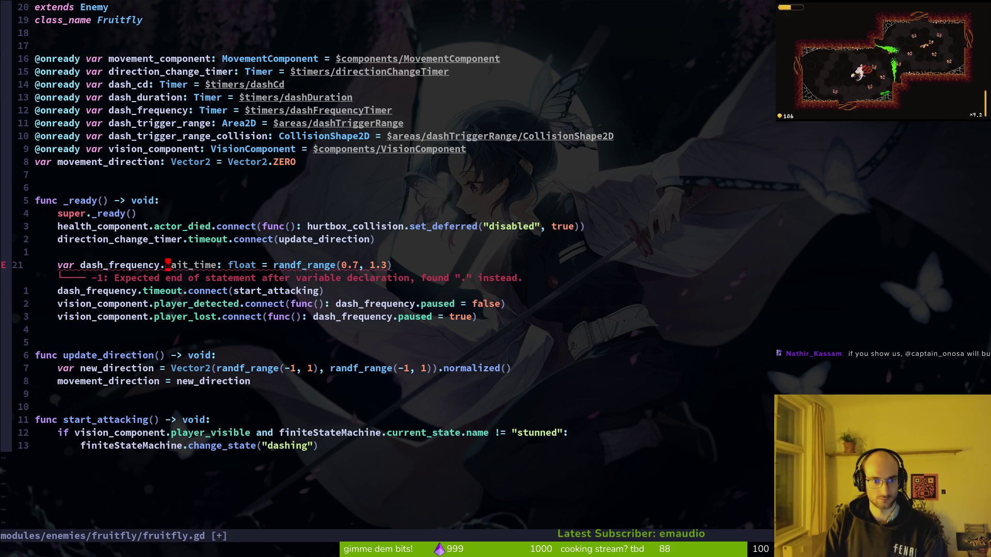
key(asciicircum)
text(dw)
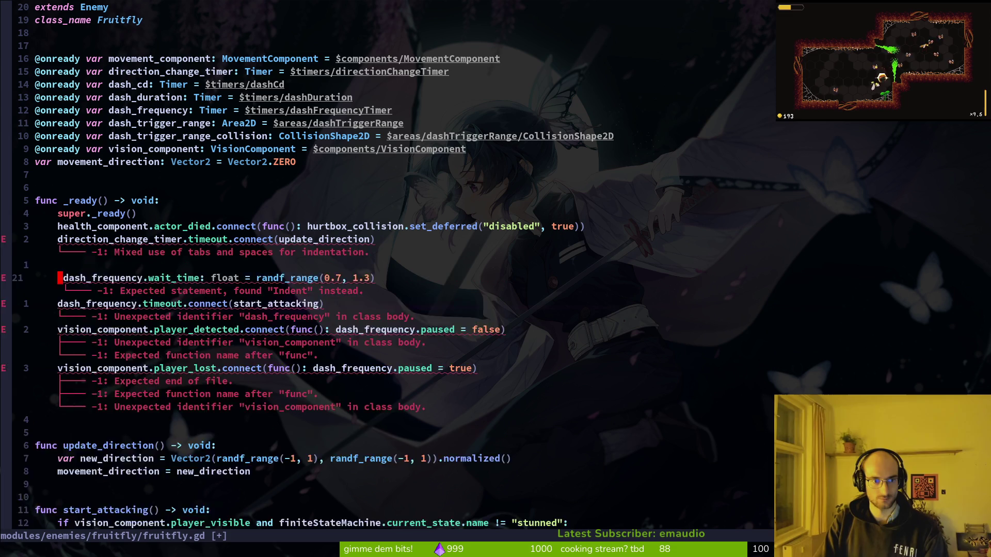
text(:w)
key(Return)
key(w)
key(w)
Check dashFrequencyTimer's wait time in the Godot fruitfly scene, then enter the range 2.5, 3.5
key(alt+Tab)
key(ctrl+shift+o)
text(fruit)
key(Escape)
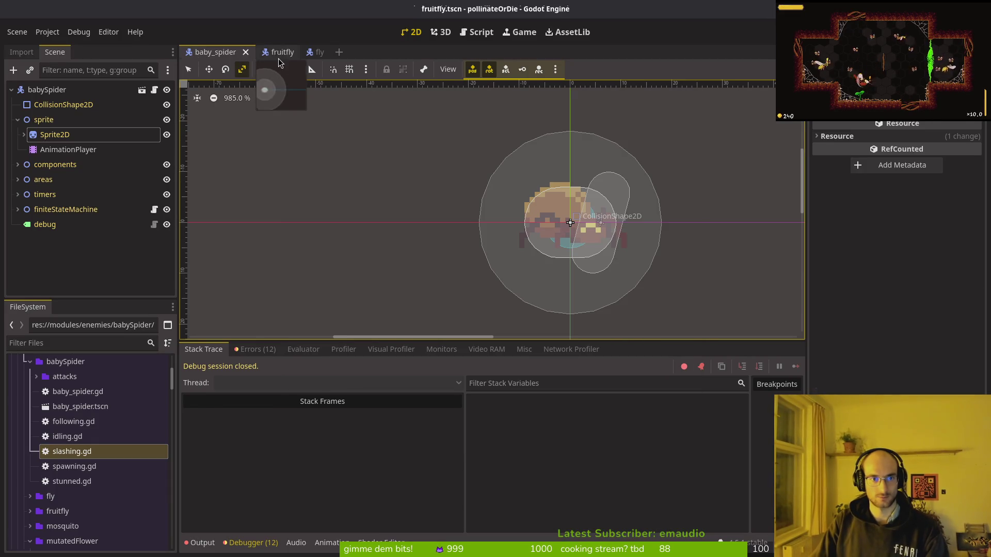
click(267, 54)
scroll(143, 274, down, 3)
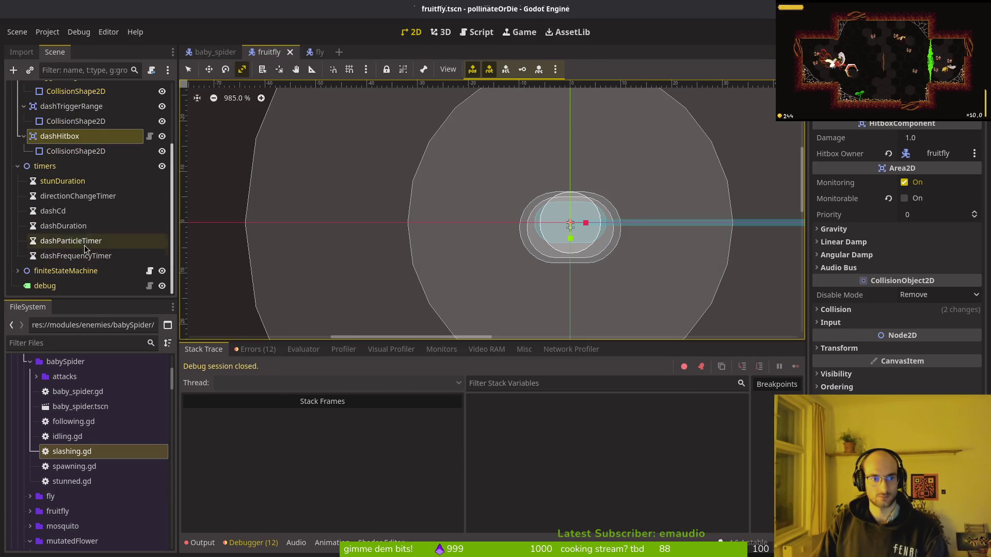
click(76, 256)
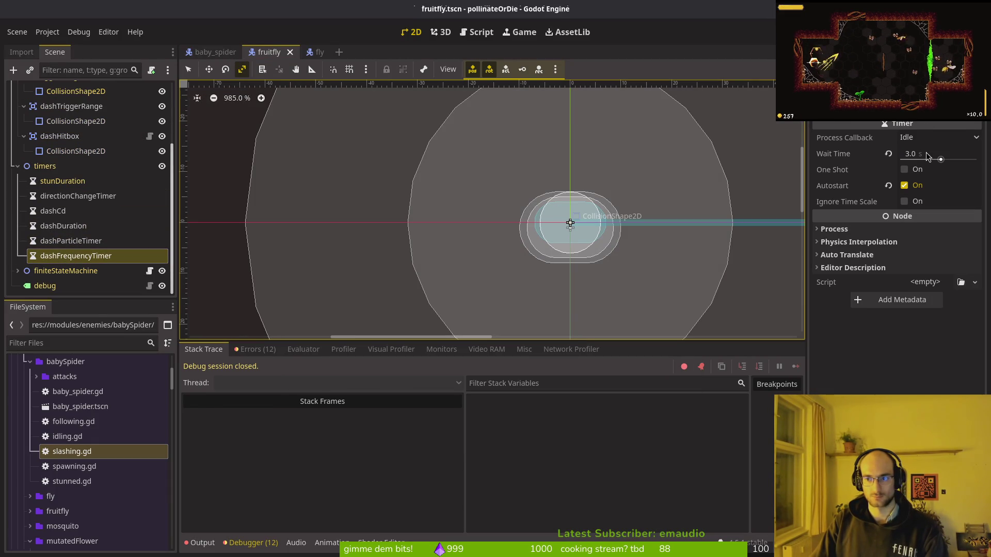
key(alt+Tab)
text(2.5, 3.5)
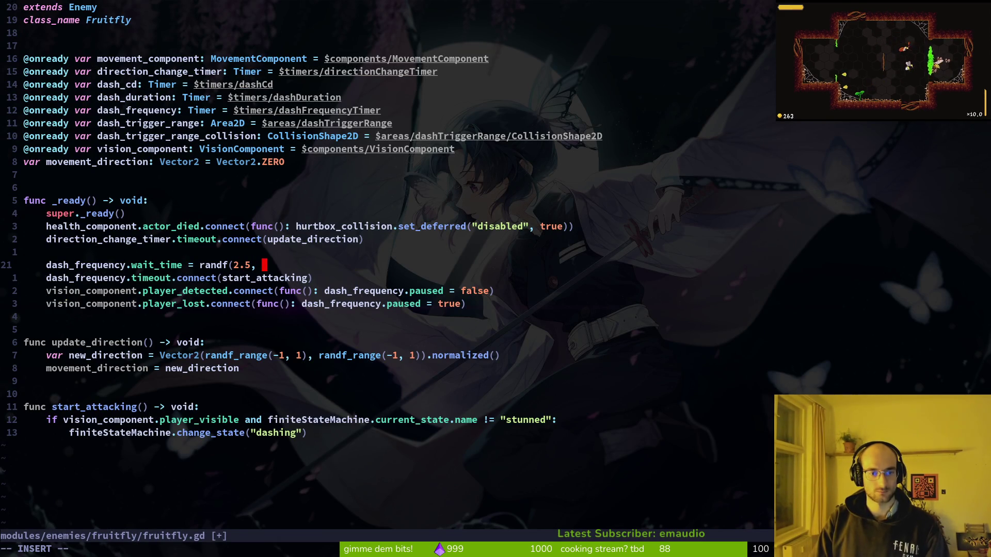
text())
Save the range, then change the call to randf_range and save again
key(Escape)
text(:write)
key(Return)
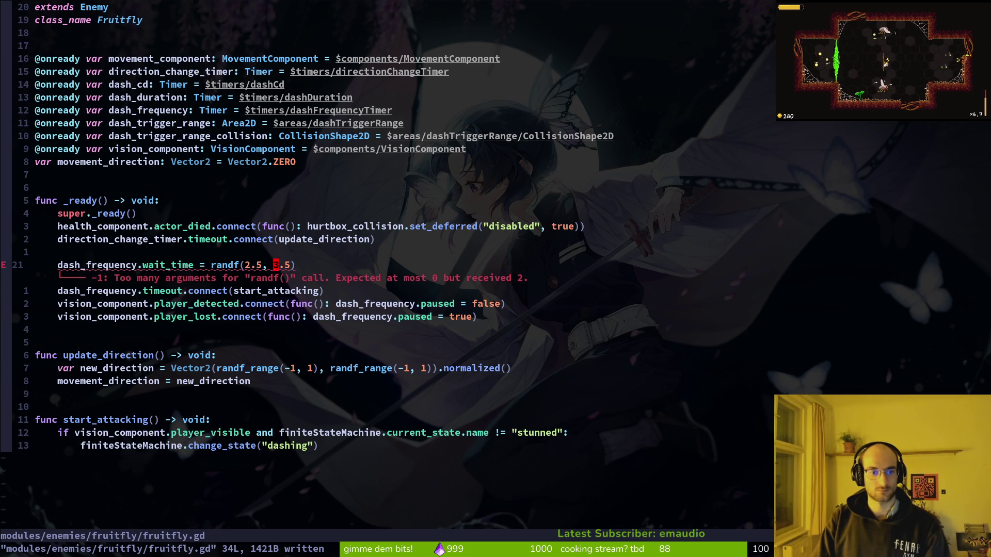
text(F()
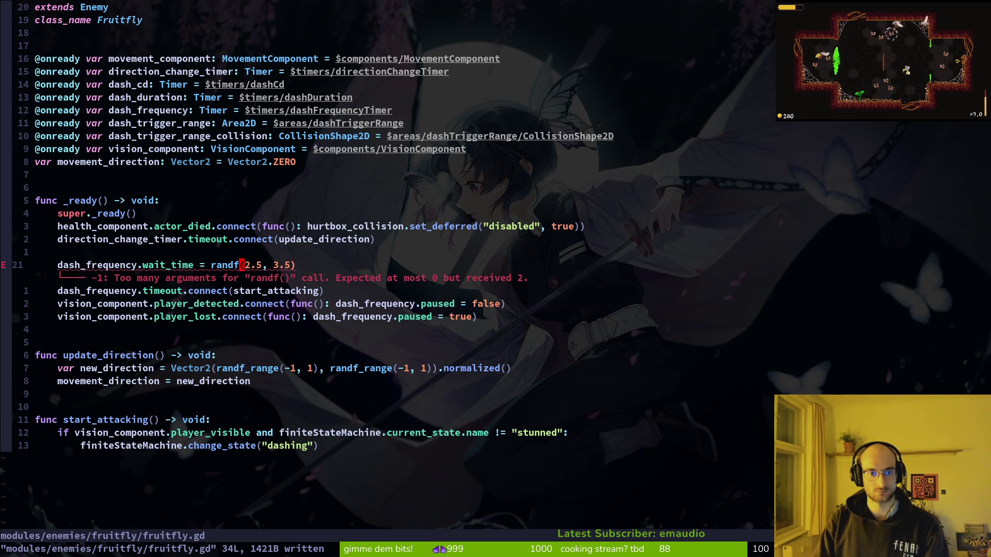
text(i_rand)
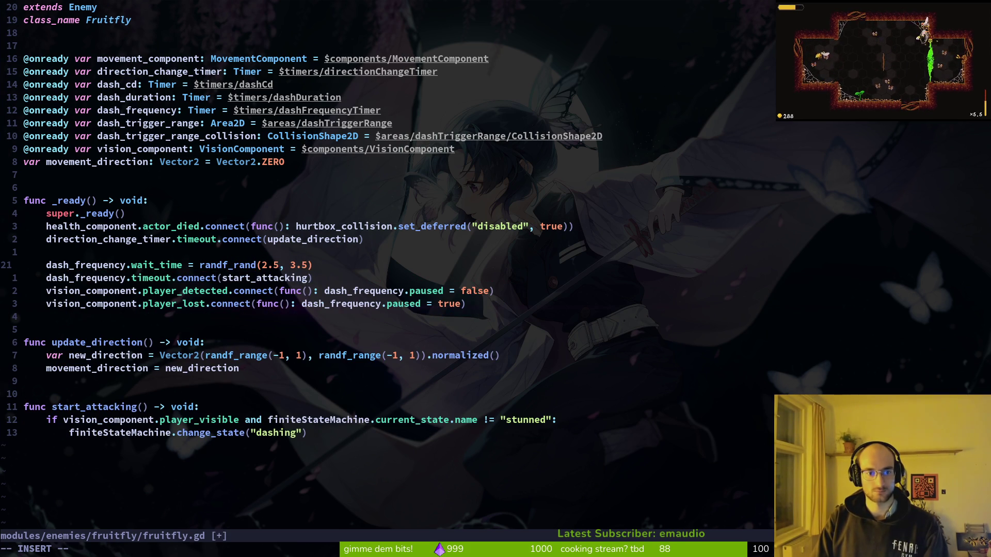
text(ge)
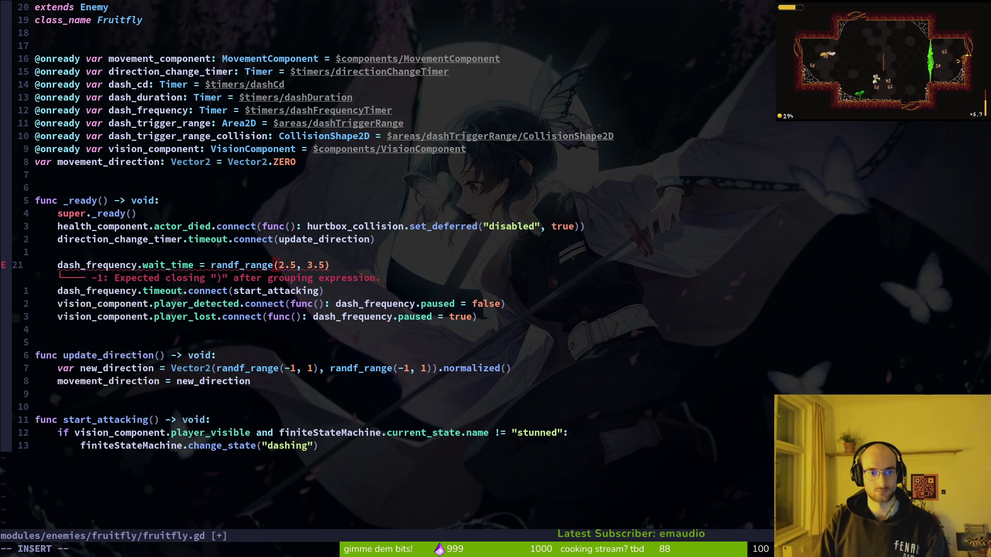
key(Escape)
text(:w)
key(Return)
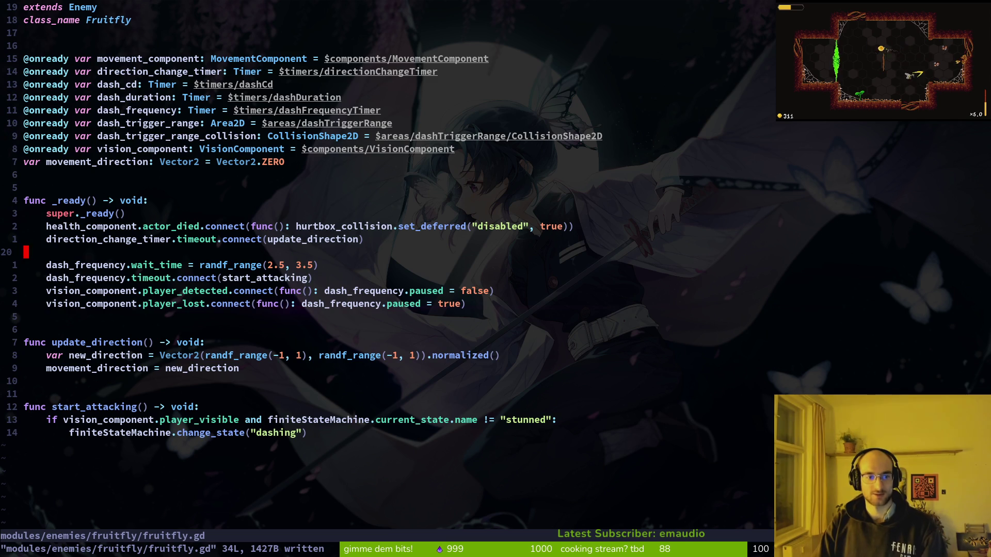
Delete the blank line above dash_frequency.wait_time, save, and run the game from Godot
key(k)
key(d)
key(d)
text(:w)
key(Return)
key($)
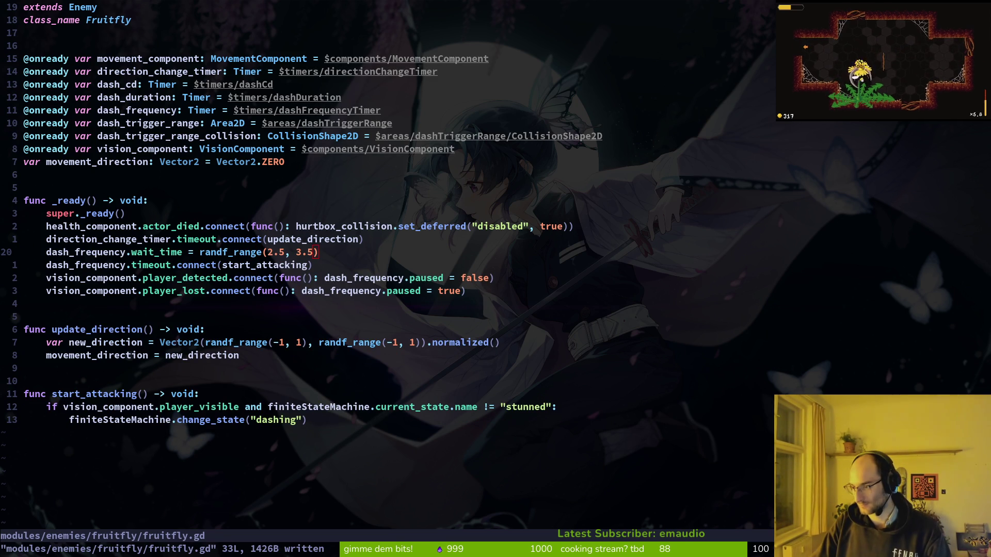
key(alt+Tab)
key(F5)
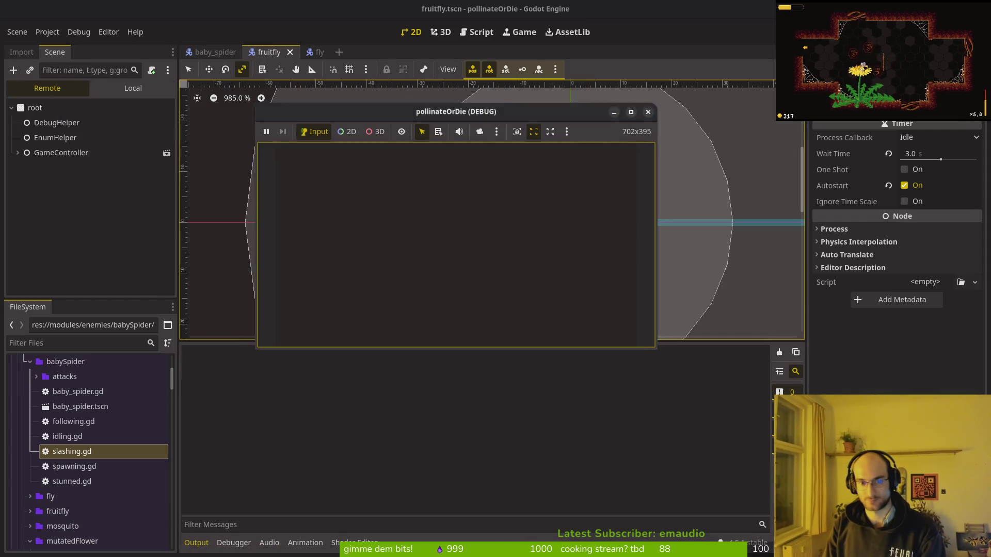
Maximize the game window, load the saved game, and fly the bee around the hub room
double_click(395, 112)
key(Return)
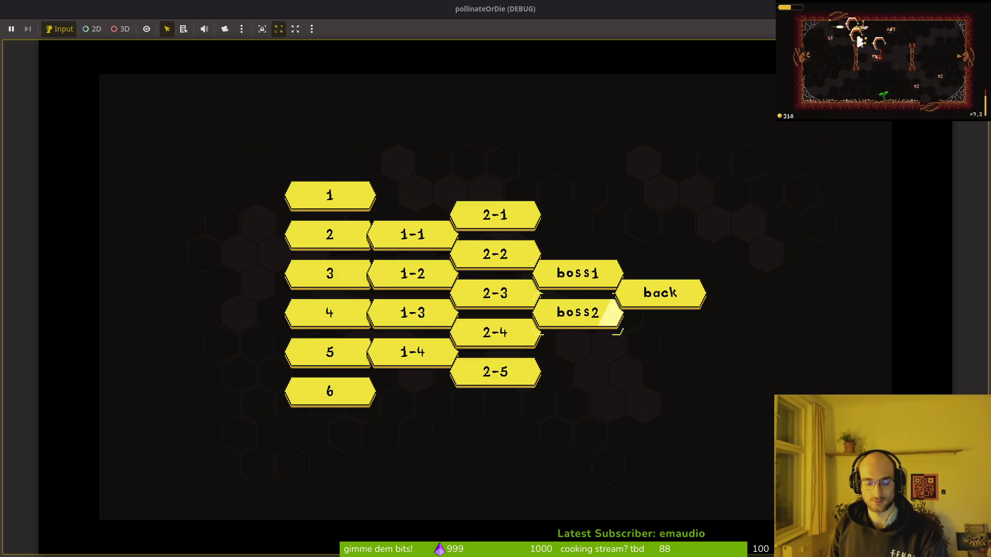
key(alt+Tab)
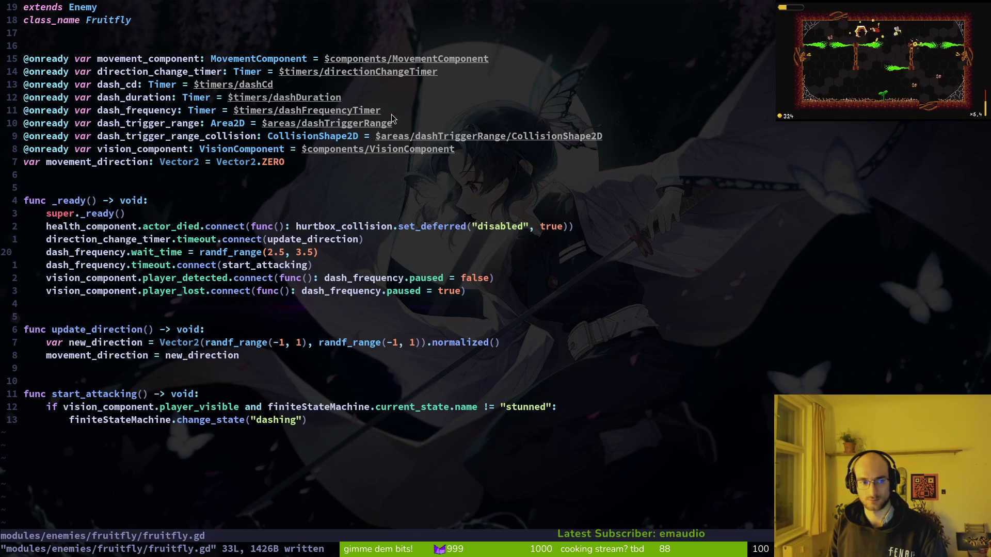
key(alt+Tab)
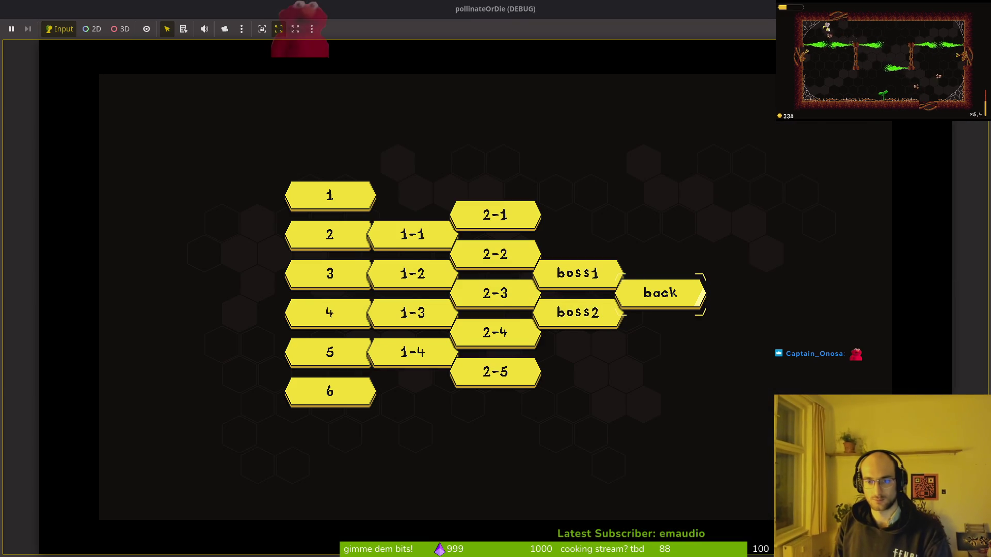
click(691, 292)
key(Right)
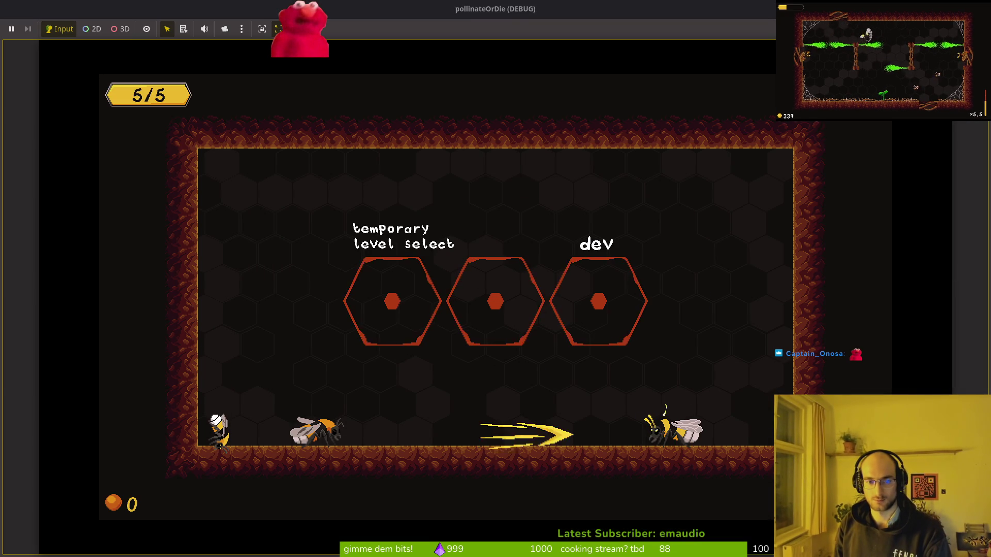
key(space)
key(Left)
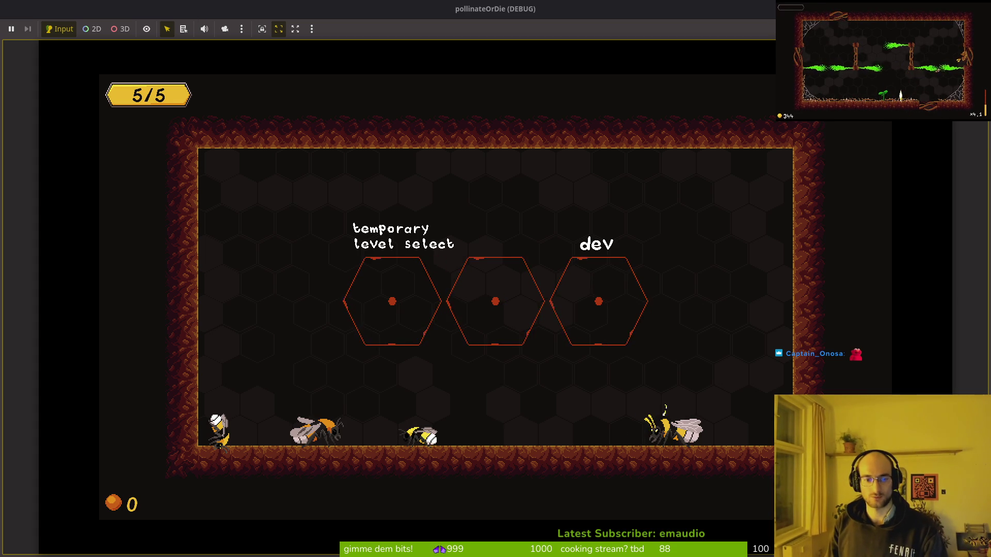
key(d)
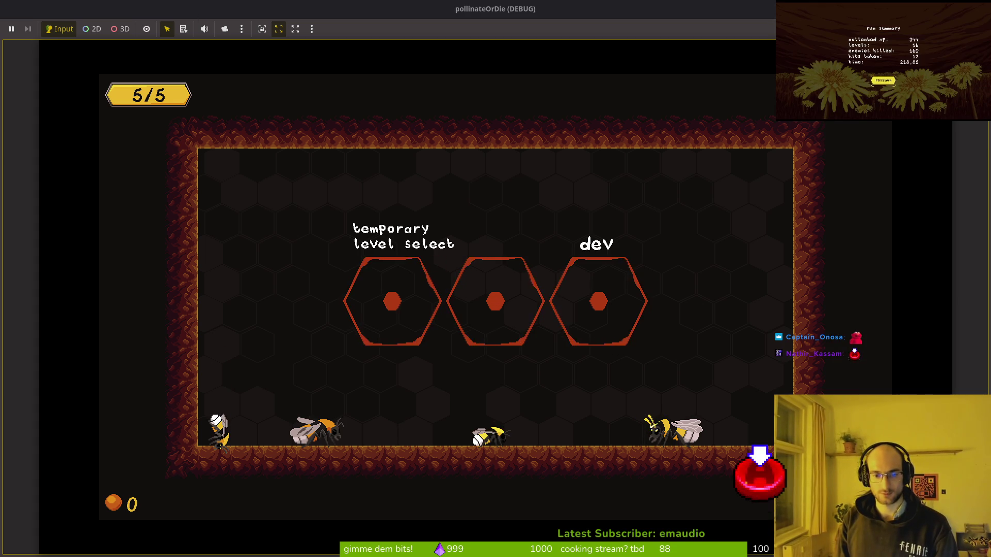
Quit to the main menu, close the game, and relaunch it from Godot with F5
key(Escape)
key(Return)
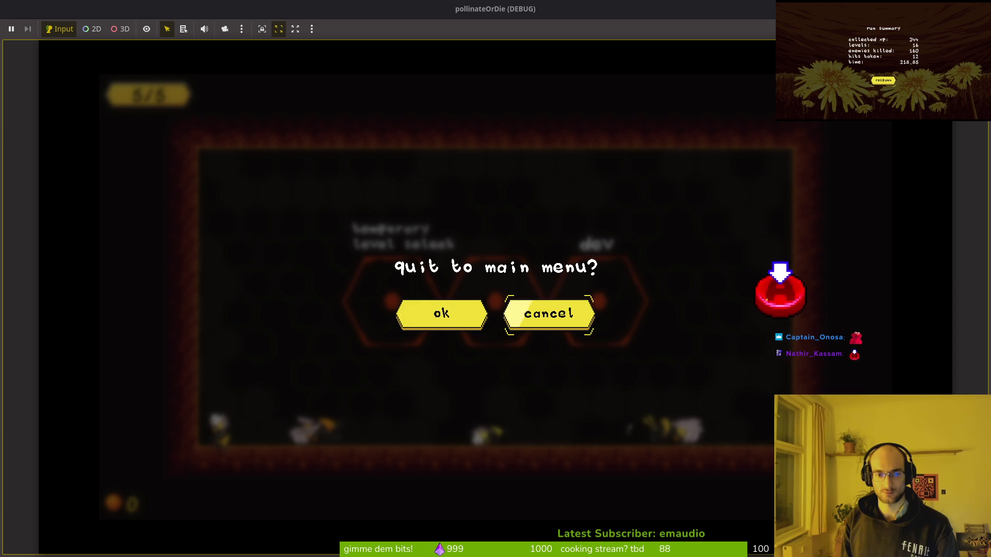
key(Return)
key(Return)
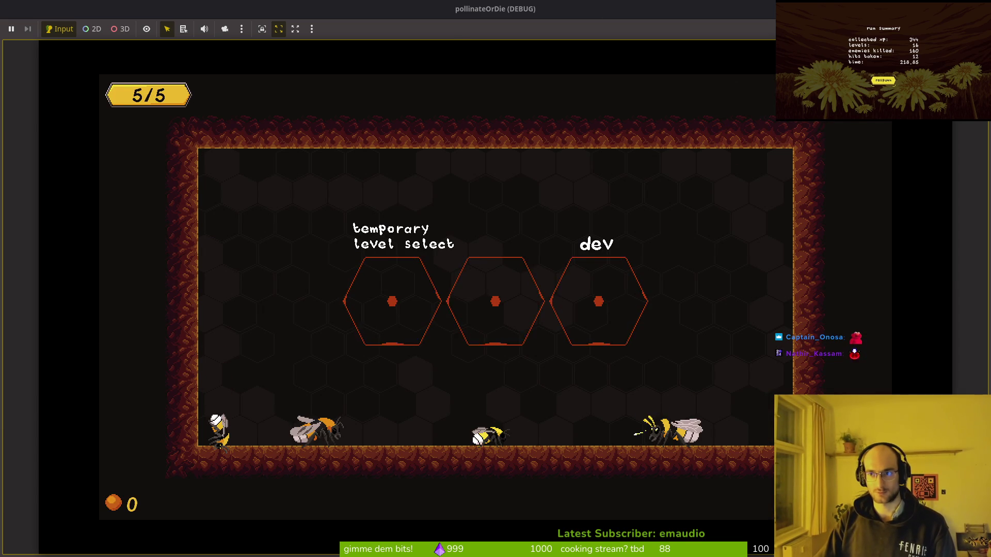
key(alt+F4)
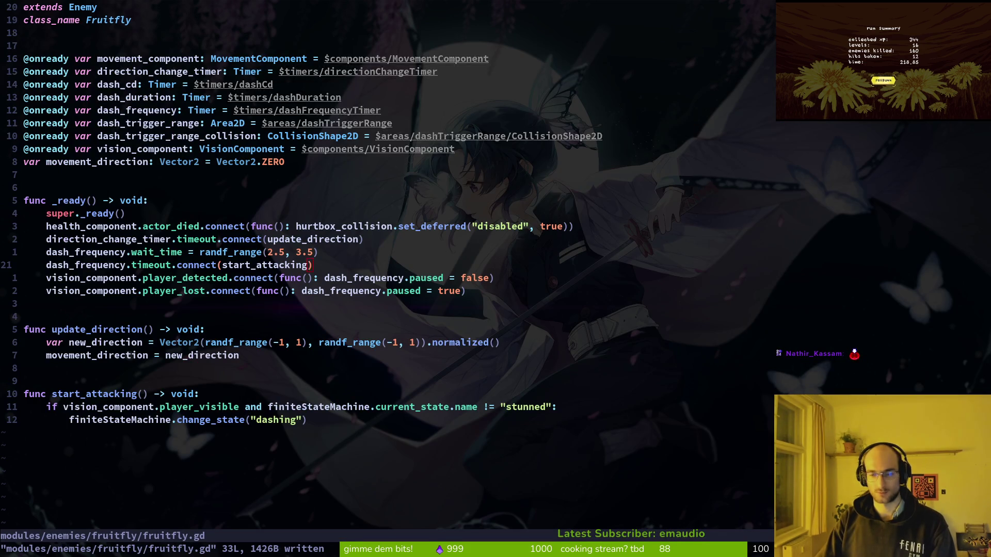
key(alt+Tab)
key(F5)
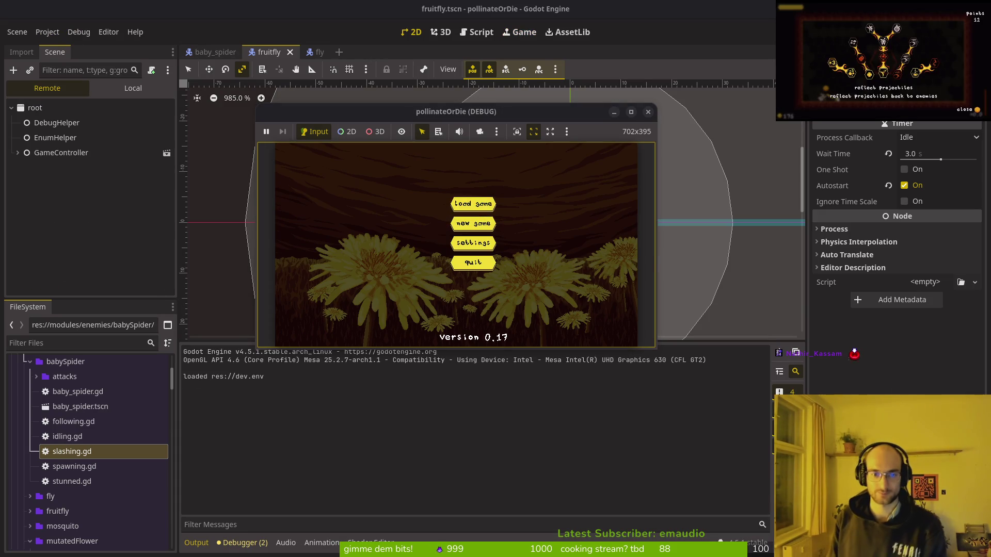
Enter the boss1 level from the level-select room, then pause and quit to the main menu
key(Return)
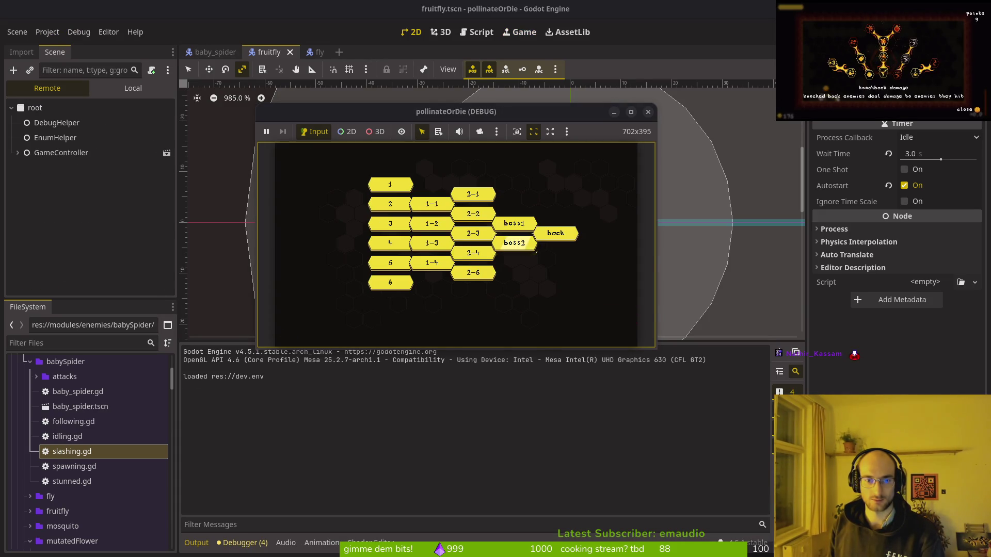
click(514, 223)
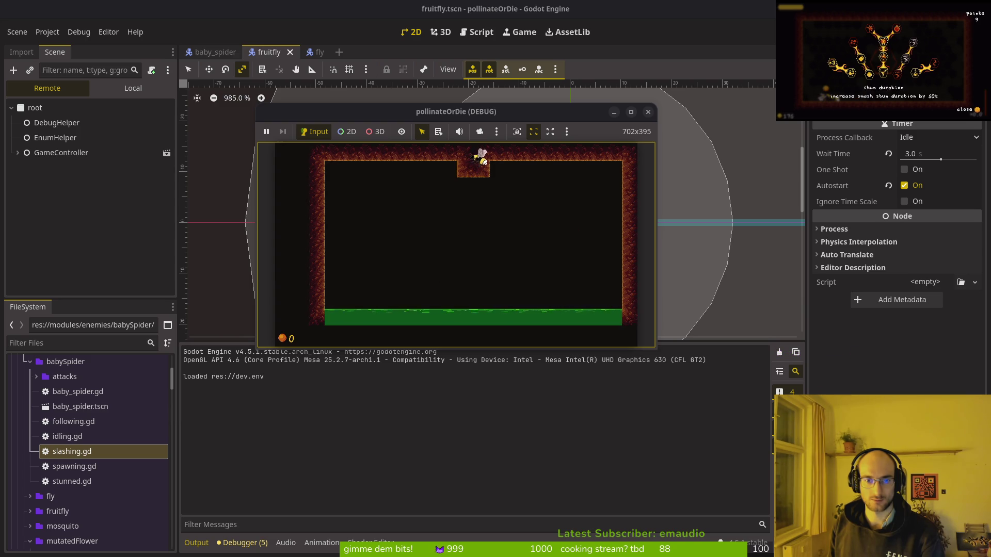
key(Escape)
key(Down)
key(Down)
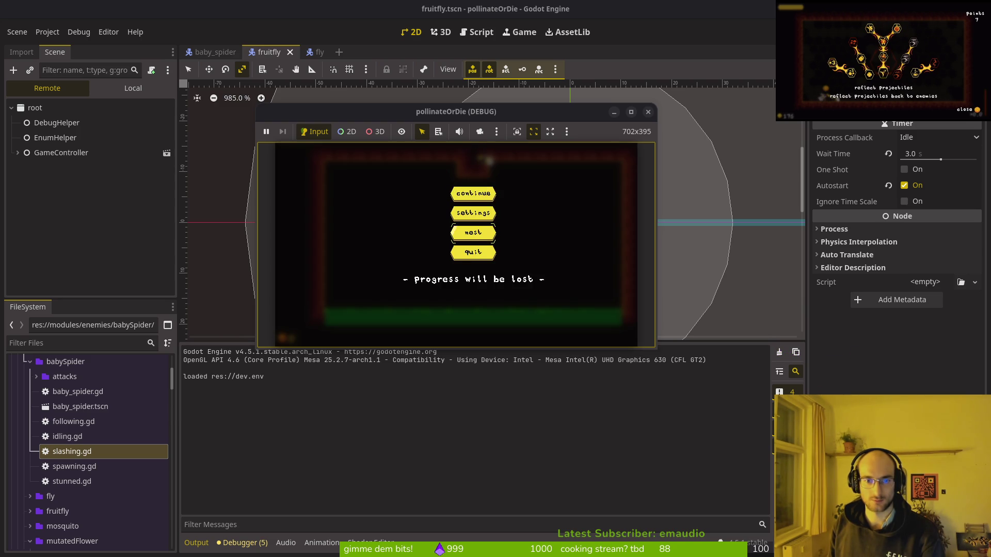
key(Return)
key(Left)
key(Return)
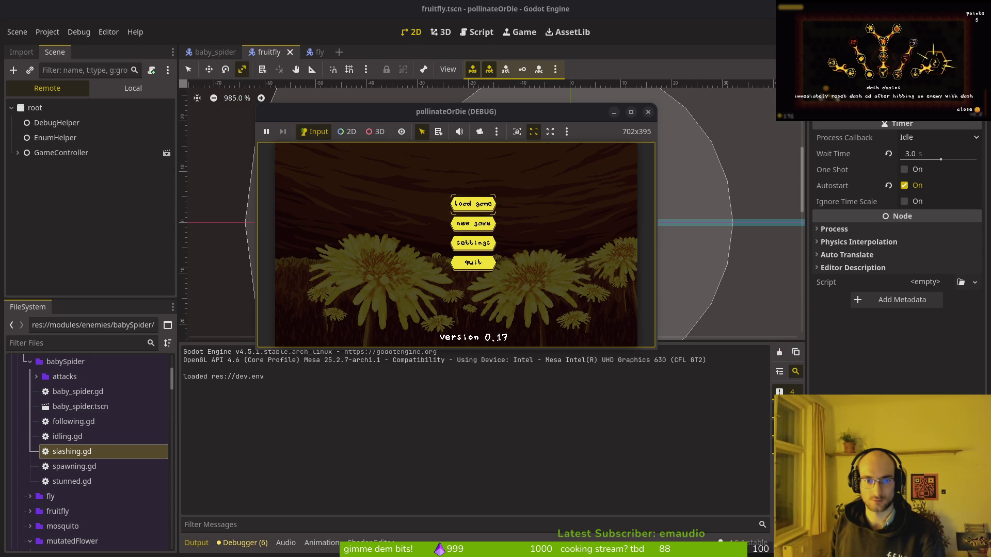
Open and back out of the level-select menu, close the game window, and return to the editor
key(Return)
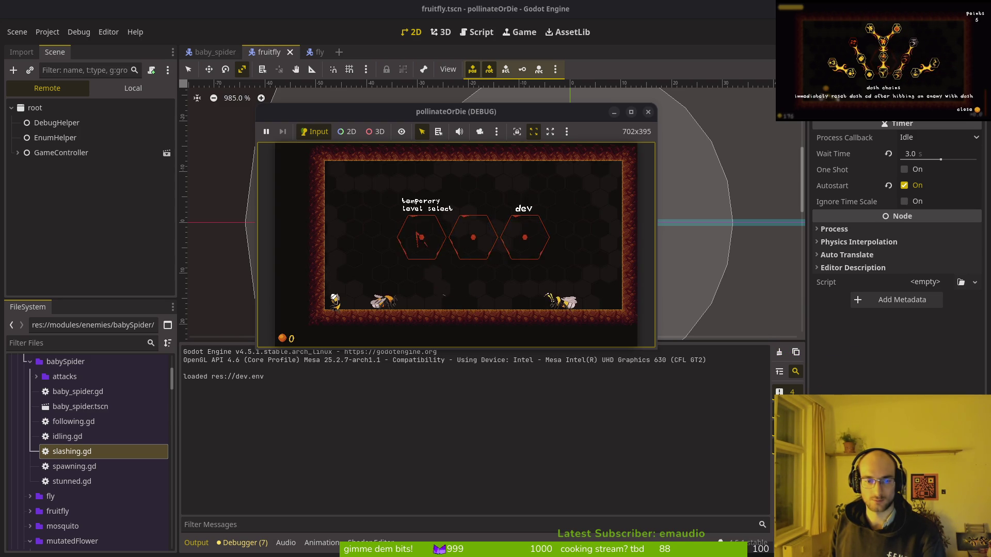
key(Right)
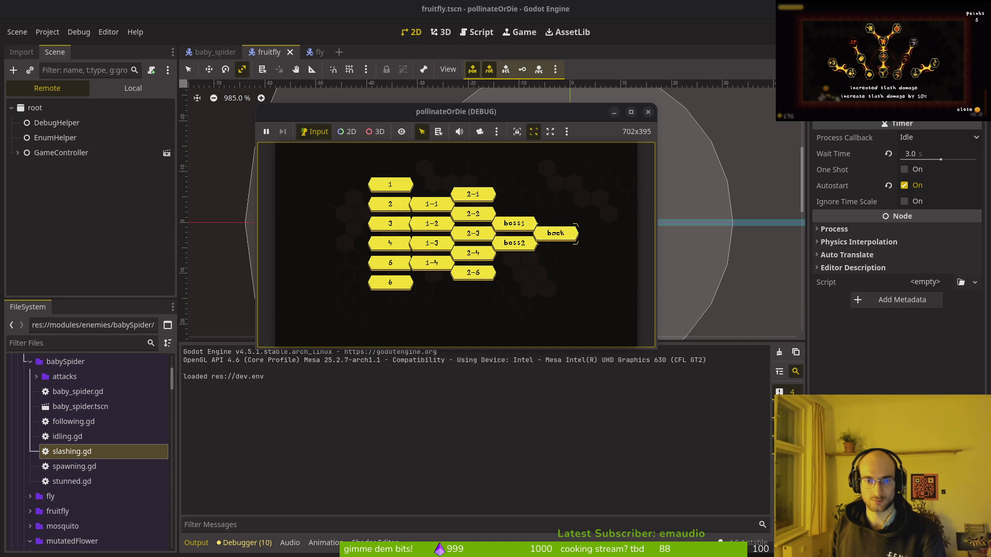
key(Return)
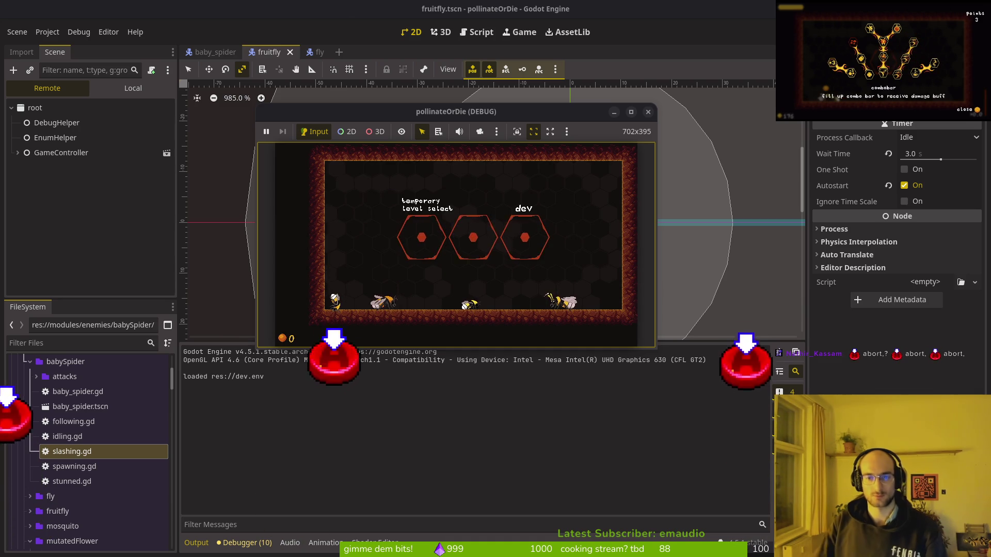
click(649, 113)
key(alt+Tab)
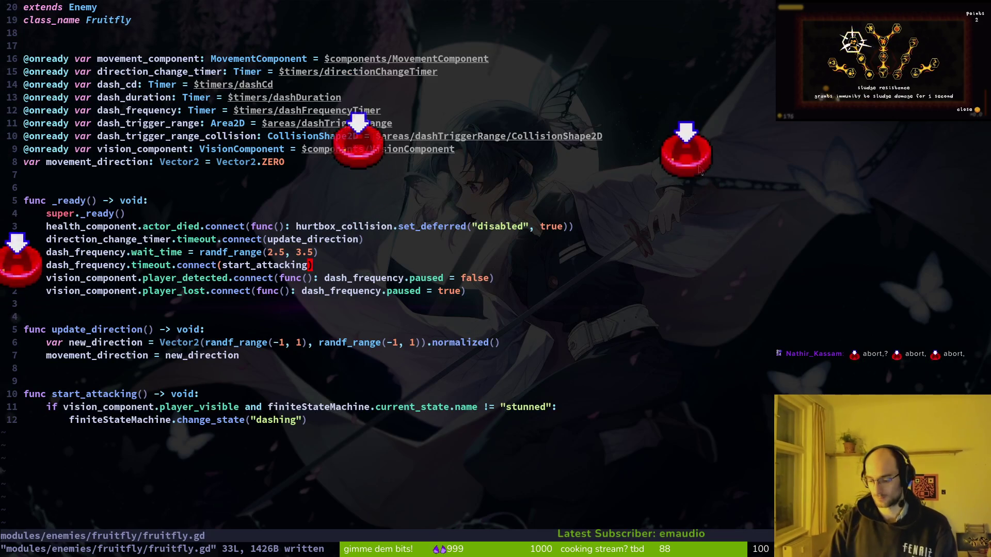
Open levelselector.gd and page through its level-button connections and _ready function
key(space)
key(f)
key(f)
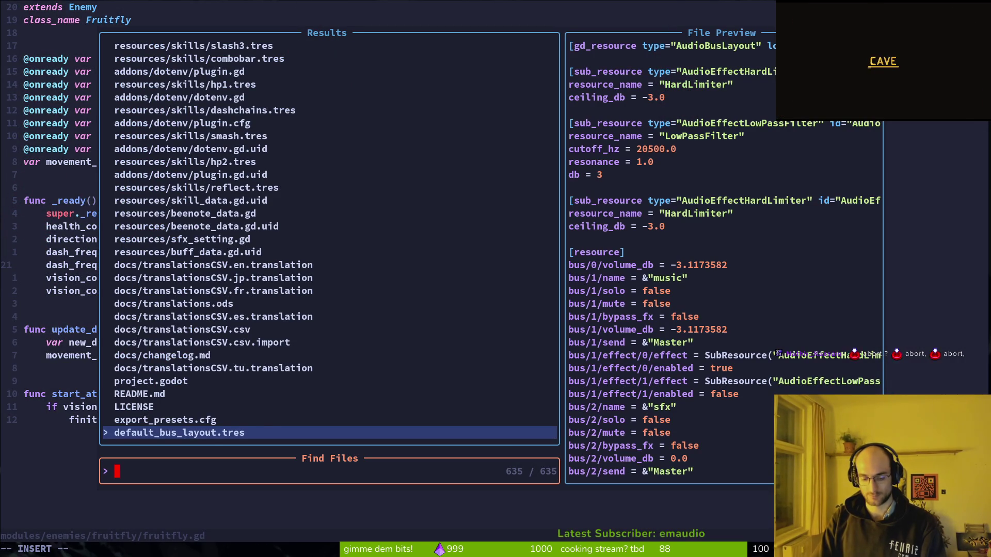
text(levelsele)
key(Return)
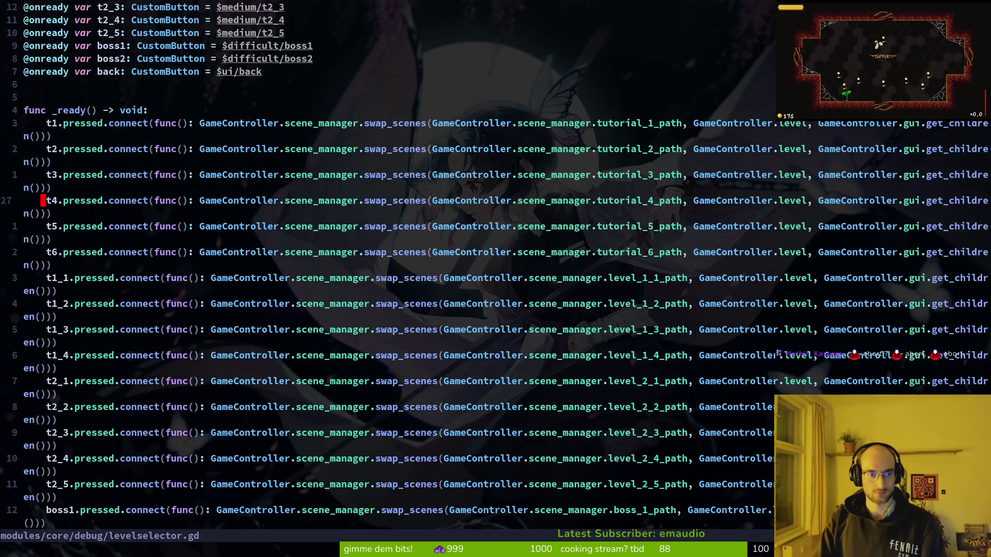
key(shift+g)
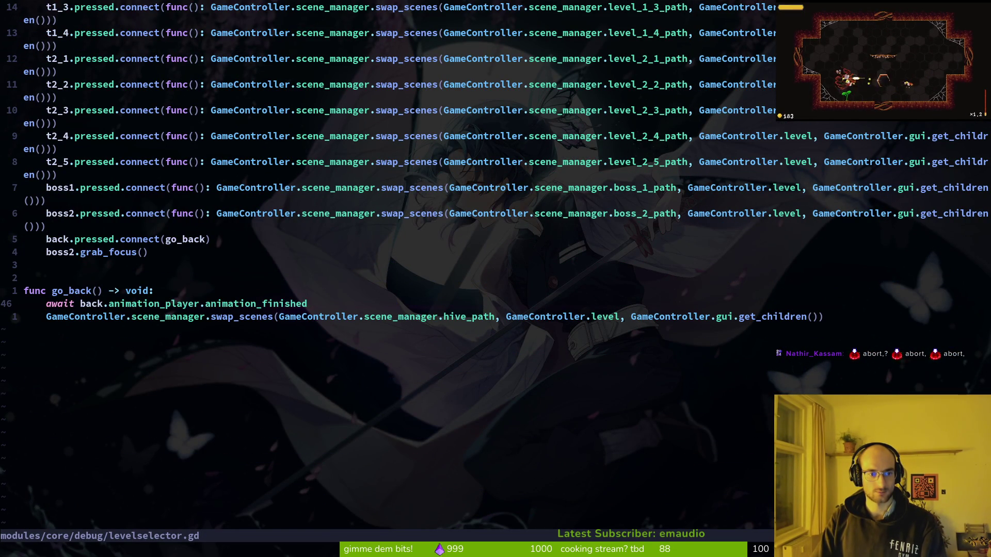
key(ctrl+u)
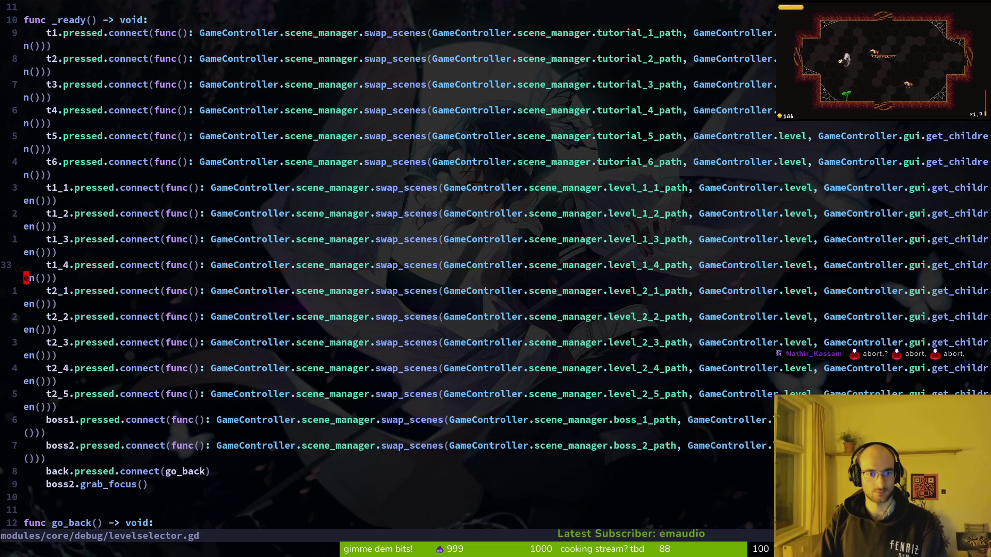
key(ctrl+u)
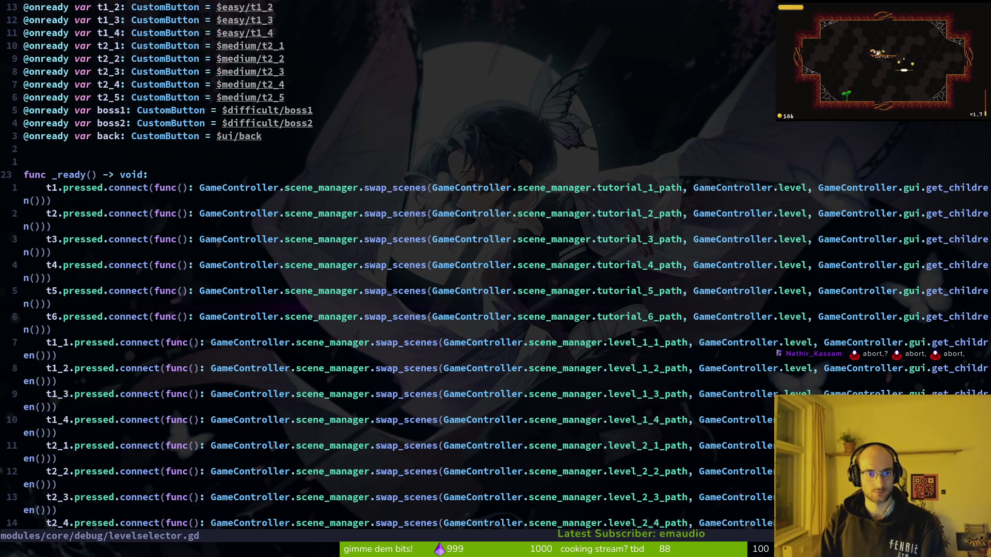
key(ctrl+d)
key(space)
Inspect portal.gd's _teleport_to_next_tier, undo an accidental line deletion, and return to levelselector.gd
key(f)
key(f)
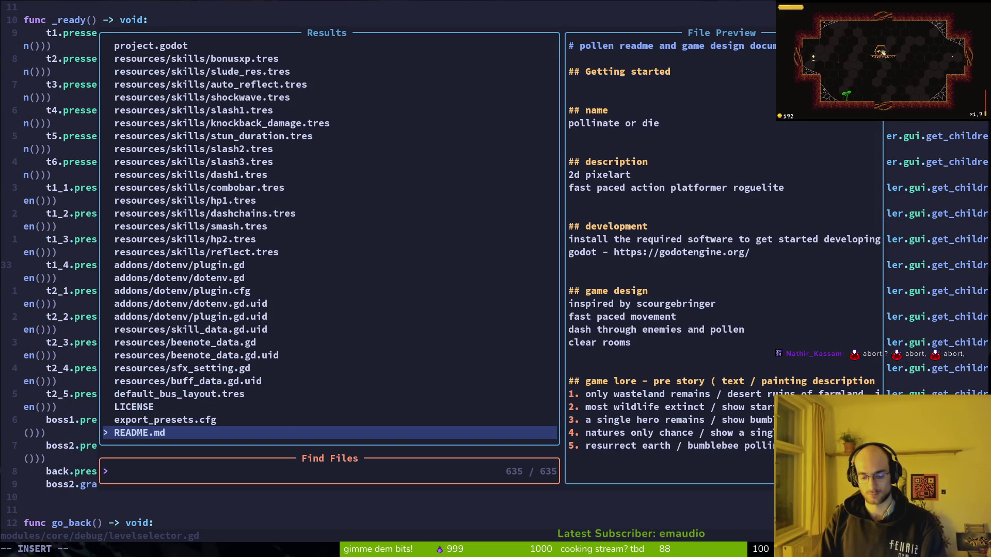
text(prtal)
key(Return)
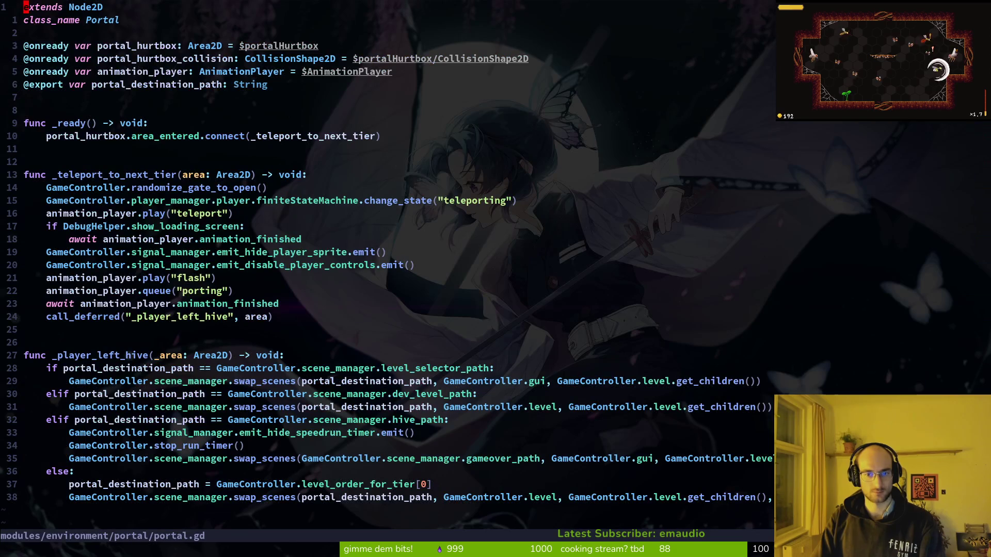
key(j)
key(j)
key(j)
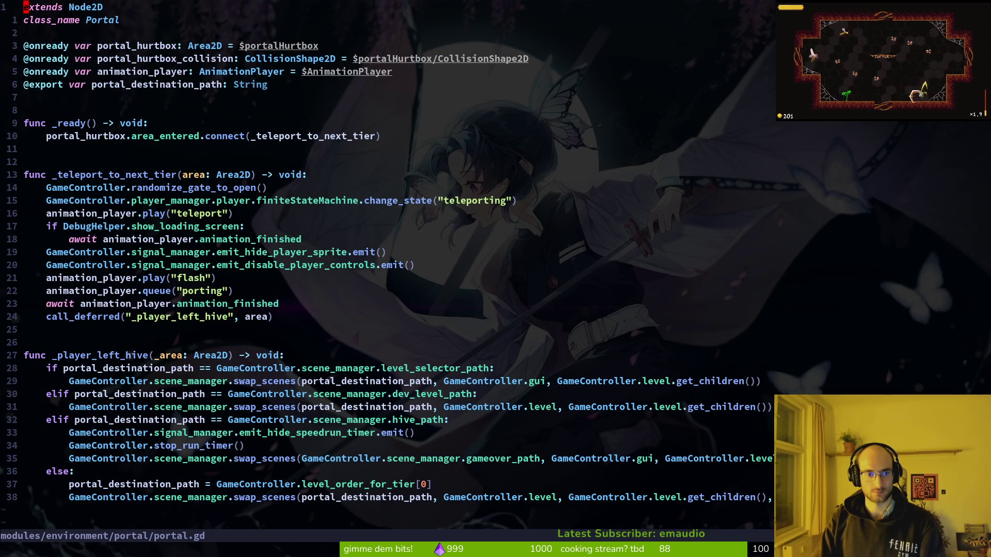
key(j)
key(j)
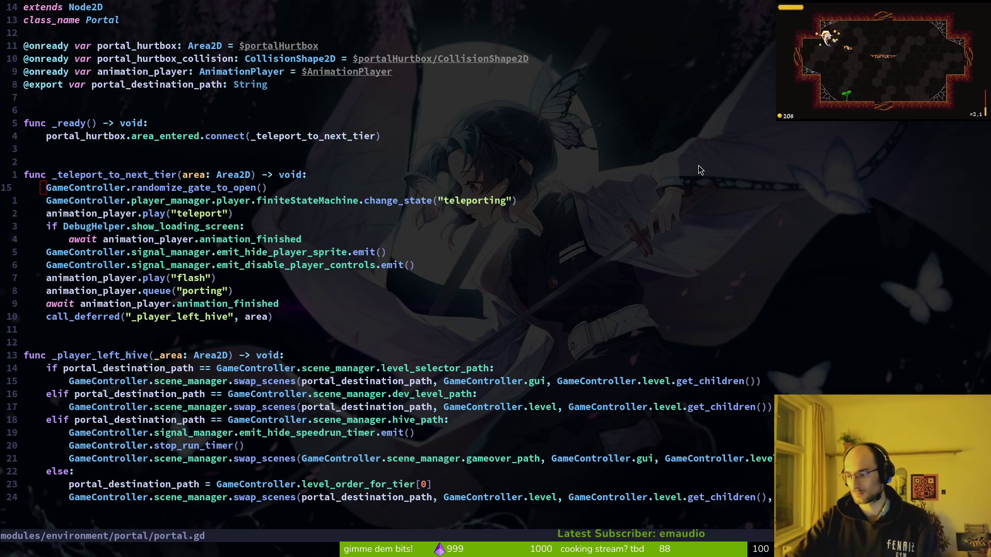
click(236, 174)
key(ctrl+d)
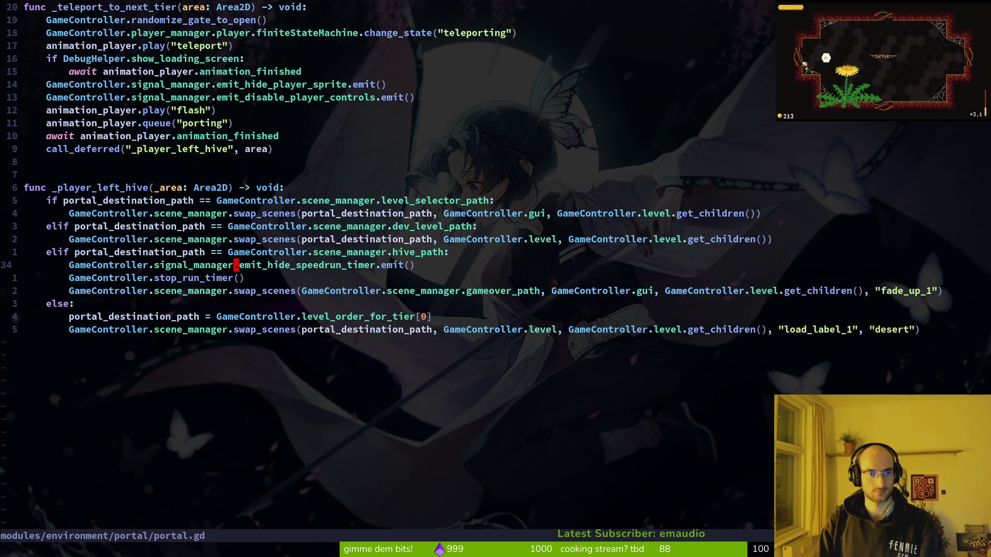
key(ctrl+u)
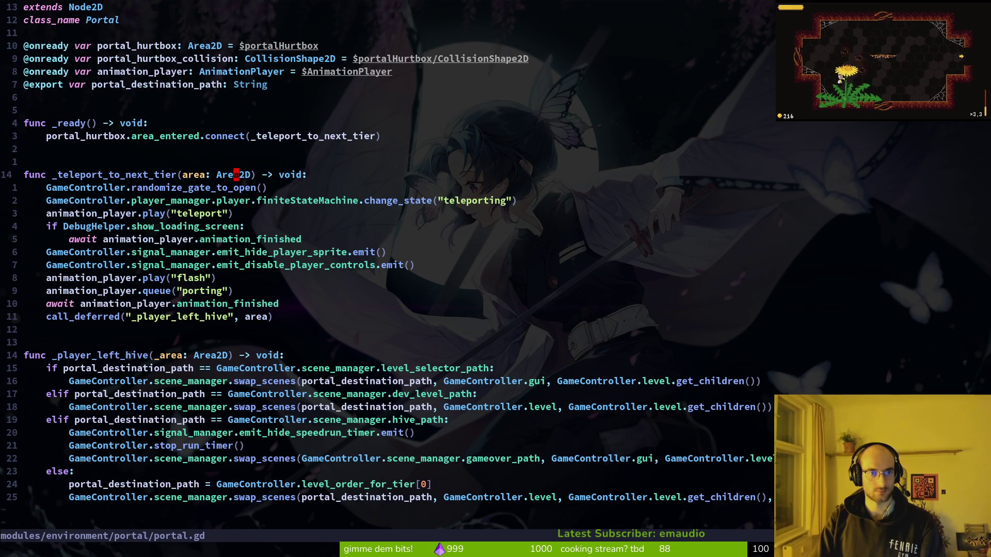
key(d)
key(d)
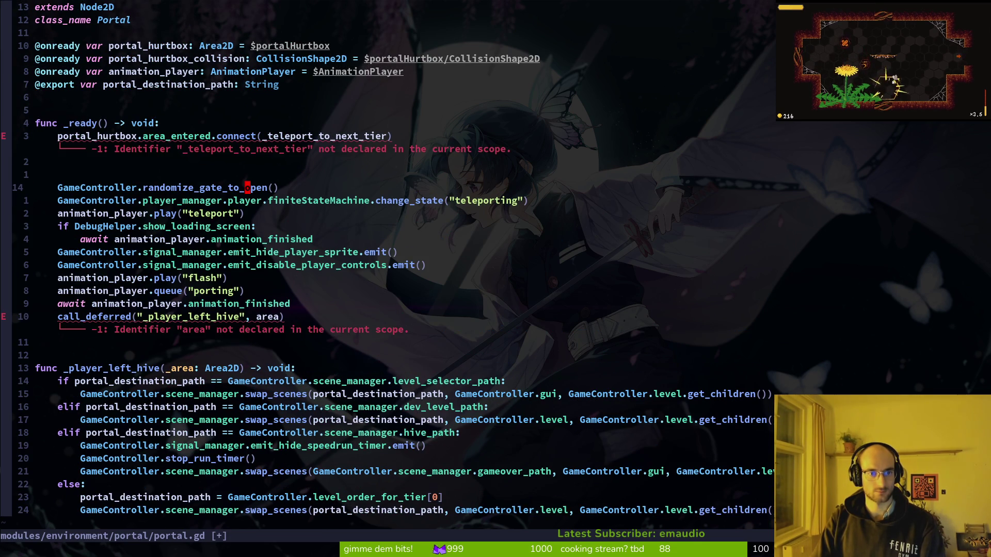
text(fu)
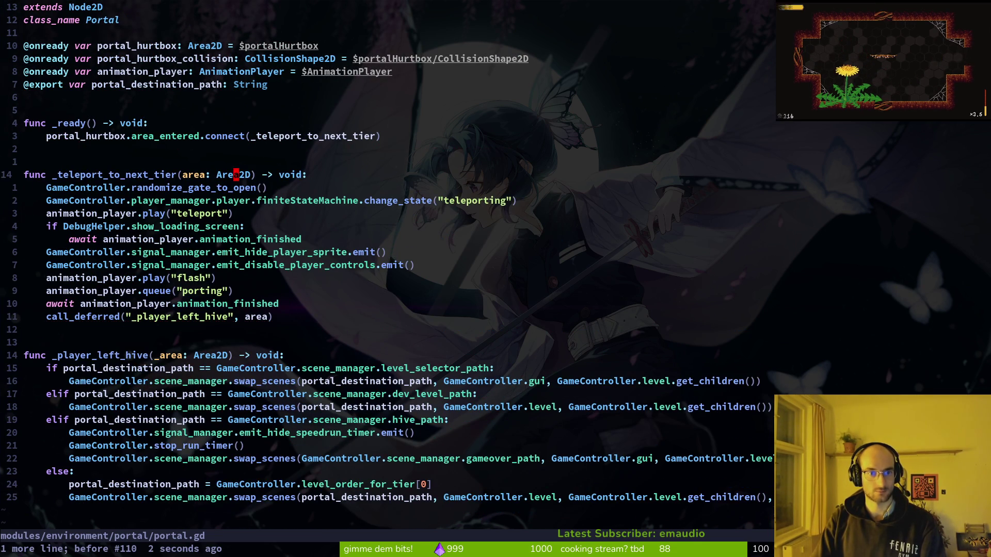
text(:)
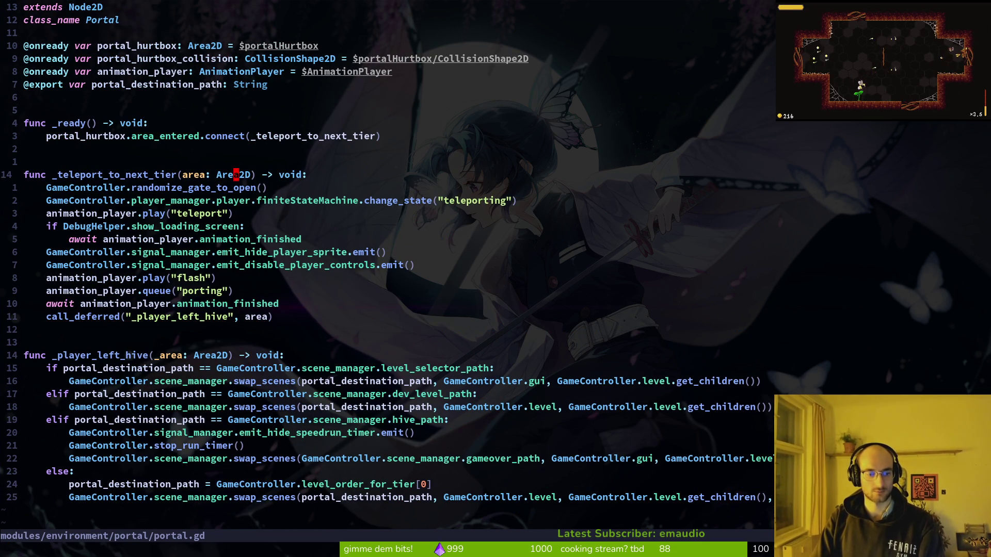
key(ctrl+o)
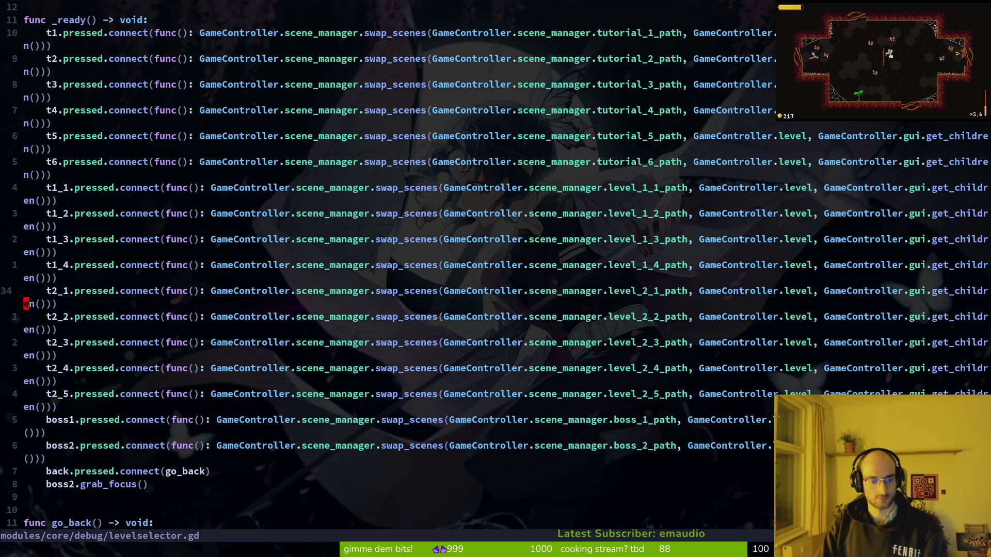
Grep the project for 'controls_' and open the controls_enabled match in player.manager.gd
key(j)
key(j)
key(j)
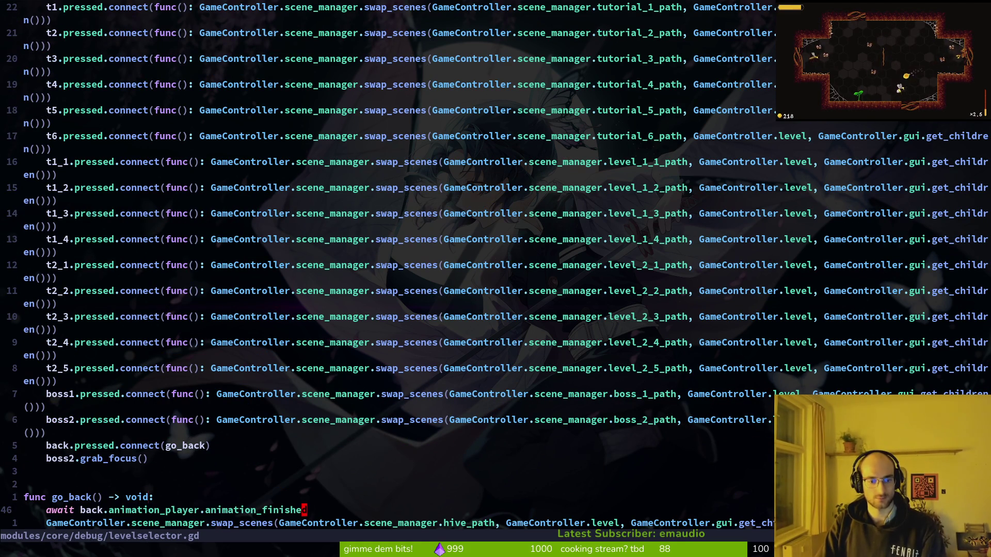
key(space)
text(fg)
text(controls_)
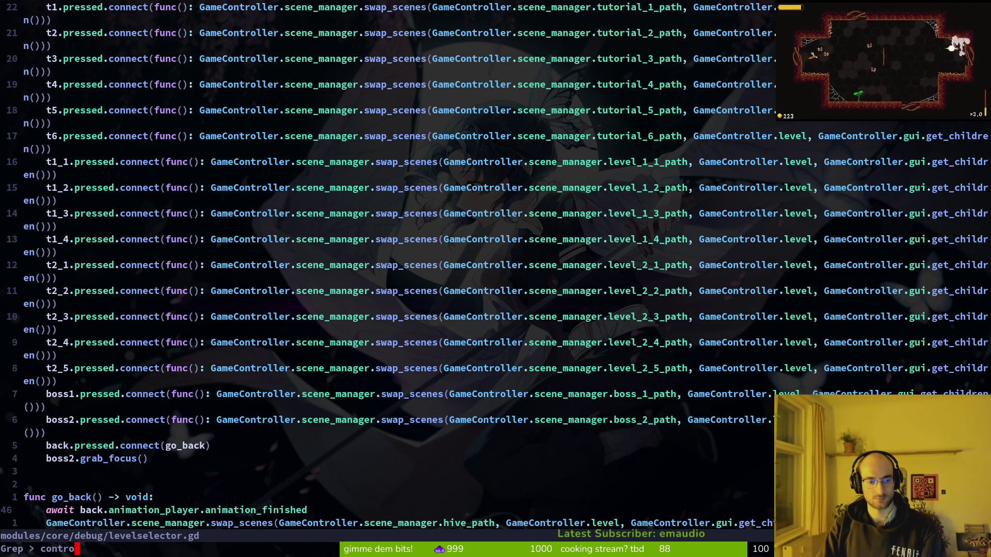
key(Return)
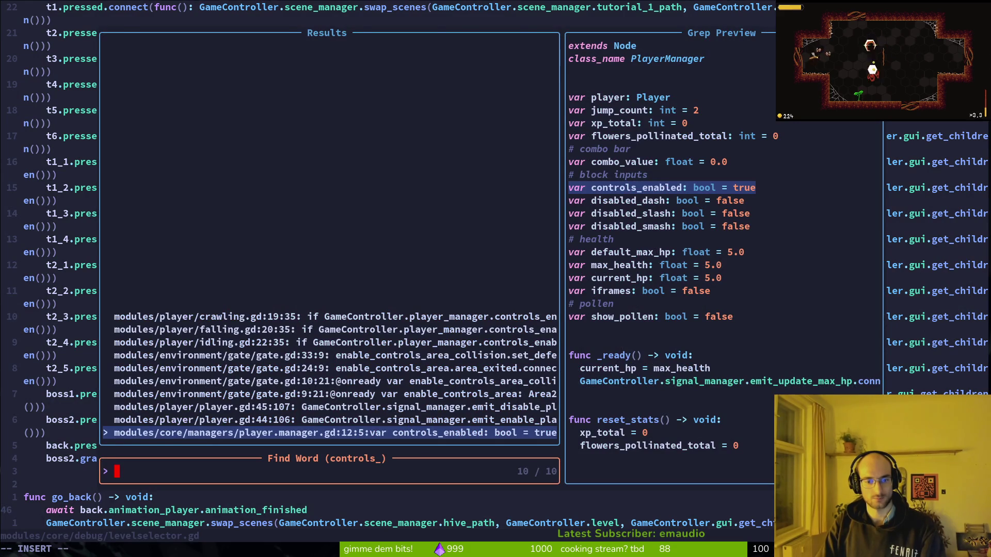
key(Return)
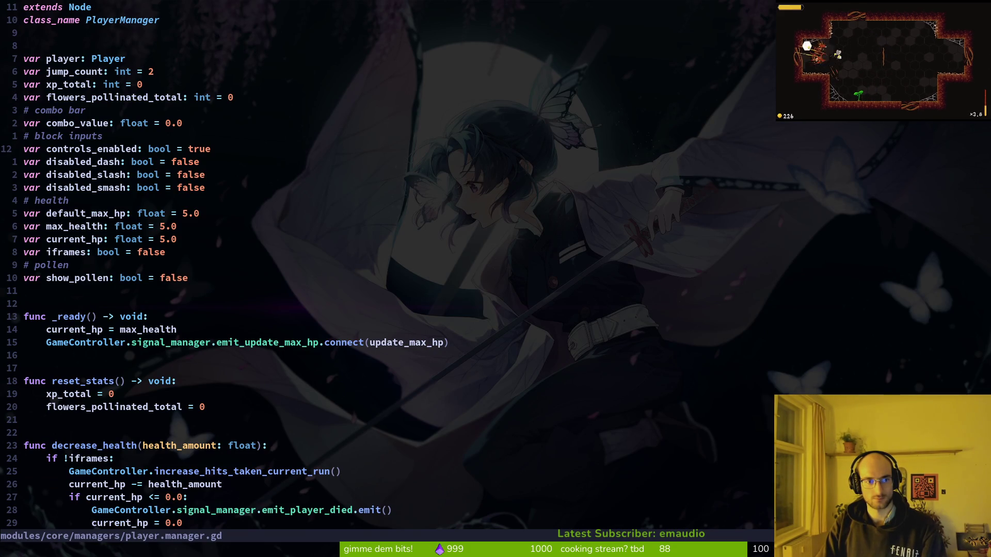
Word-search the project for controls_enabled and open its usage at player.gd line 44
key(space)
key(f)
key(g)
key(Return)
key(Escape)
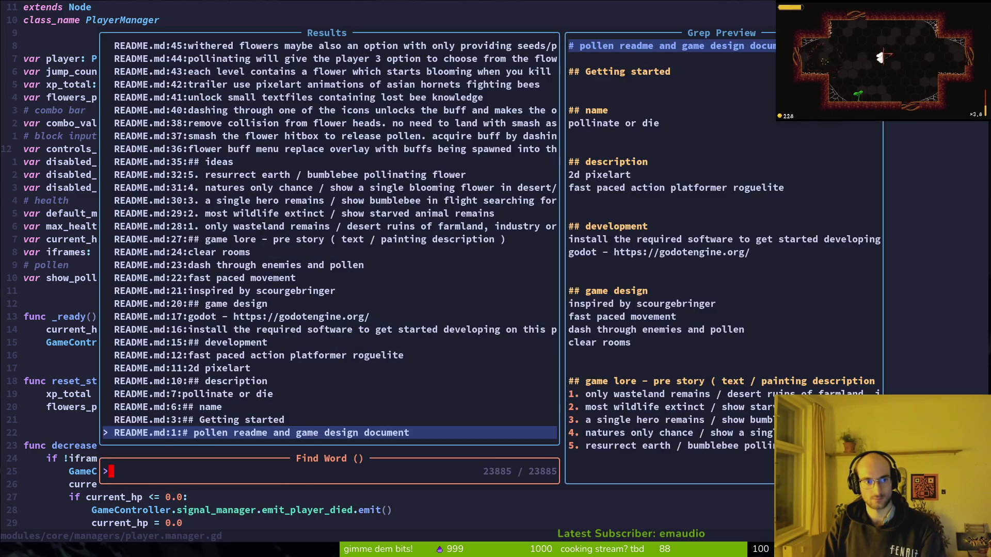
key(Escape)
key(space)
key(f)
key(w)
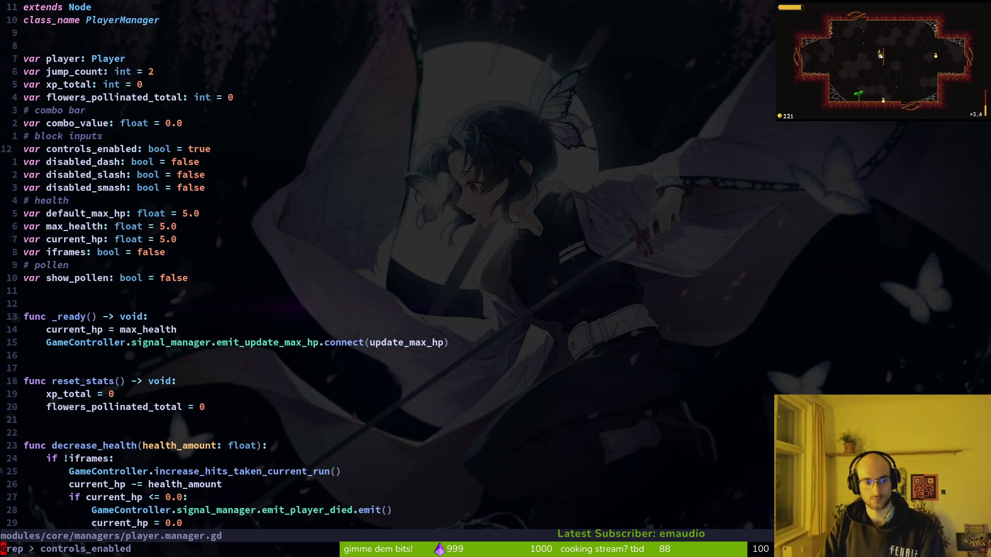
key(Up)
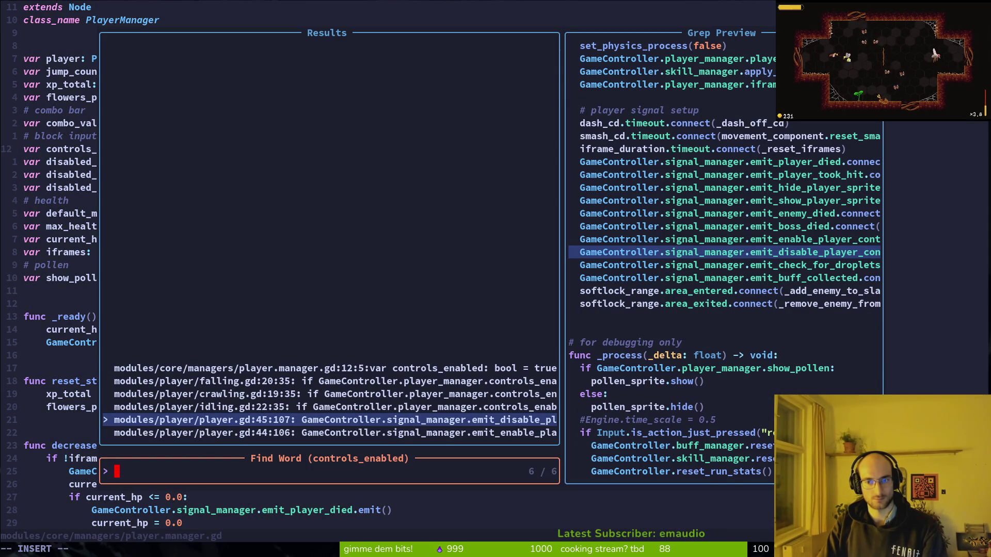
key(Up)
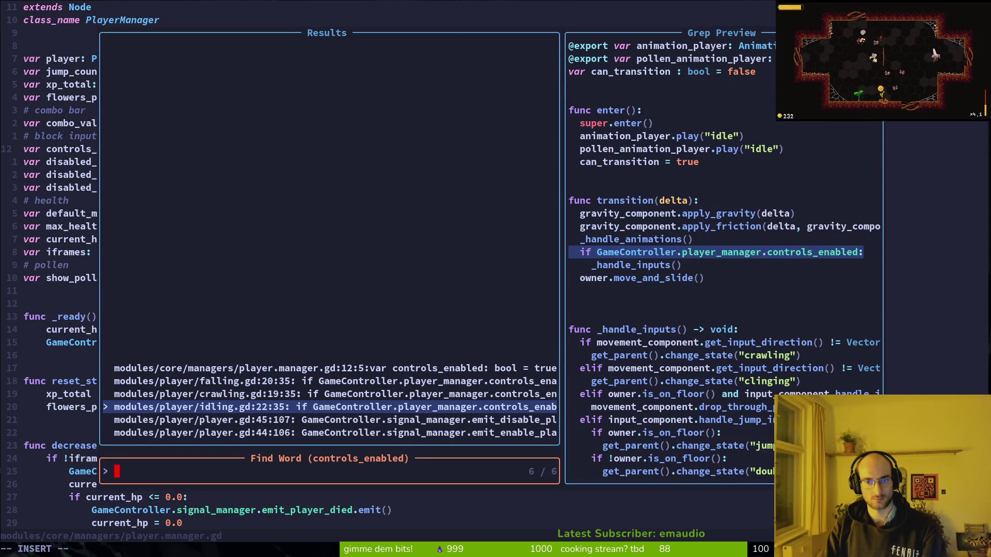
key(Down)
key(Down)
key(Return)
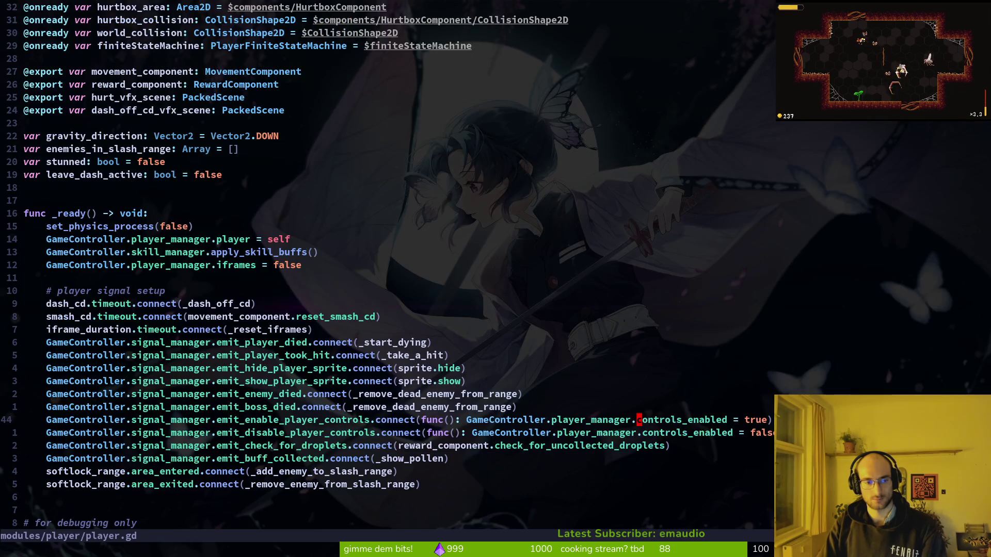
Yank the enable-player-controls connect line and return to player.manager.gd
key(shift+v)
key(y)
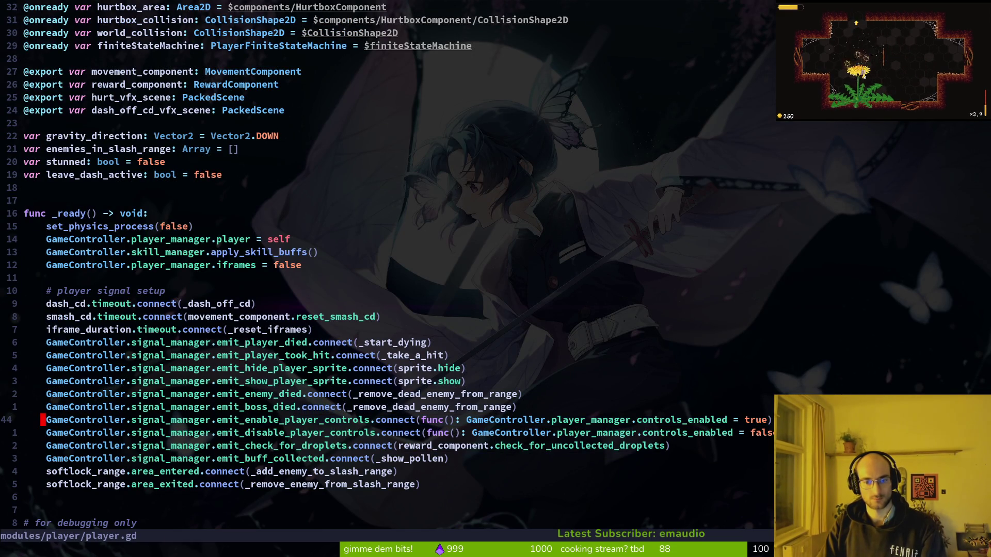
key(ctrl+o)
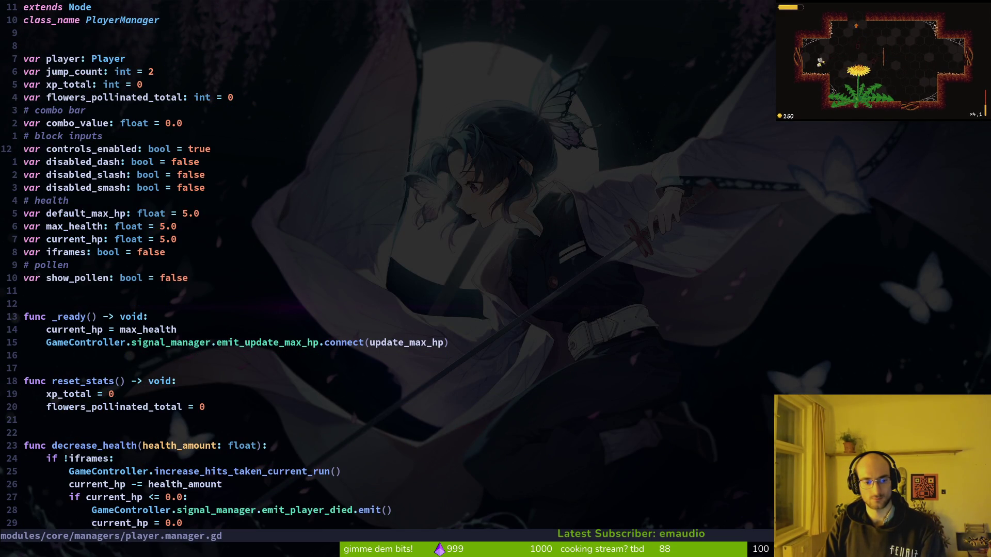
key(ctrl+i)
key(space)
key(f)
key(f)
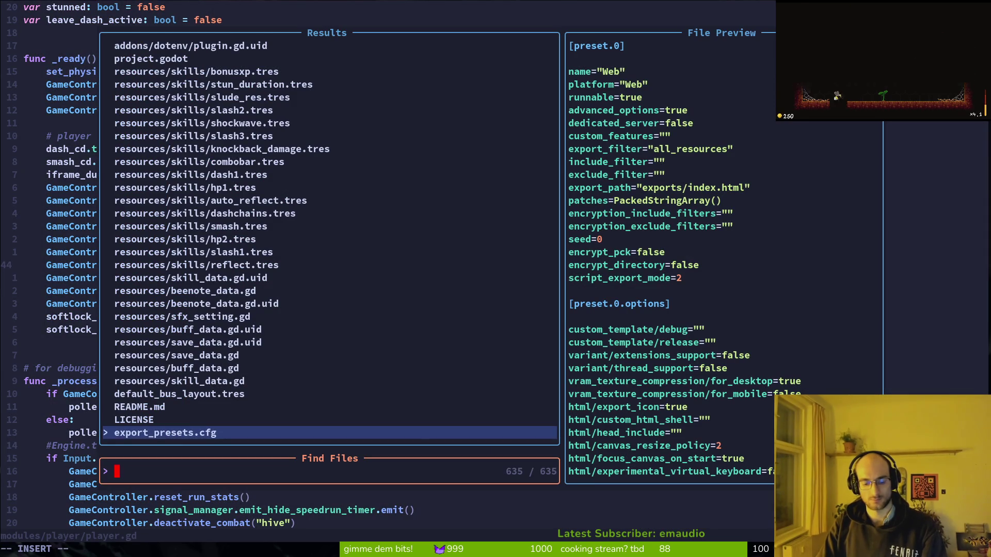
In levelselector.gd, paste the line into go_back, strip the connect( and func(): wrapper, and save
text(levelsele)
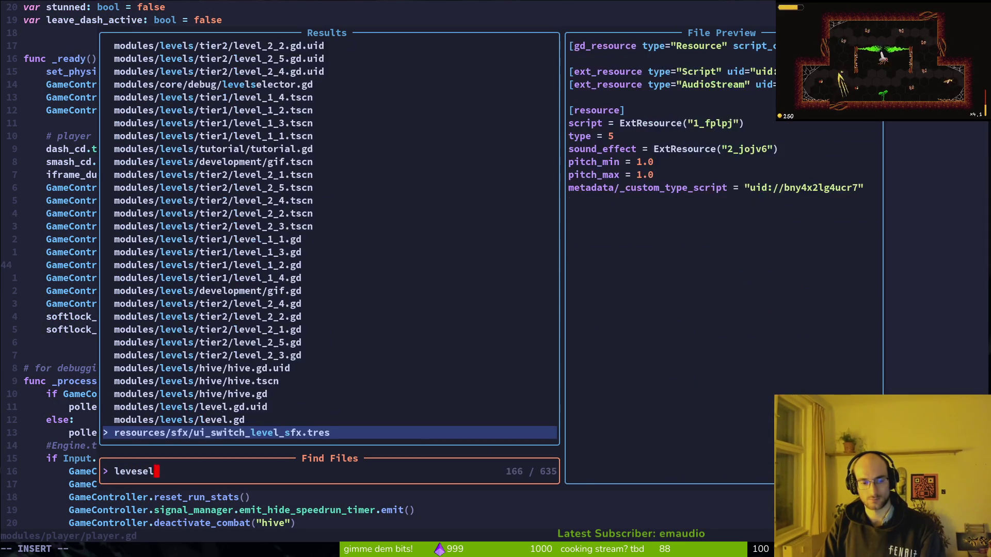
key(Return)
key(p)
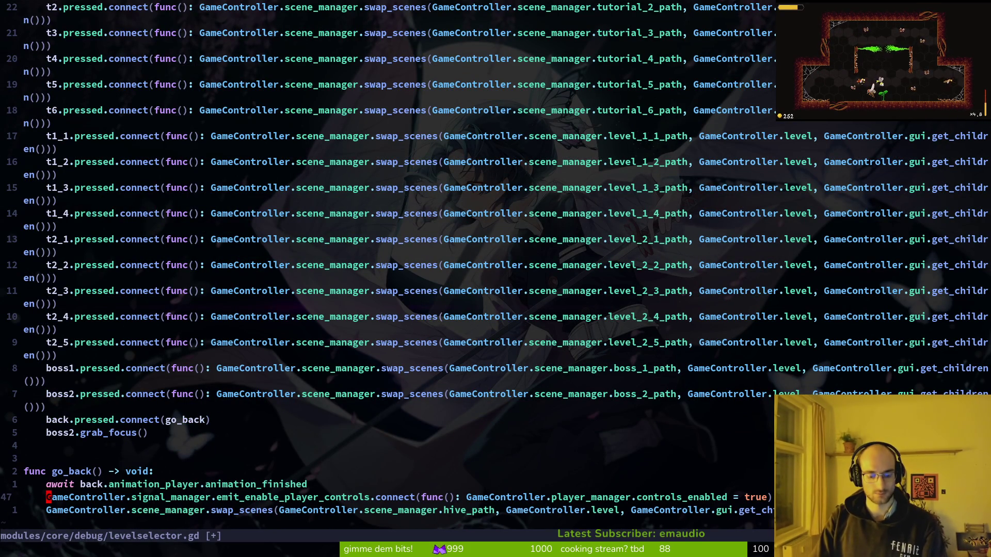
key(f)
key(parenleft)
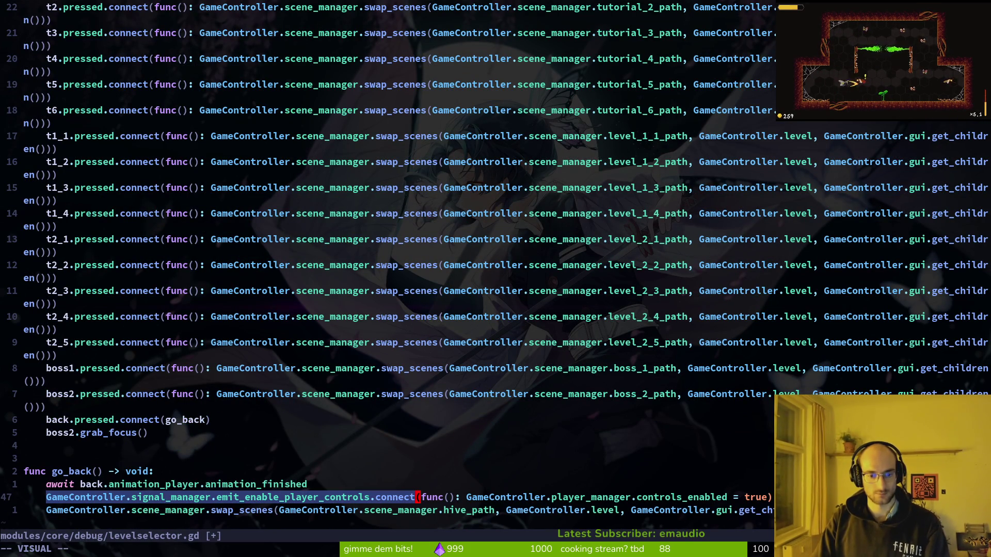
key(d)
key(d)
key(w)
key(d)
key(w)
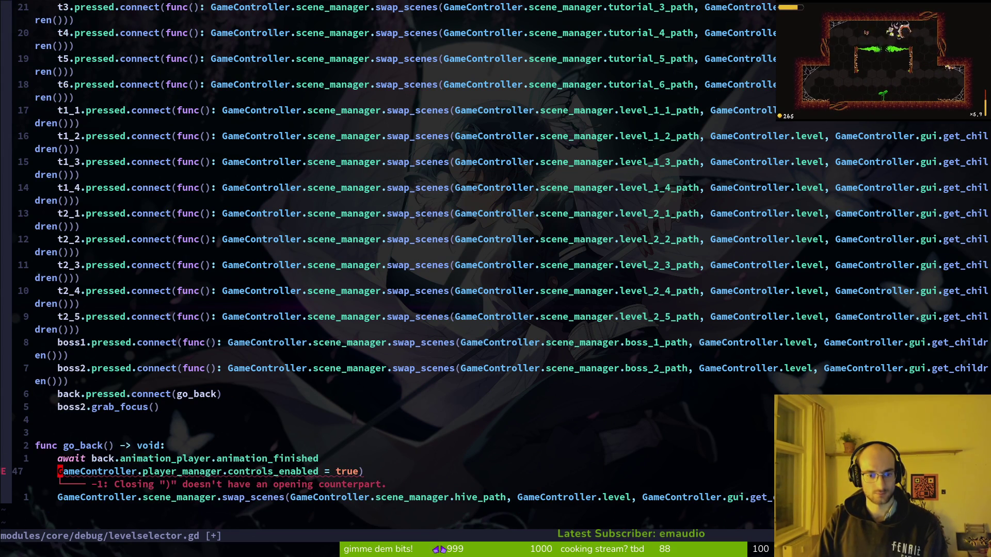
text(s:w)
key(Return)
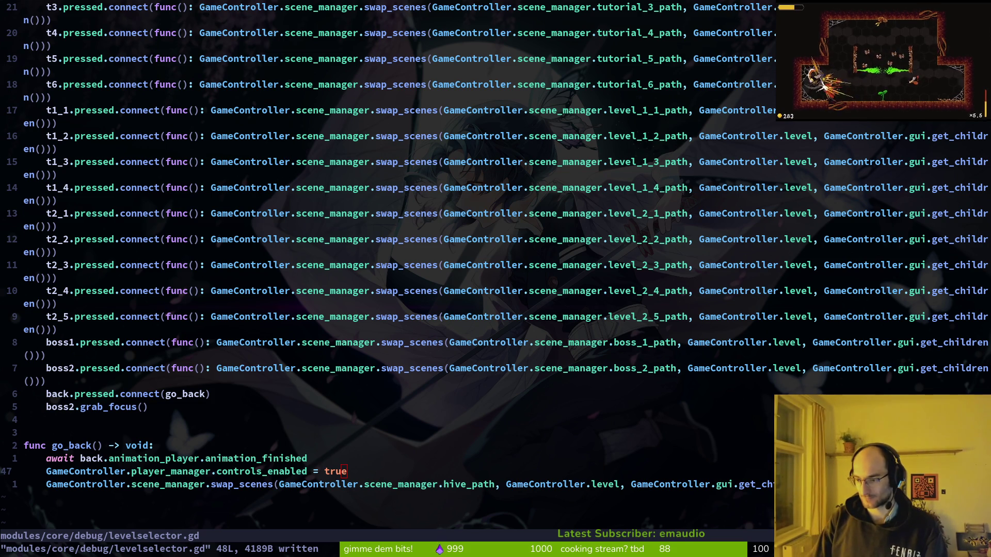
Check the back button connect line above go_back, then save and quit Vim with :wq
click(285, 420)
key(k)
key(k)
key(k)
key(k)
key(k)
text(:)
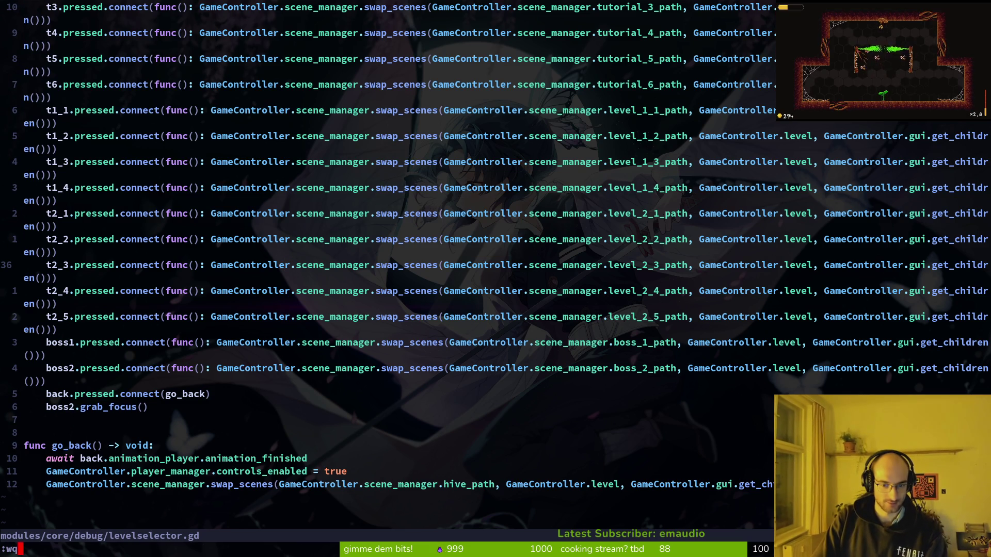
text(wq)
key(Return)
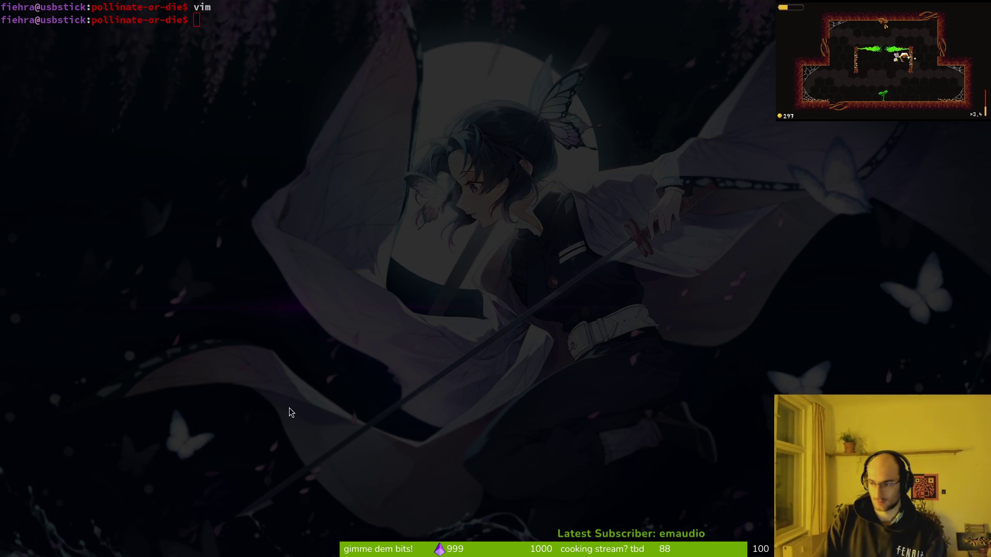
Run the game in Godot, back out of the level menu, and stop it
key(alt+Tab)
key(F5)
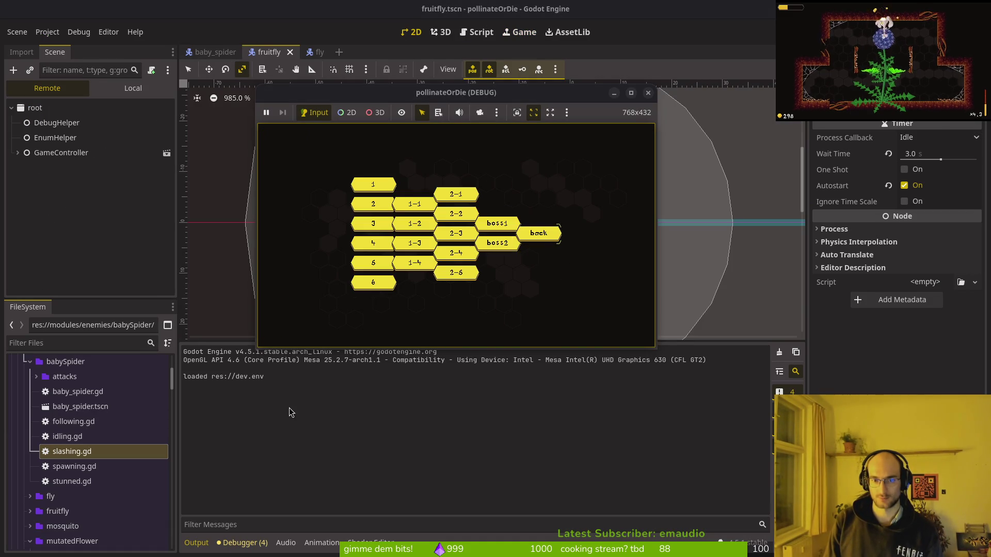
key(Escape)
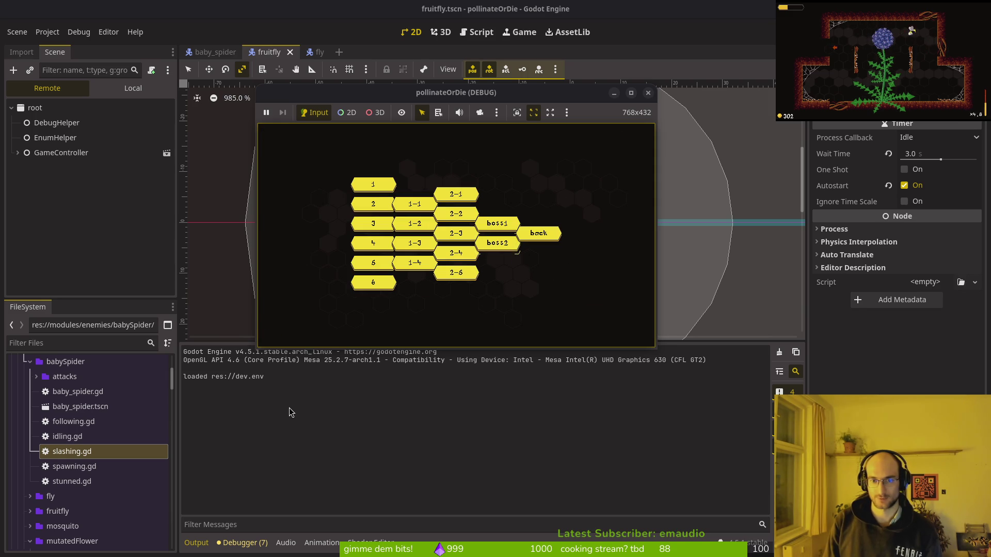
click(648, 93)
Open boss_1.tscn and drag the player node slightly lower in the 2D view
key(shift+alt+o)
text(boss_1)
key(Return)
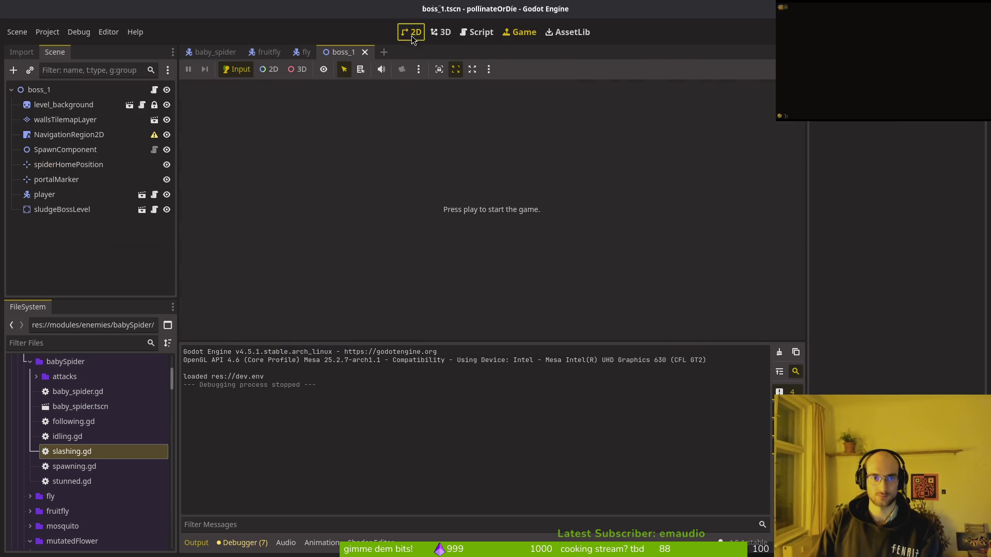
click(412, 34)
click(498, 186)
mouse_move(496, 195)
mouse_down()
mouse_move(468, 207)
mouse_move(491, 243)
mouse_up()
key(ctrl+z)
key(ctrl+z)
click(187, 74)
drag(494, 181, 493, 206)
scroll(551, 224, up, 3)
Save and rerun the game, open and leave the level menu from the hub, then stop
key(F5)
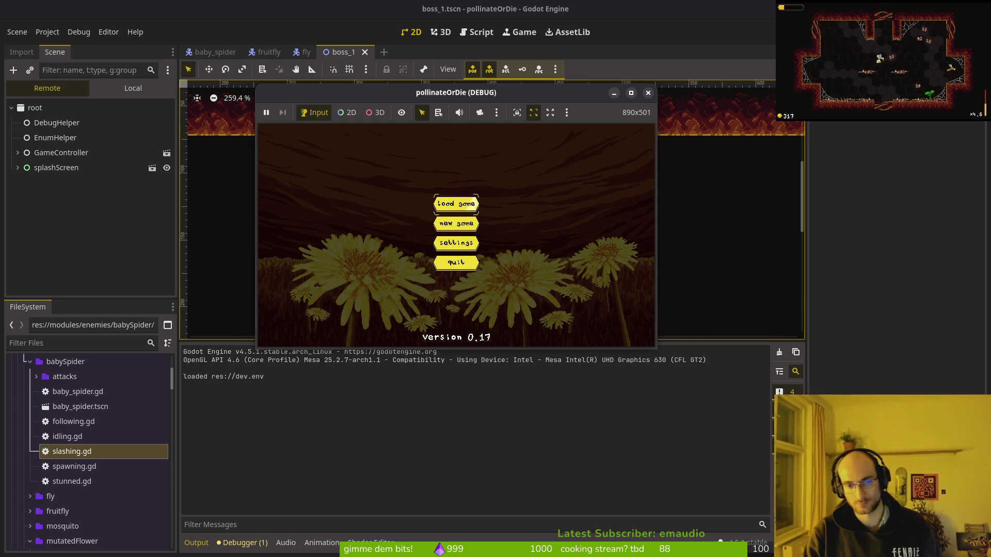
key(Return)
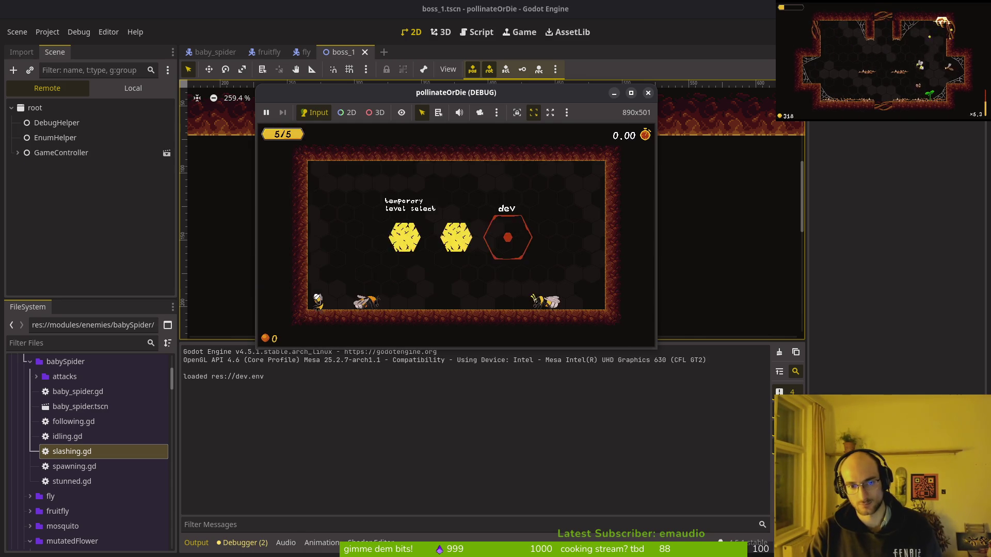
click(517, 251)
click(522, 233)
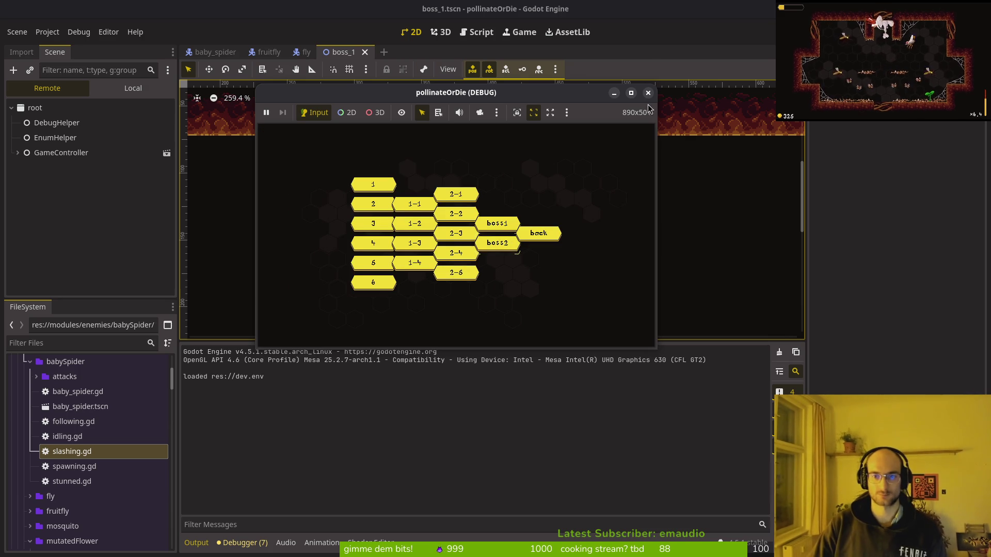
key(F8)
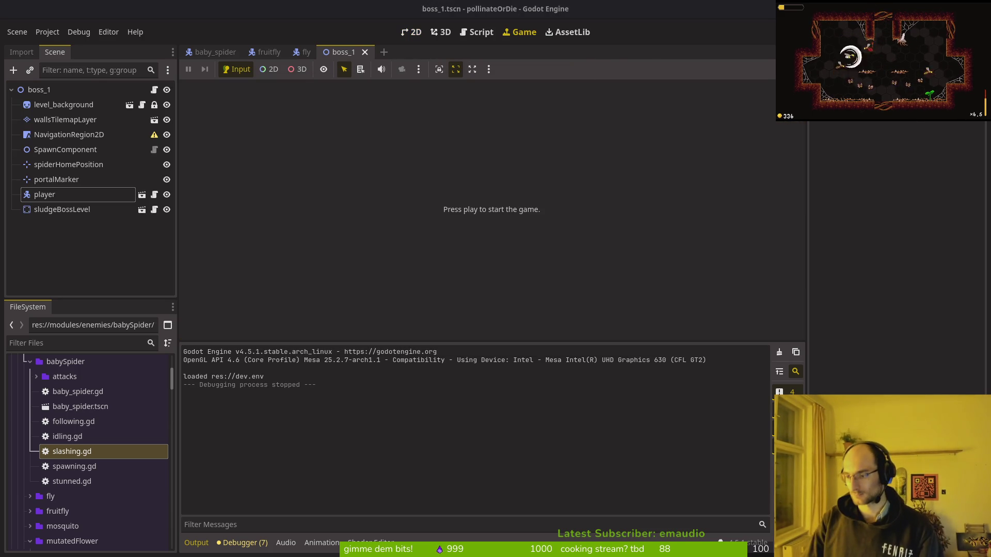
key(super+1)
Review the fruitfly.gd diff in tig's status view, then quit tig
text(tig)
key(Return)
key(s)
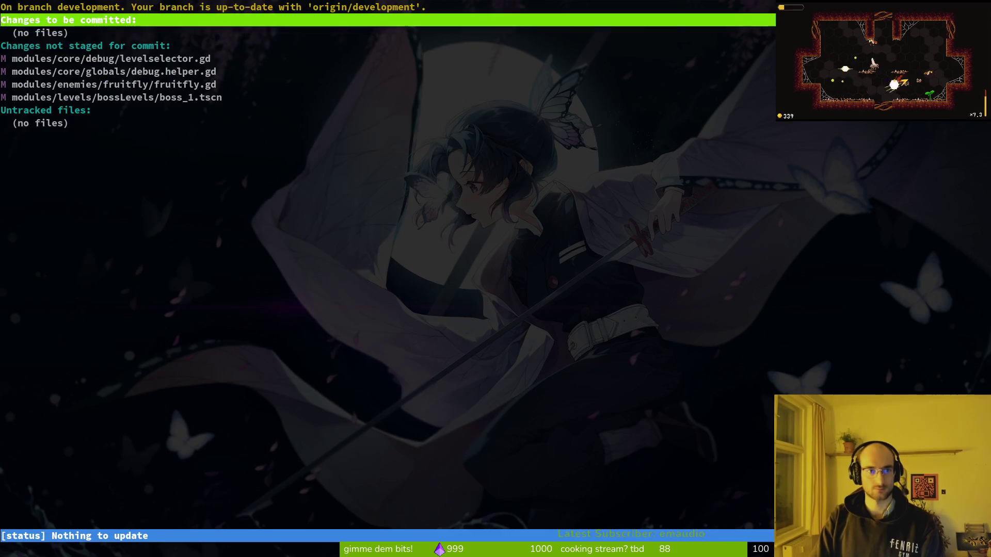
key(Down)
key(Down)
key(Down)
key(Return)
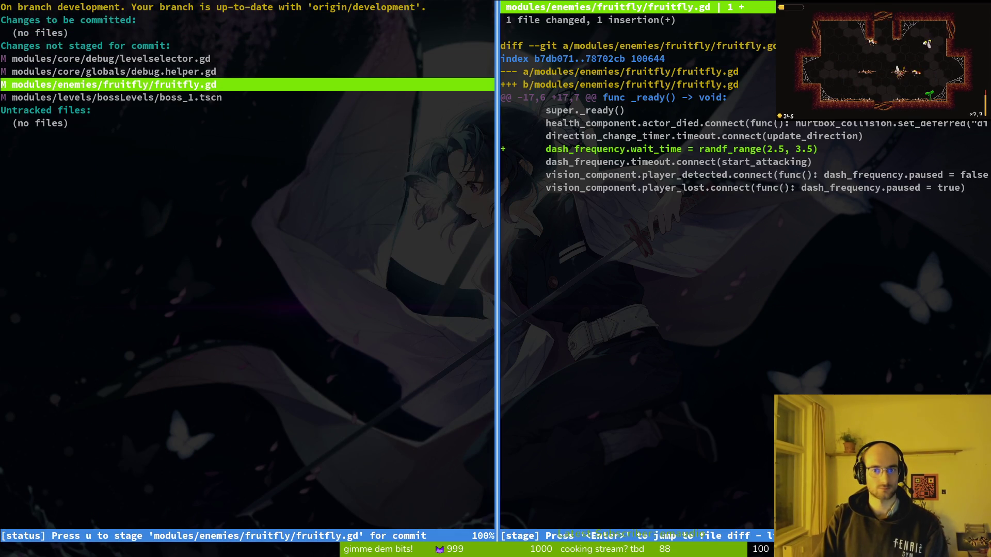
key(q)
key(q)
Rerun the game in Godot and start level 5 to reproduce the actor_stunned crash
key(super+2)
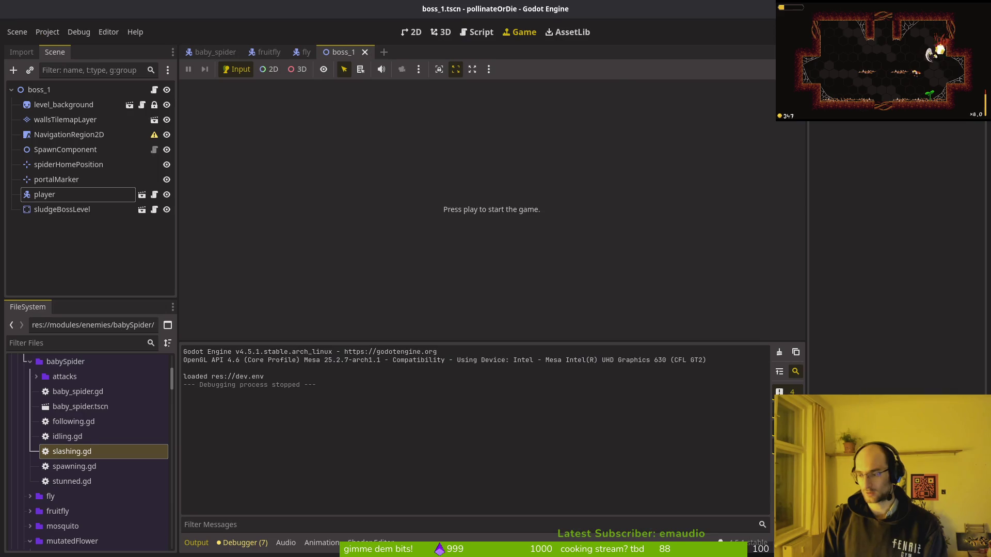
key(F5)
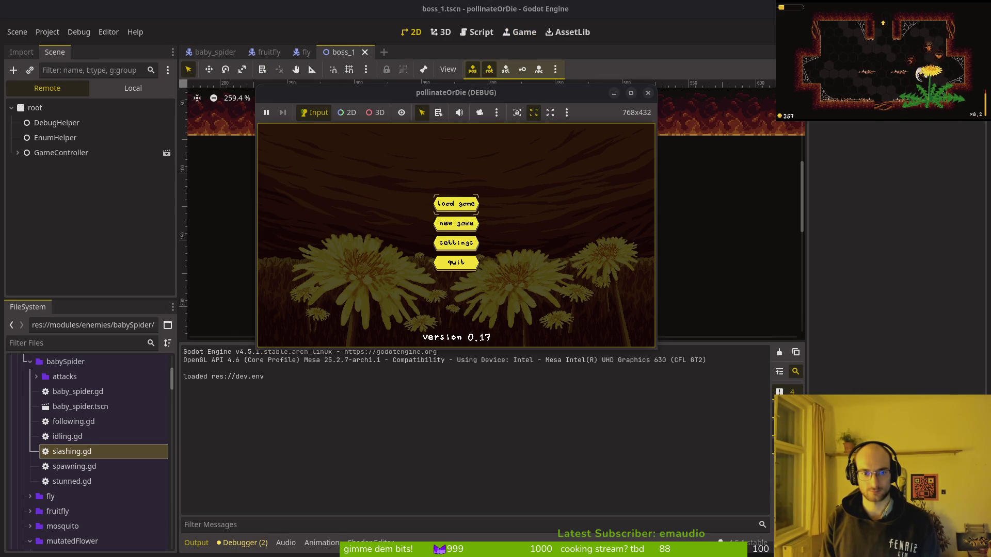
key(Return)
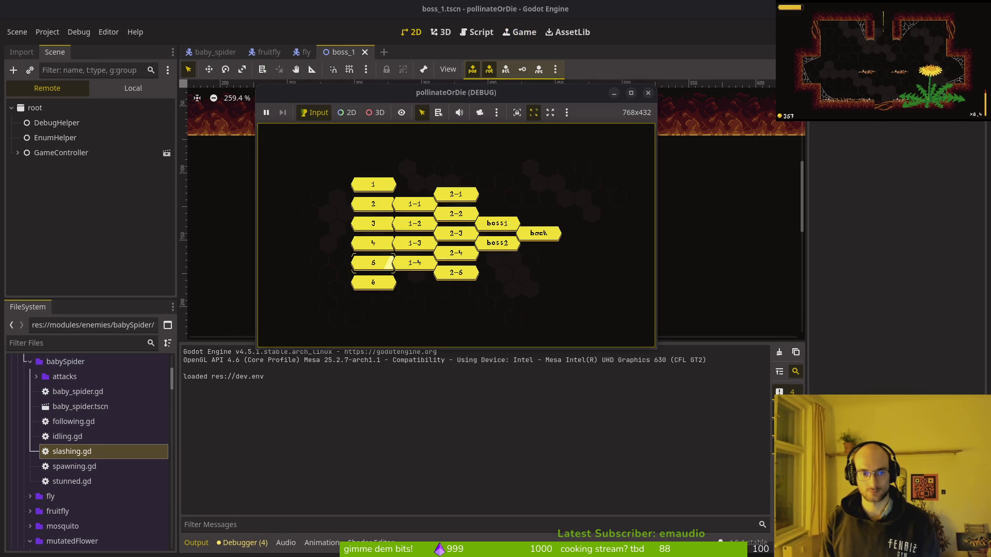
key(Return)
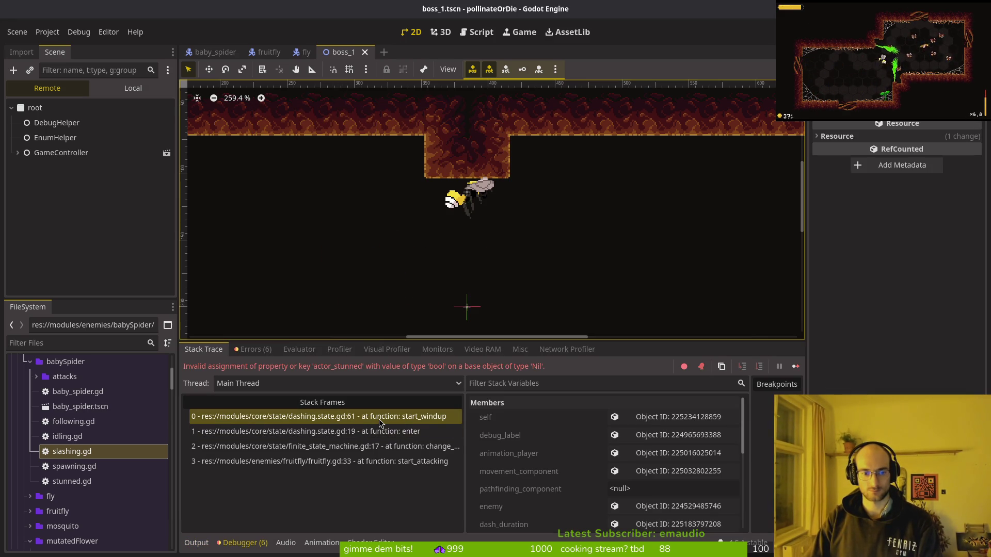
In the fruitfly scene, select the dashing state node and check its empty Pathfinding Component slot
click(269, 52)
click(132, 87)
click(17, 270)
scroll(106, 231, down, 3)
click(72, 270)
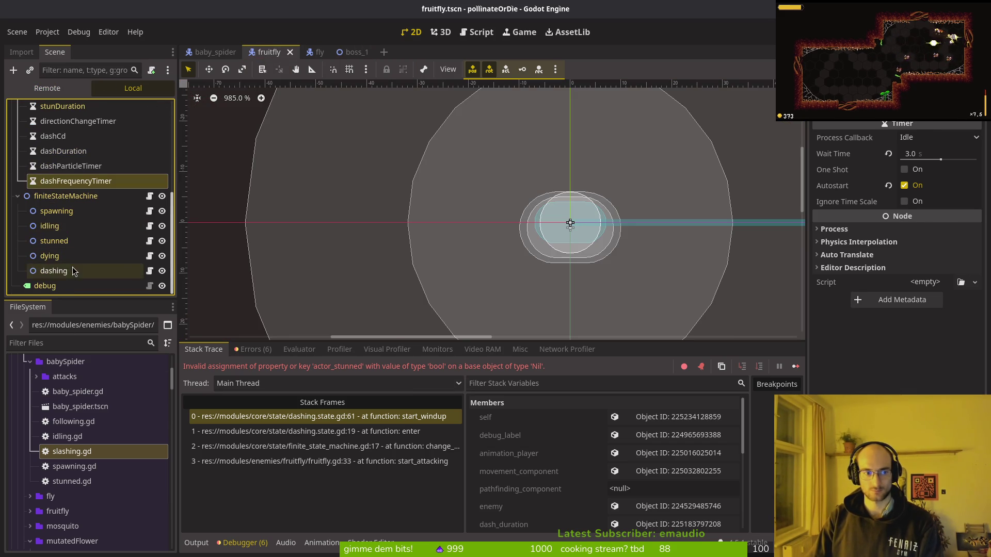
click(932, 169)
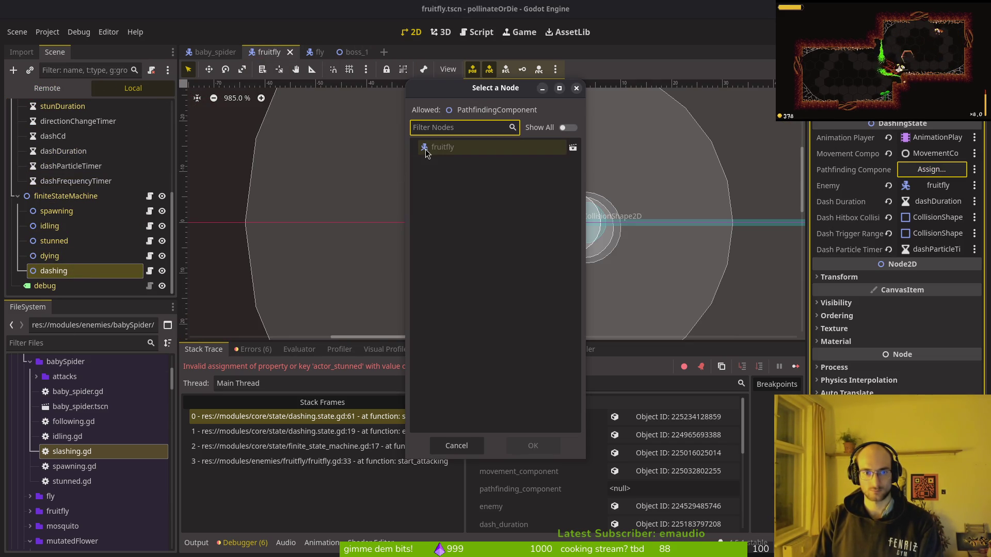
click(576, 88)
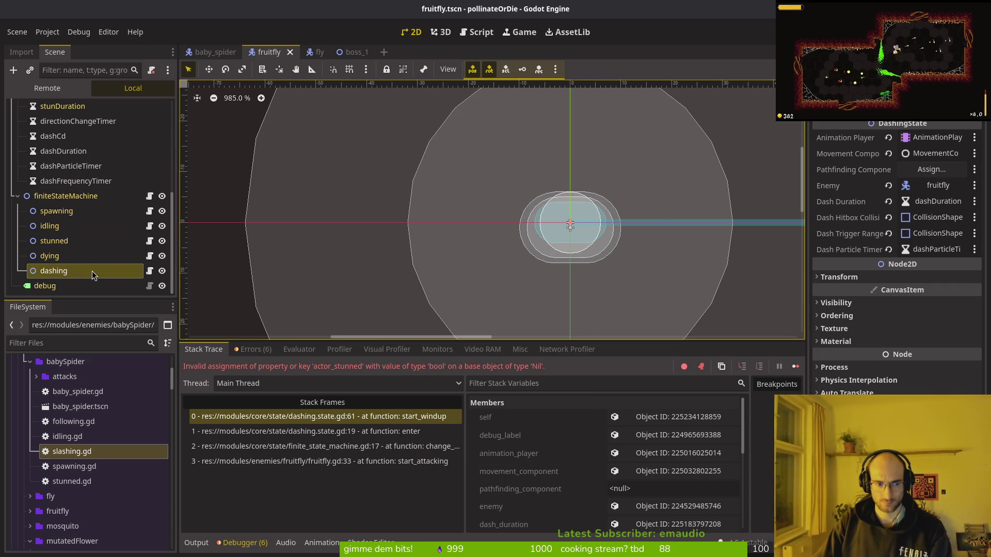
Run the game again, close its window, and switch to the terminal
key(F5)
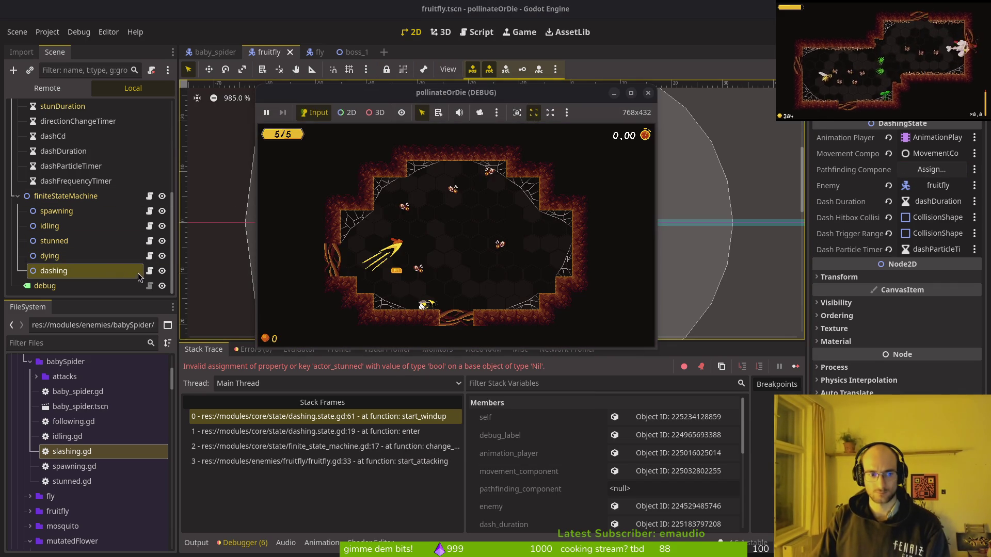
click(648, 93)
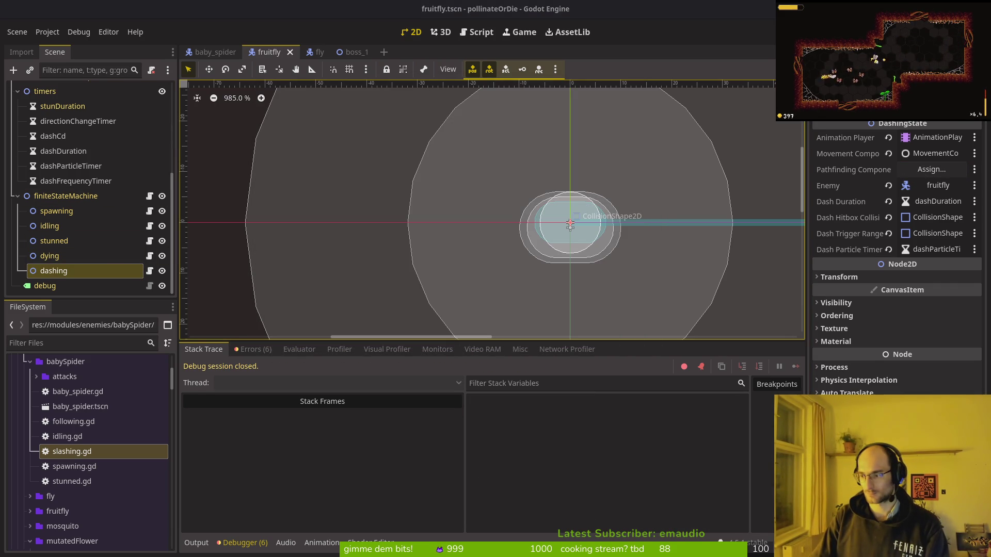
key(super+1)
Open dashing.state.gd in vim, delete the pathfinding_component export line, and save
key(Return)
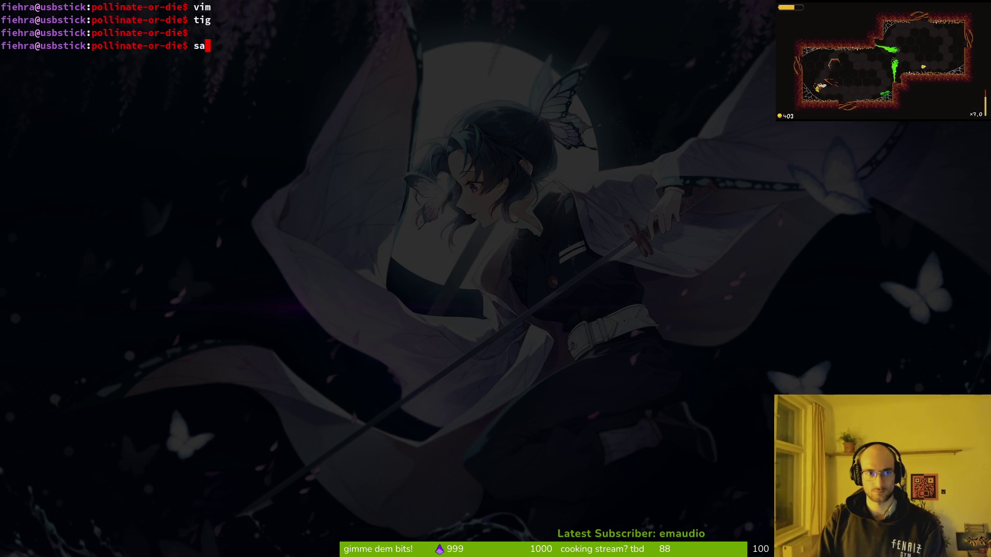
key(Return)
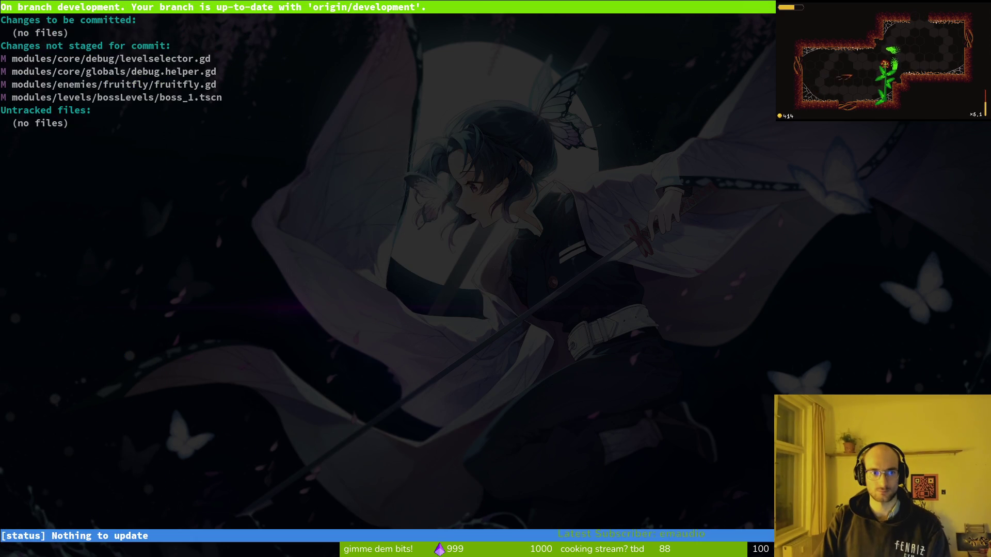
text(qvim)
key(Return)
text(dashsta)
key(Return)
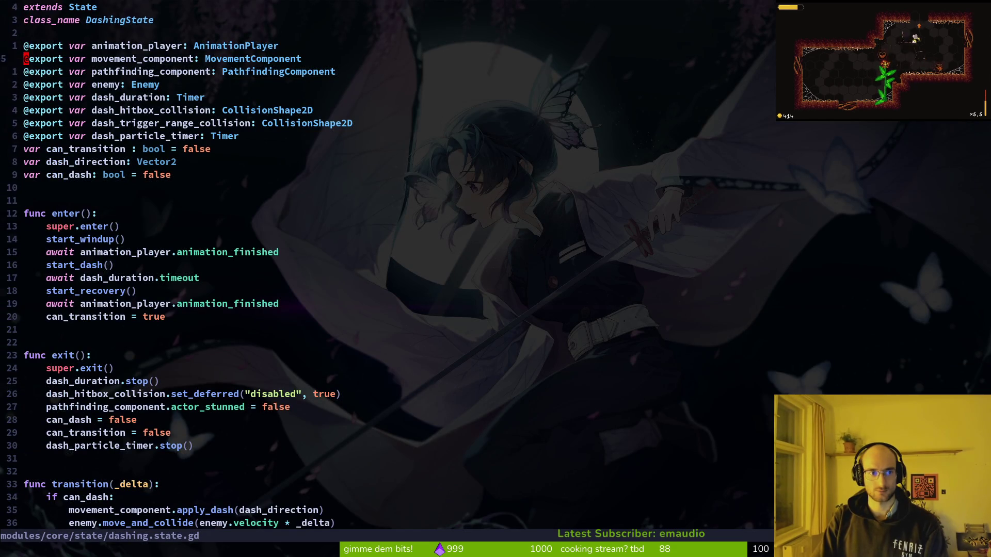
key(j)
key(d)
key(d)
text(:w)
key(Return)
Delete the actor_stunned reset at line 25 in exit() and save dashing.state.gd
key(2)
key(5)
key(j)
key(d)
key(d)
text(:w)
key(Return)
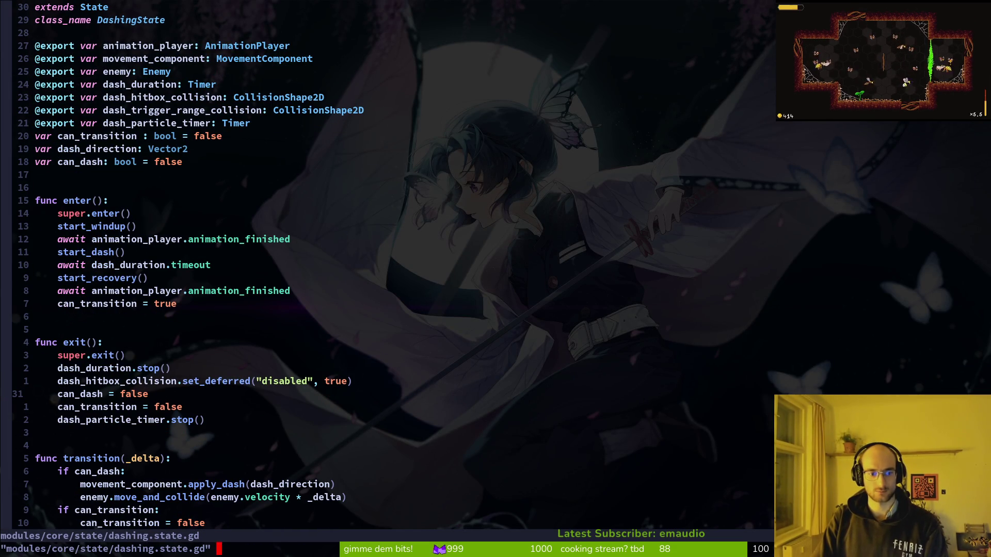
Add the pathfinding_component export below extends in the fly's dashing.gd, save, and quit vim
key(space)
key(f)
key(f)
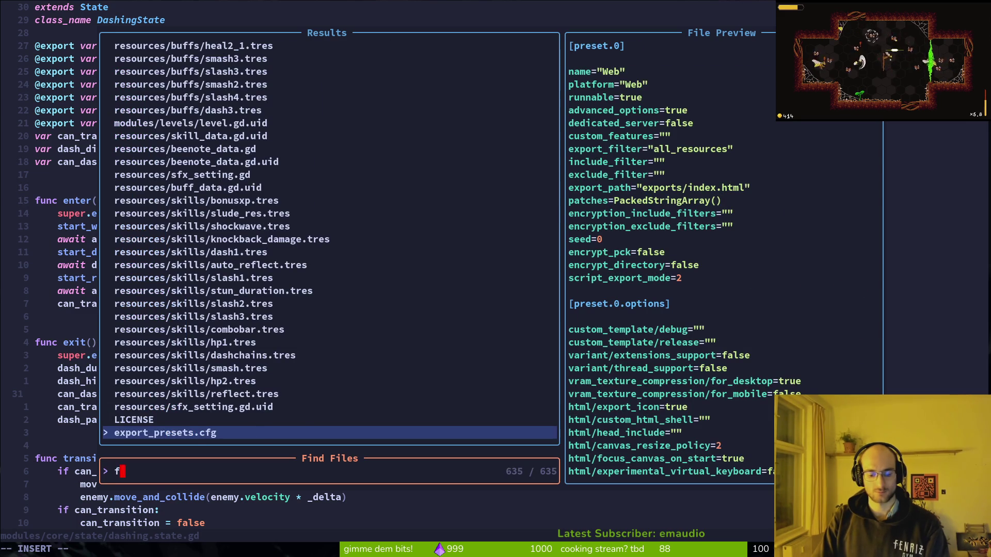
text(flydas)
key(Return)
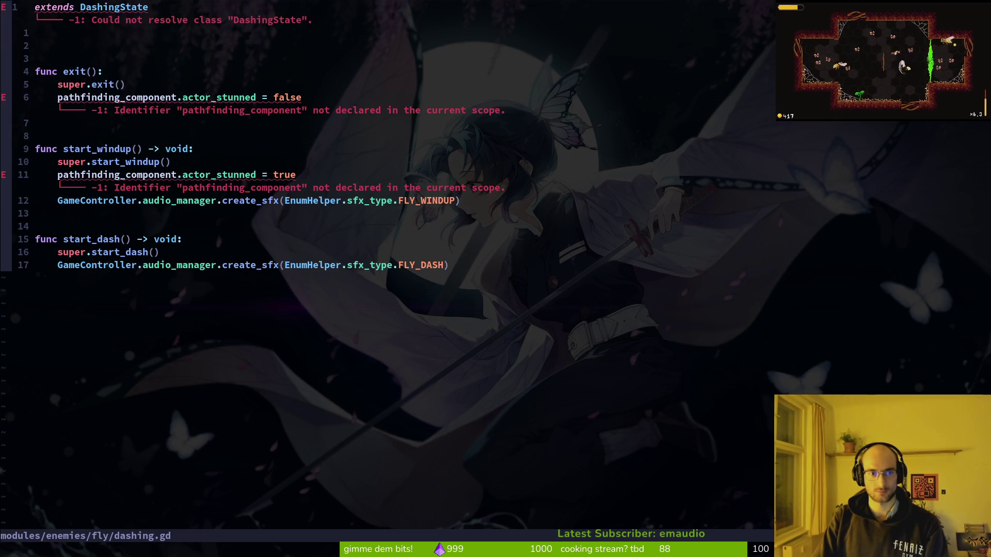
key(u)
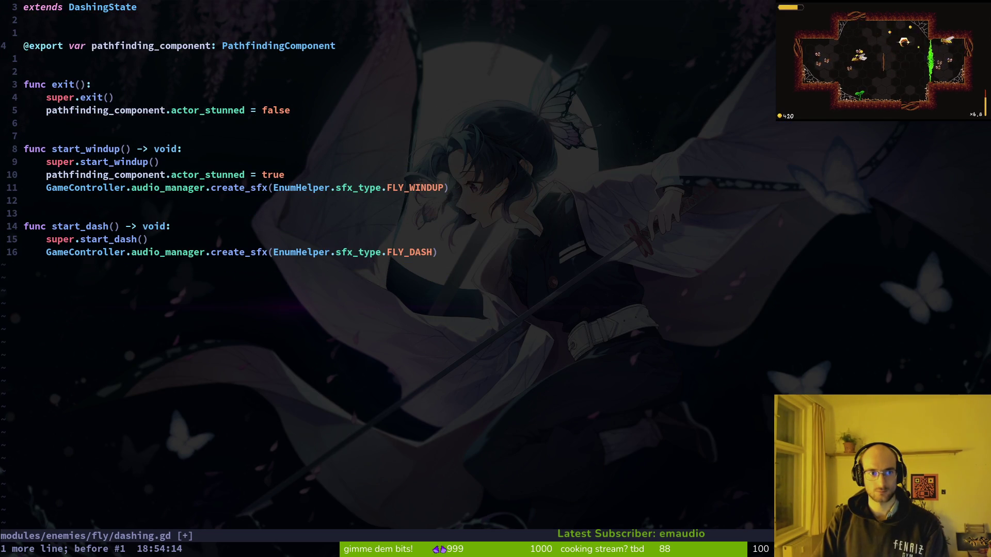
text(:w)
key(Return)
text(:wq)
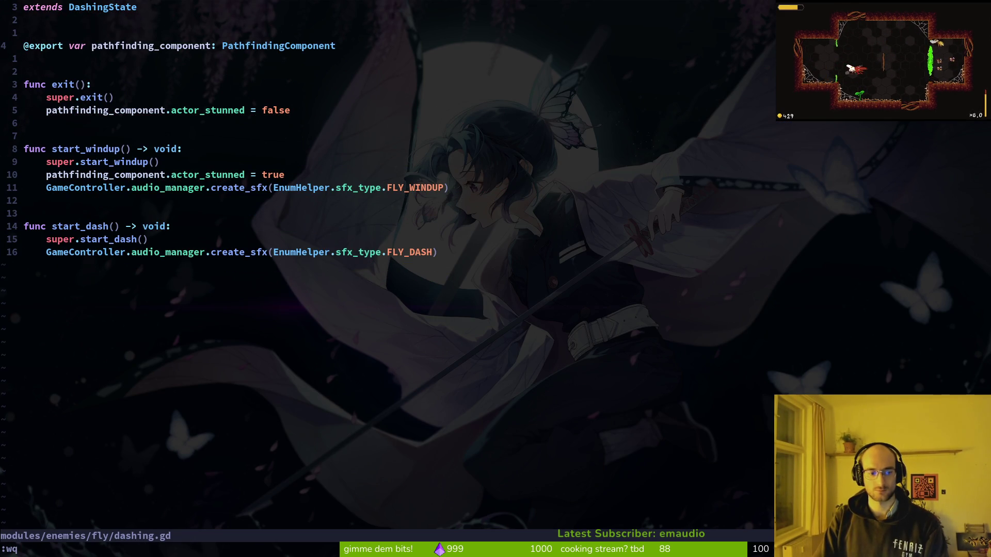
key(Return)
Review the dashing.state.gd diff in tig status, stage the changes, and relaunch the game
text(tig status)
key(Return)
key(j)
key(j)
key(j)
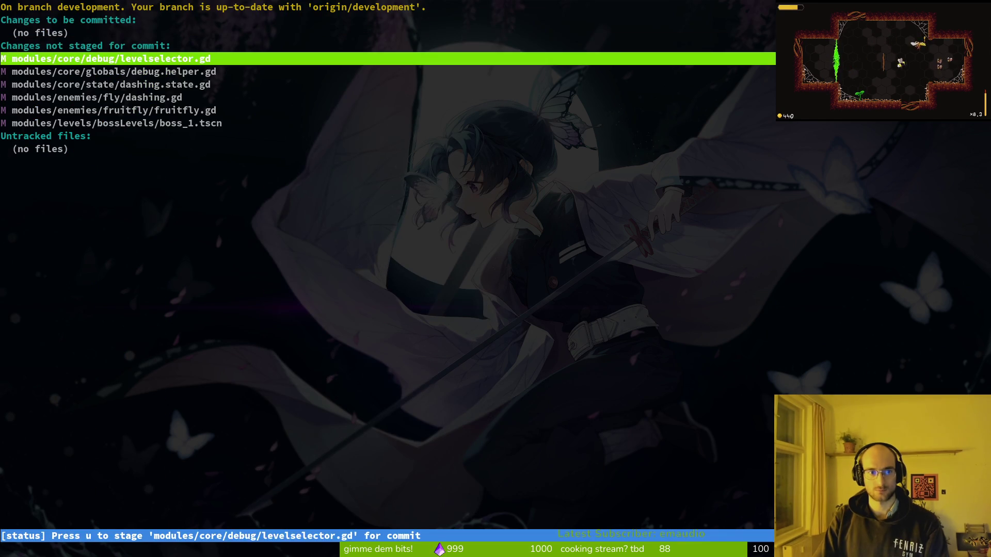
key(j)
key(j)
key(Return)
text(u)
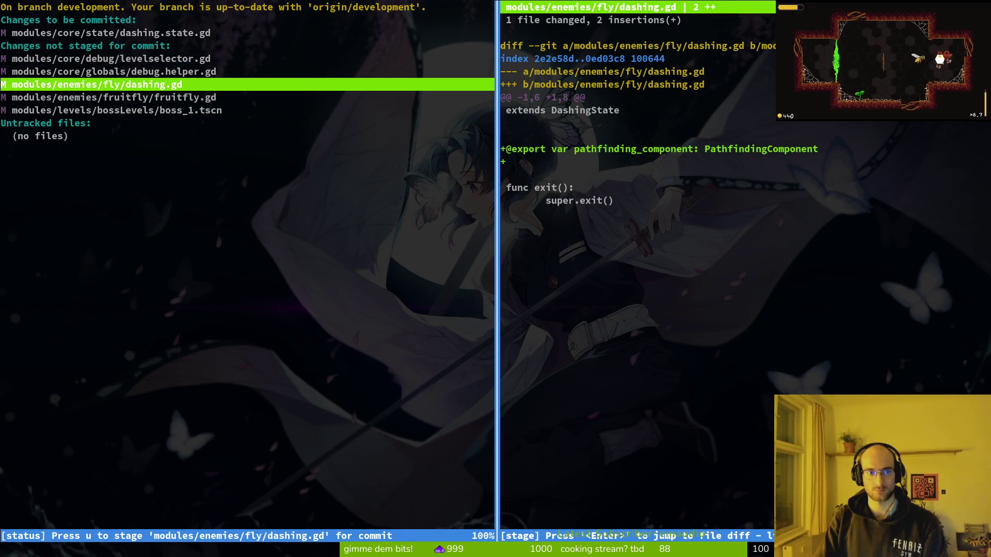
text(uqg)
key(BackSpace)
key(super+1)
key(F5)
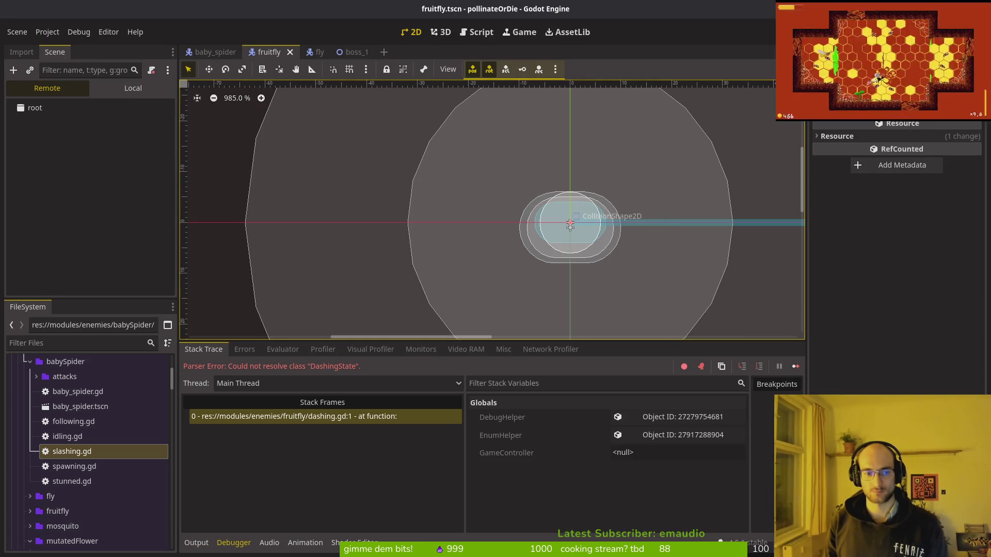
Relaunch the game, then open dashing.state.gd in vim from the terminal
key(F5)
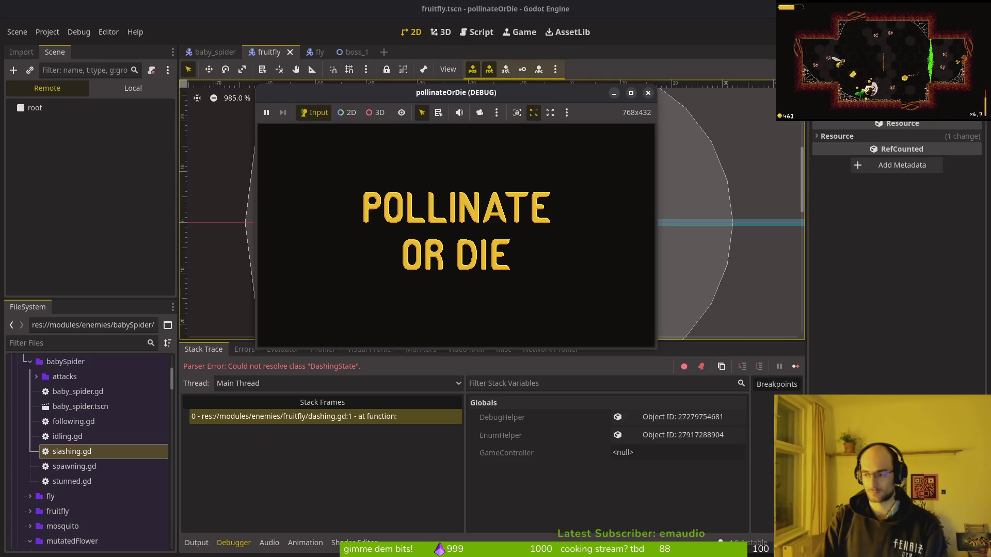
key(super+2)
text(da)
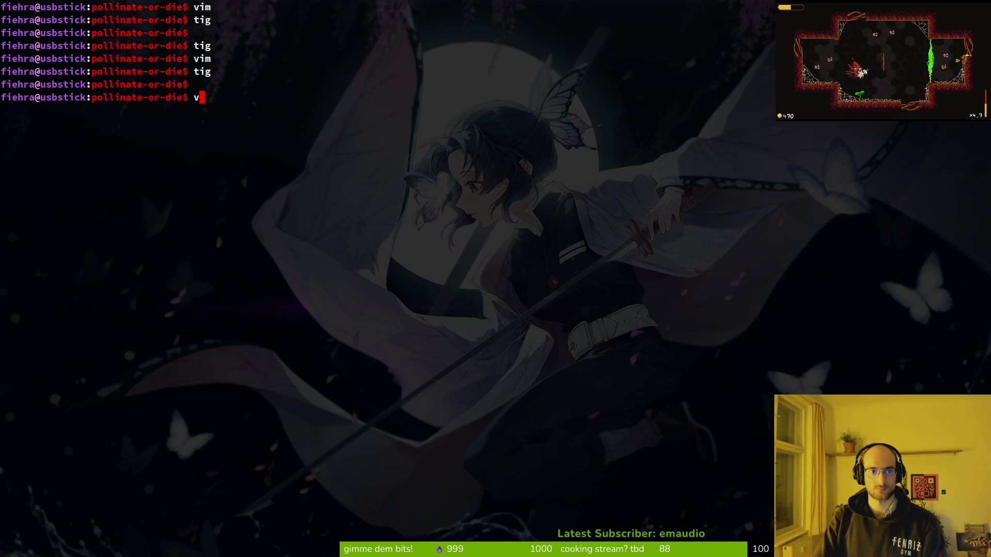
text(im)
key(Return)
key(space)
key(f)
key(f)
text(dasstate)
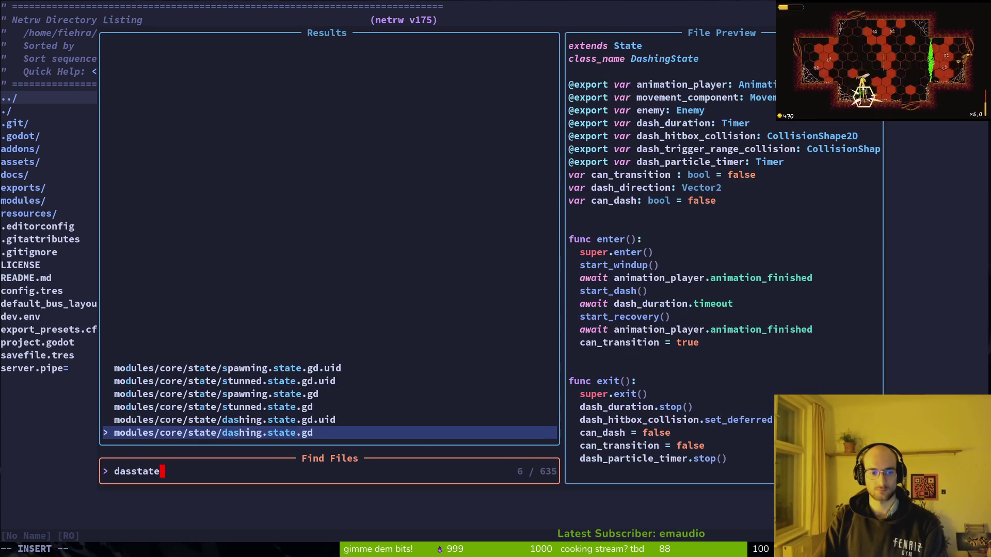
key(Return)
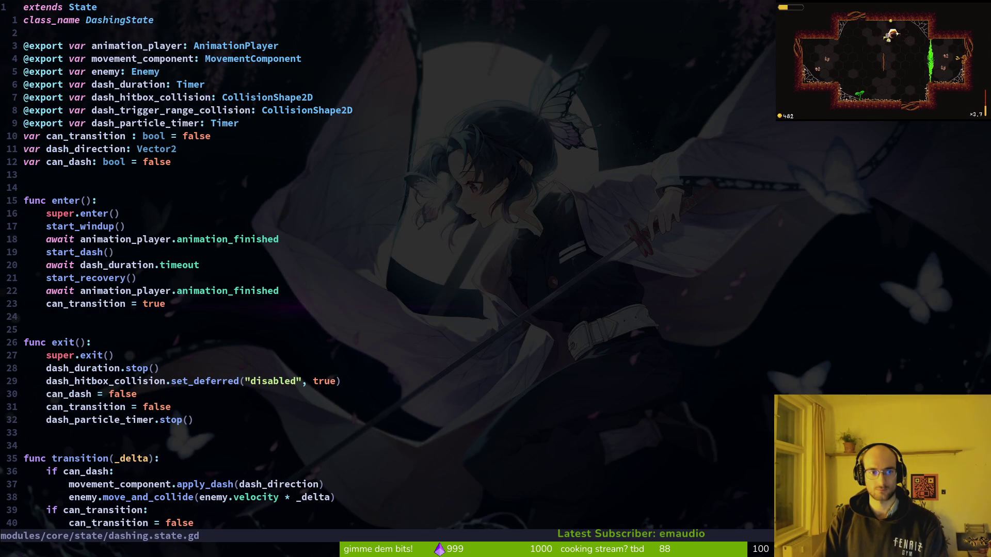
Delete the pathfinding_component.actor_stunned line in start_windup, save, and quit vim
key(space)
key(f)
key(f)
text(asstate)
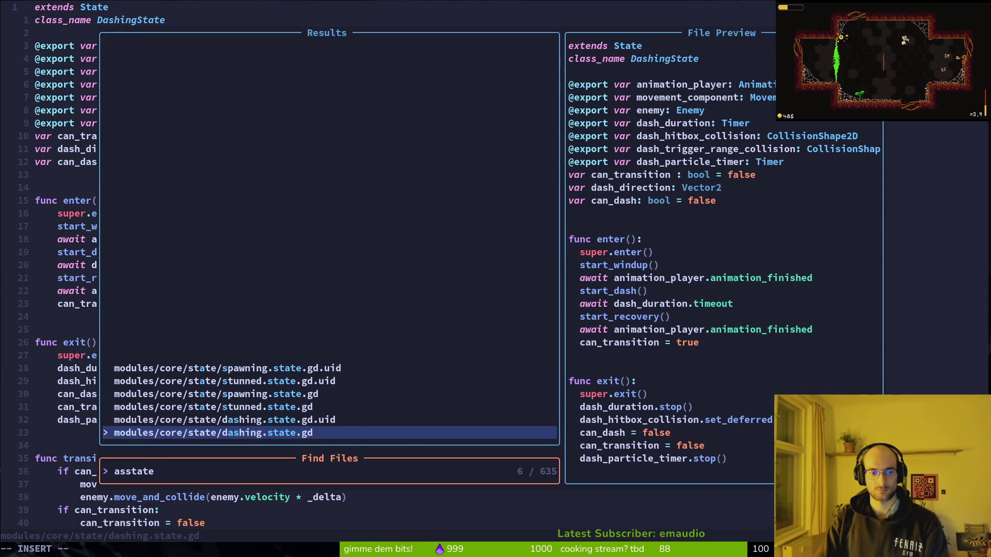
key(Up)
key(Down)
key(Return)
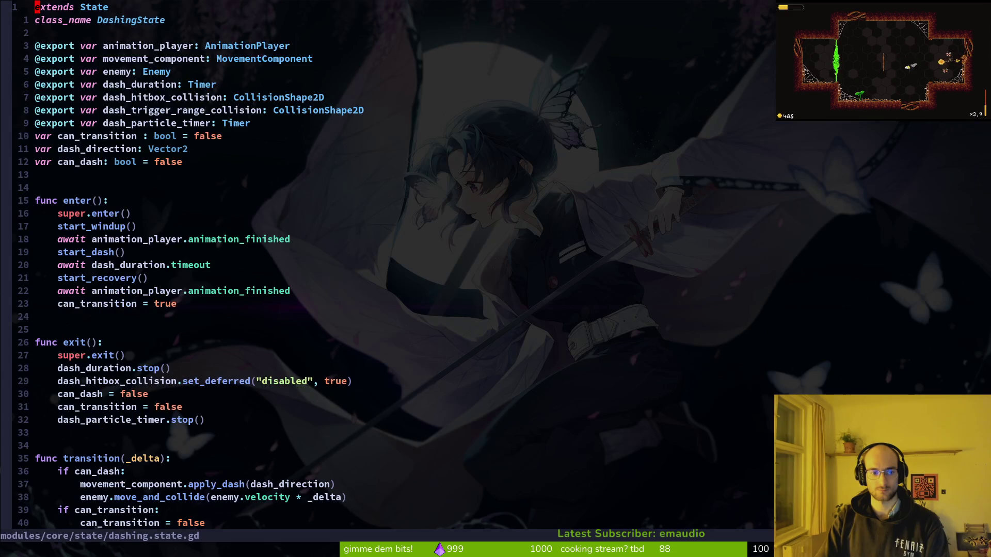
key(ctrl+s)
key(j)
key(j)
key(j)
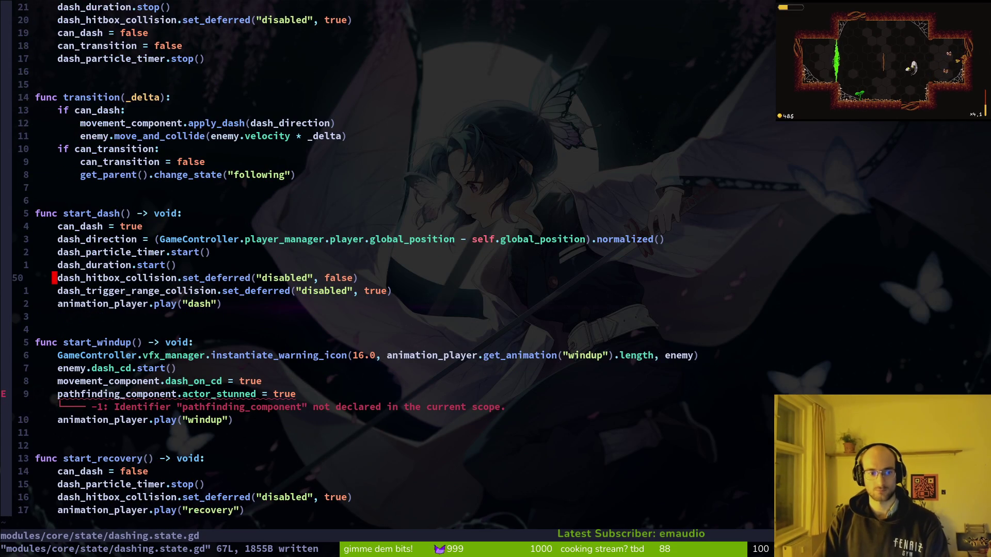
key(d)
key(d)
key(ctrl+s)
text(:q)
key(Return)
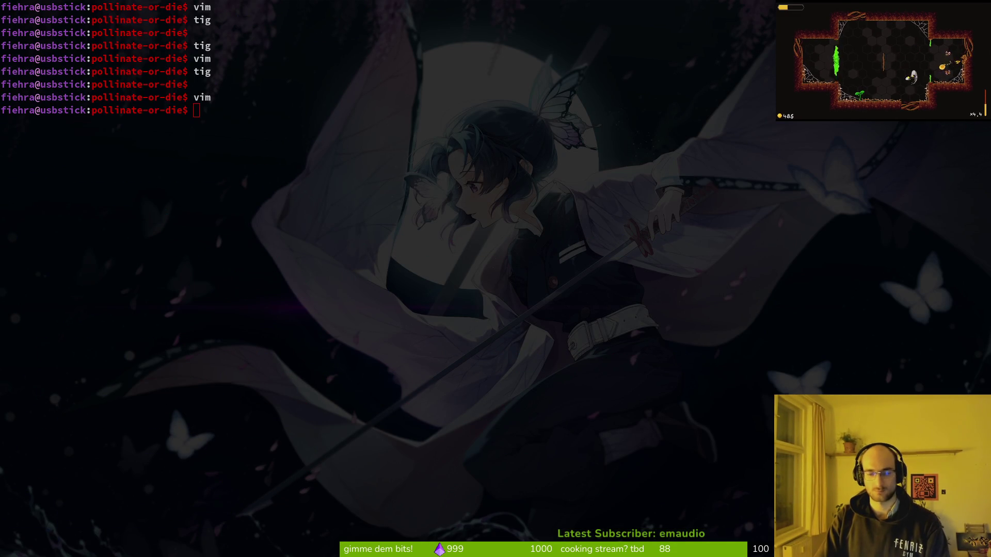
key(alt+Tab)
key(alt+Tab)
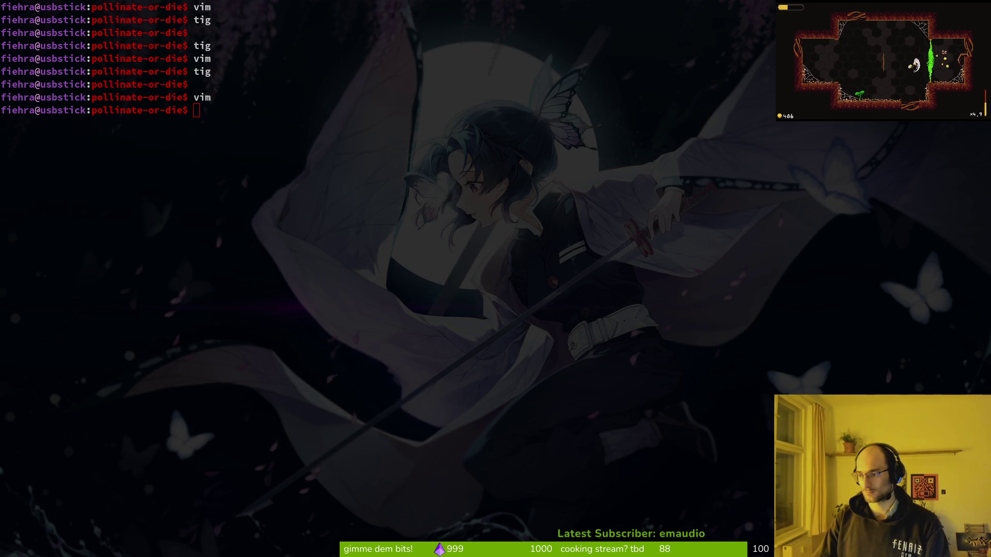
Relaunch the game from Godot, load the saved game, and start level 5 with the fruitflies
key(alt+Tab)
key(F5)
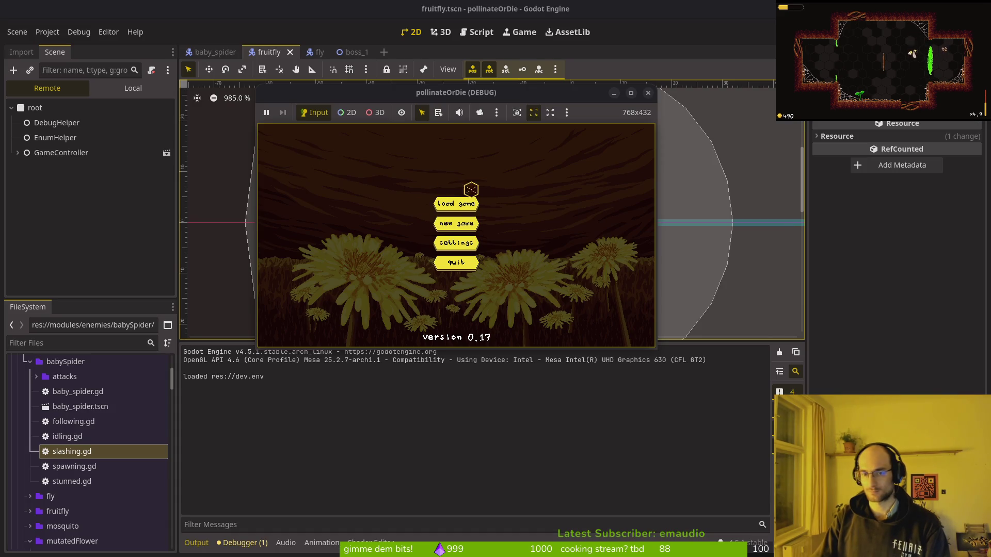
click(446, 200)
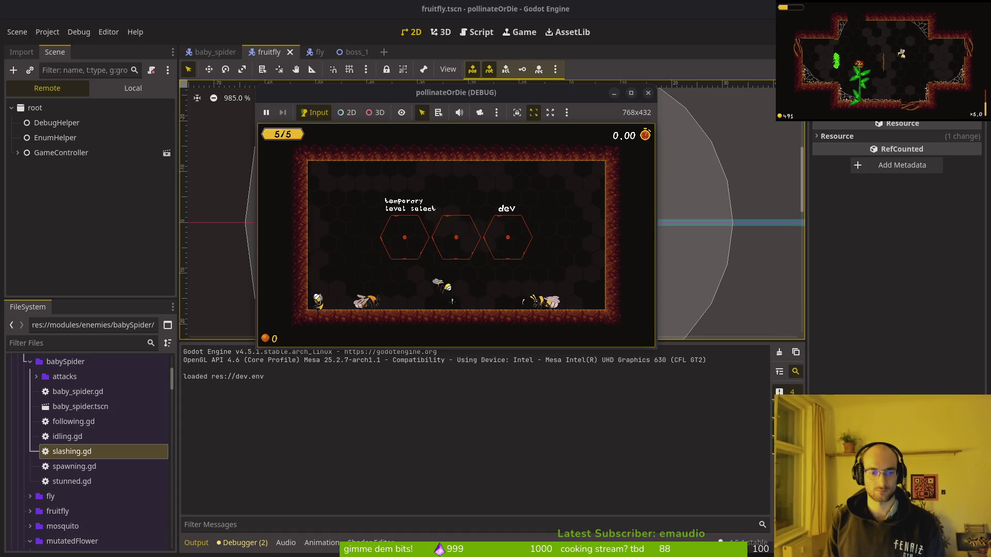
key(Up)
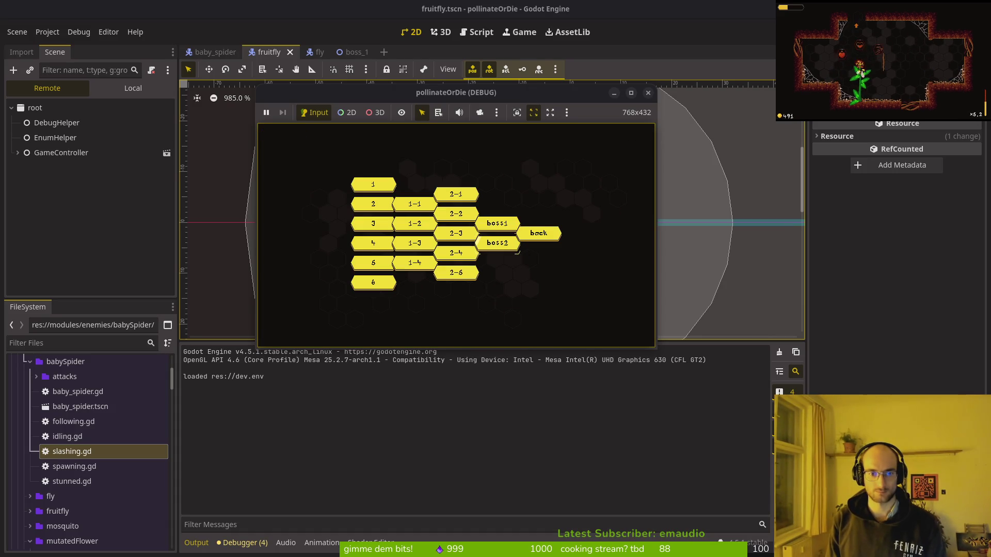
key(Return)
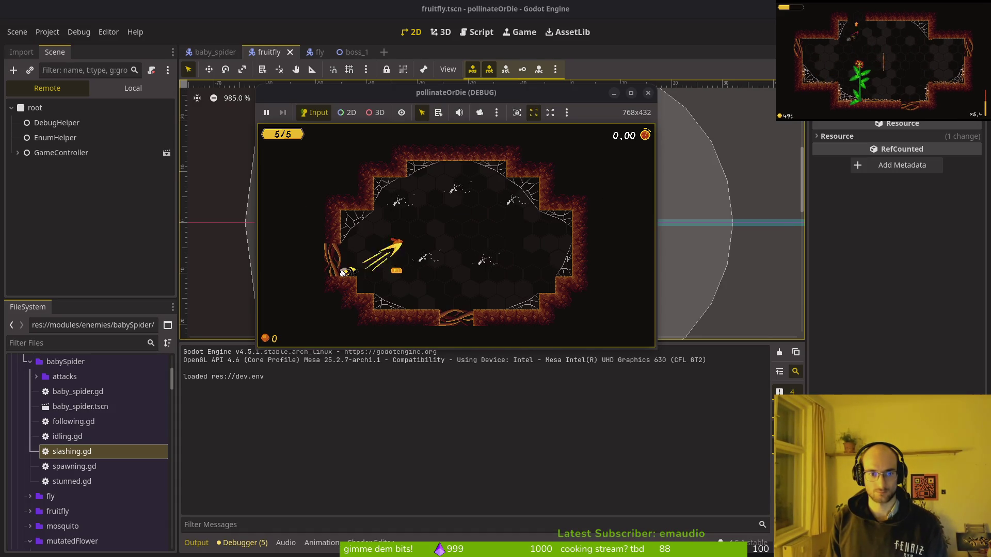
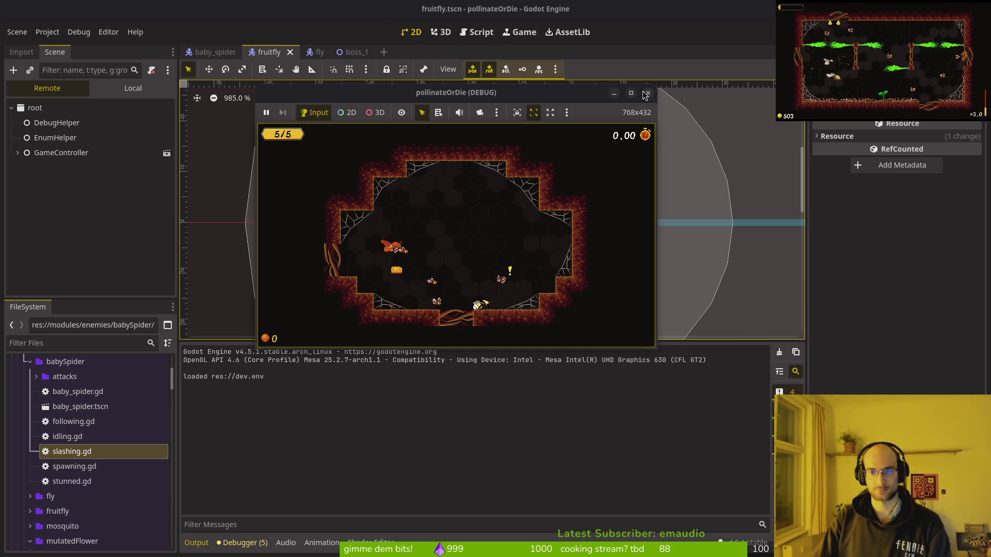
Stop the debug run, save the fruitfly scene, and bring up Vim's file finder in the terminal
key(F8)
key(ctrl+s)
key(super+1)
key(super+2)
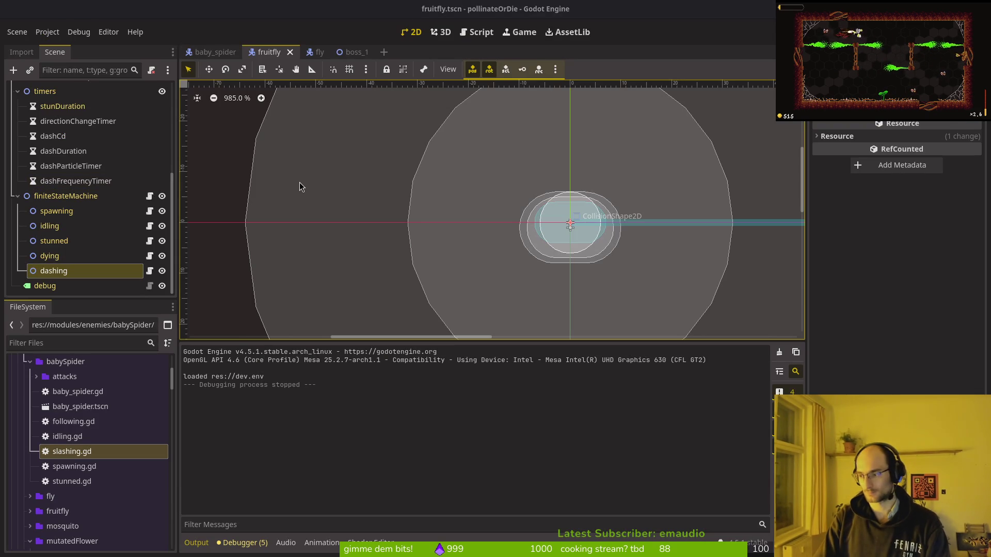
key(super+1)
key(ctrl+p)
Open fruitfly/fruitfly.gd through the project file finder
text(fruitfl)
key(Return)
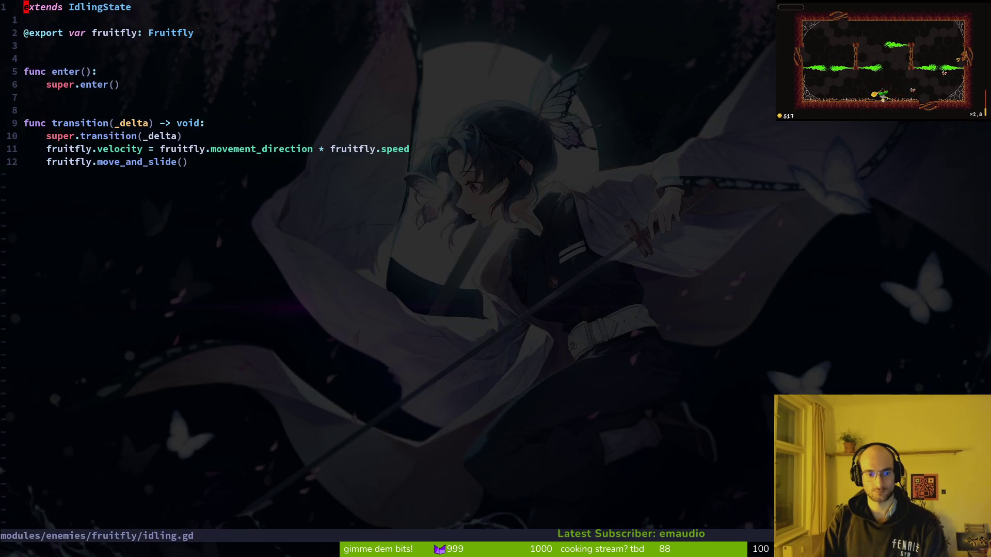
key(ctrl+p)
text(fruitfl)
key(Up)
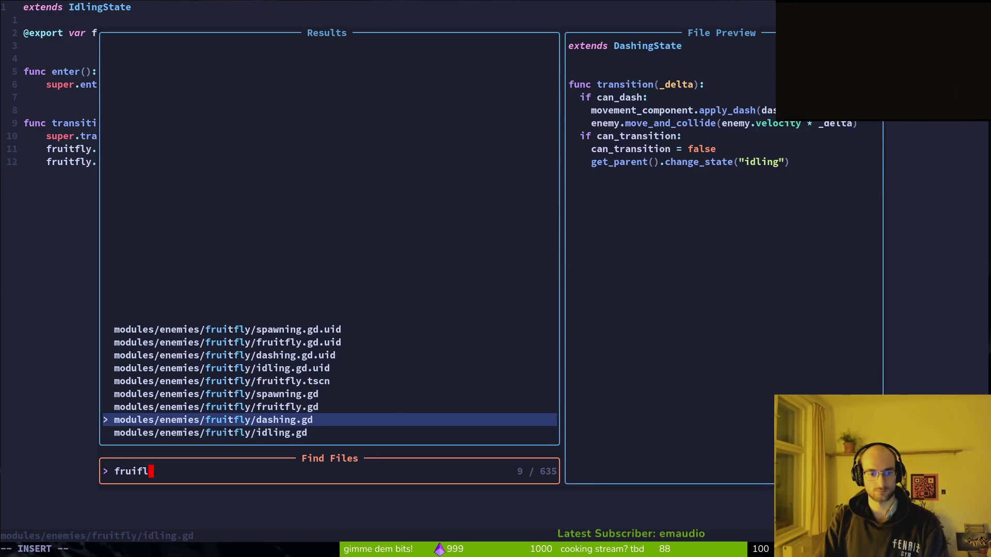
key(Up)
key(Return)
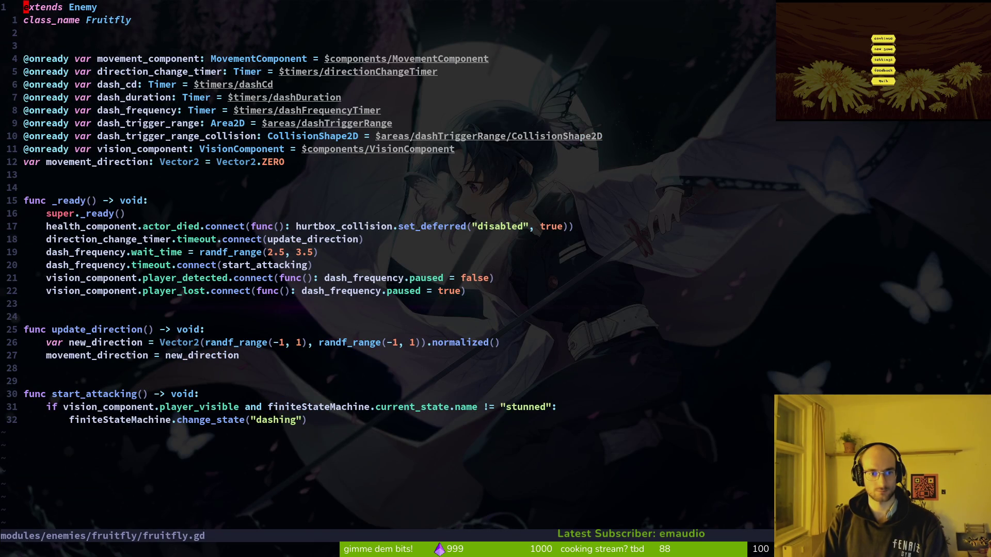
Change randf_range(2.5, 3.5) on line 20 to an upper bound of 3.3 and save
click(26, 188)
click(26, 162)
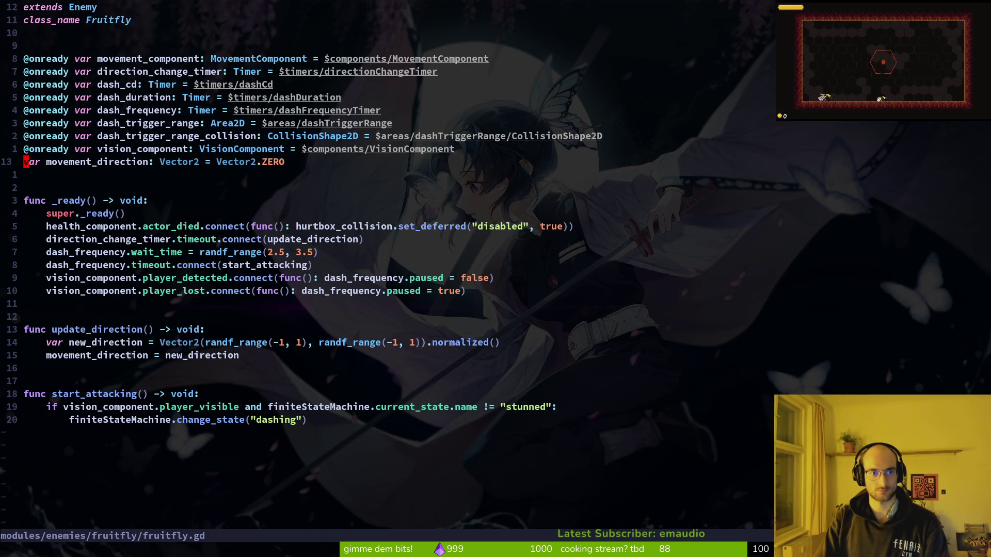
key(j)
key(j)
key(j)
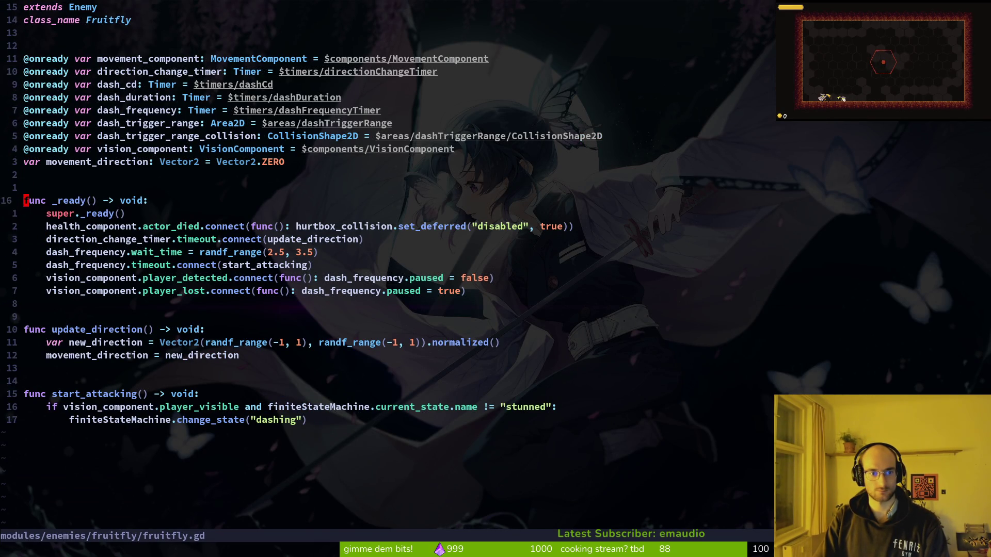
key(j)
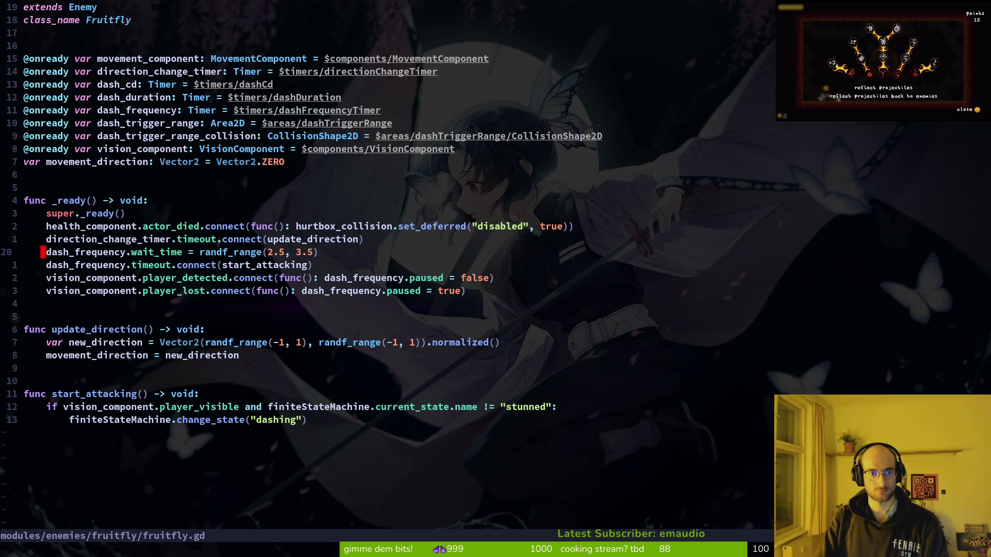
key(w)
key(w)
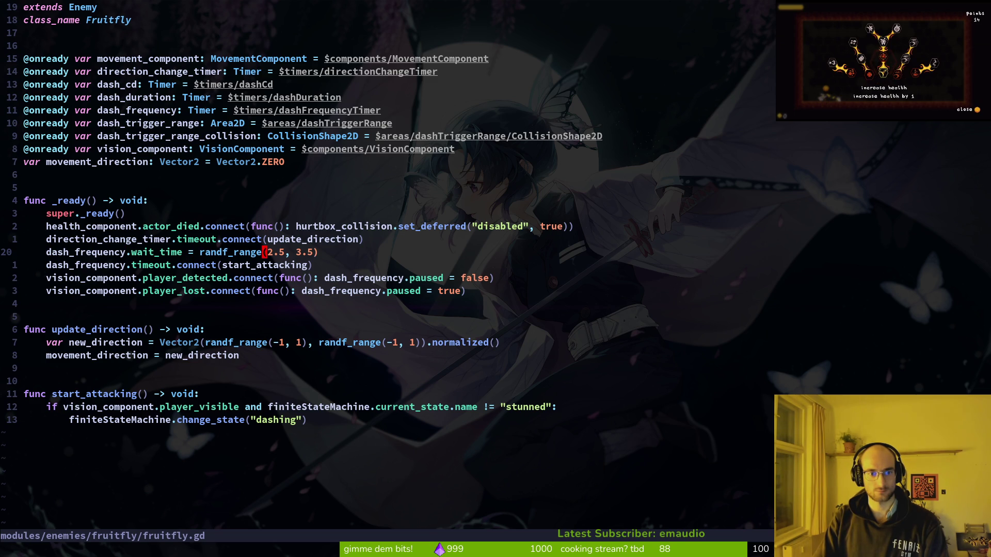
key(w)
key(w)
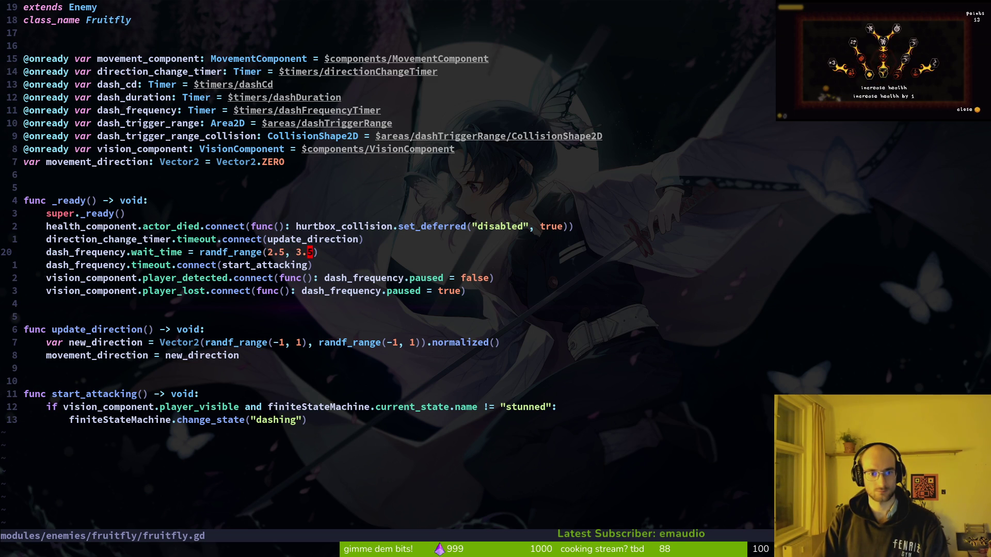
text(3)
key(Escape)
text(:w)
key(Return)
Save fruitfly.gd and quit Vim back to the shell
key(b)
key(b)
key(b)
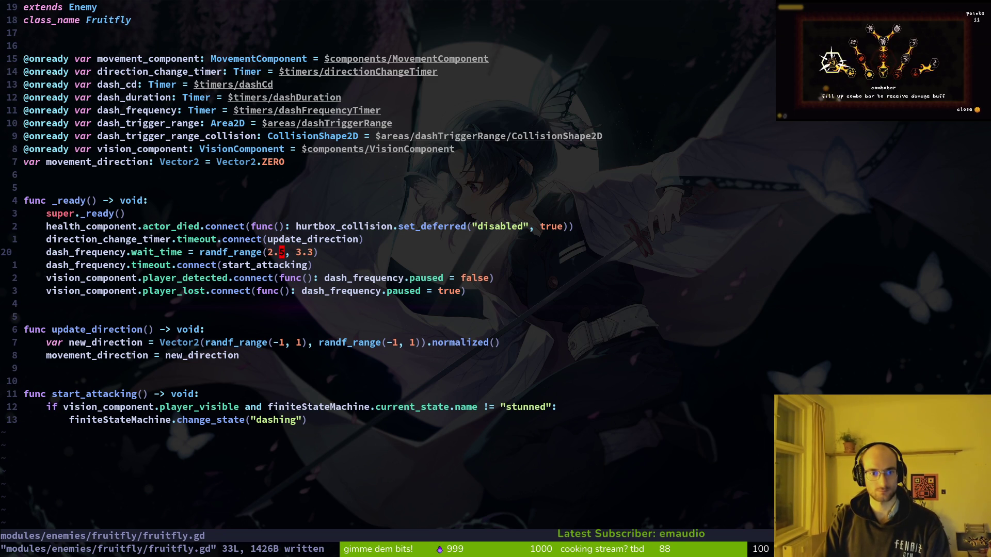
text(:w)
key(Return)
text(:q)
key(Return)
In tig, stage dashing.state.gd, fruitfly.gd, levelselector.gd and boss_1.tscn, leaving debug.helper.gd unstaged
text(tig)
key(Return)
key(Down)
key(Down)
key(Down)
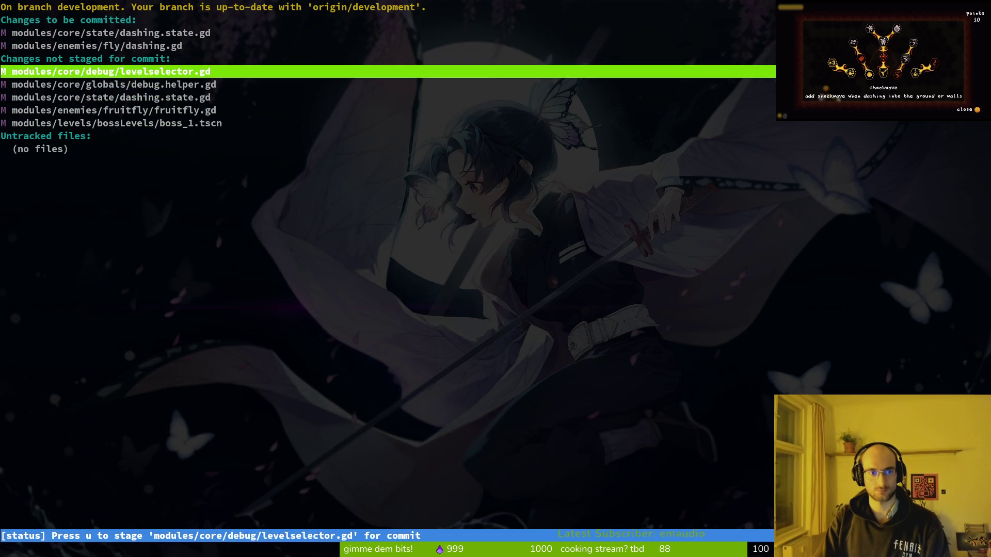
key(Return)
key(u)
key(u)
key(Down)
key(u)
key(Return)
key(u)
key(Return)
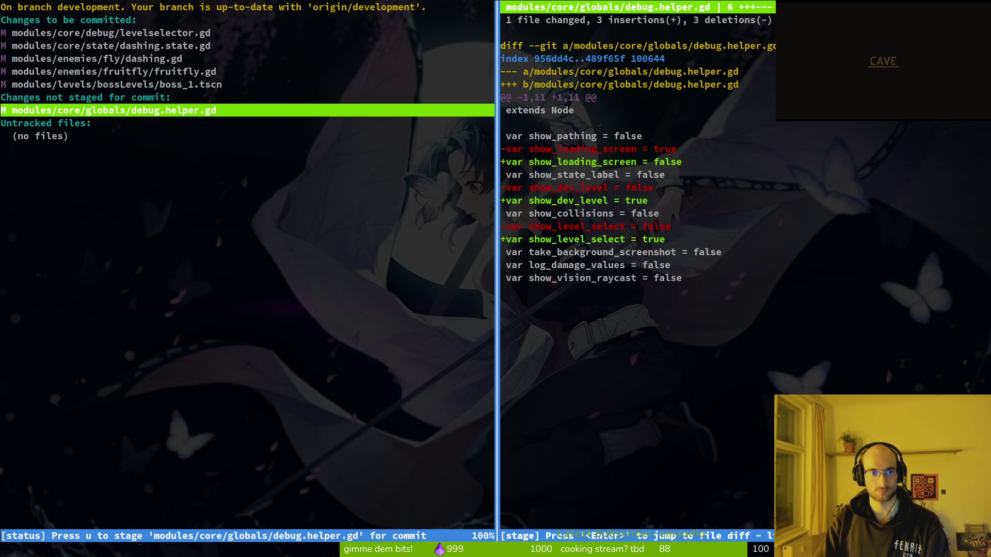
key(q)
key(q)
Commit with message 'randomized fruitfly dash ferquency and fixed some cnotrols bug' and push to development
text(git commit )
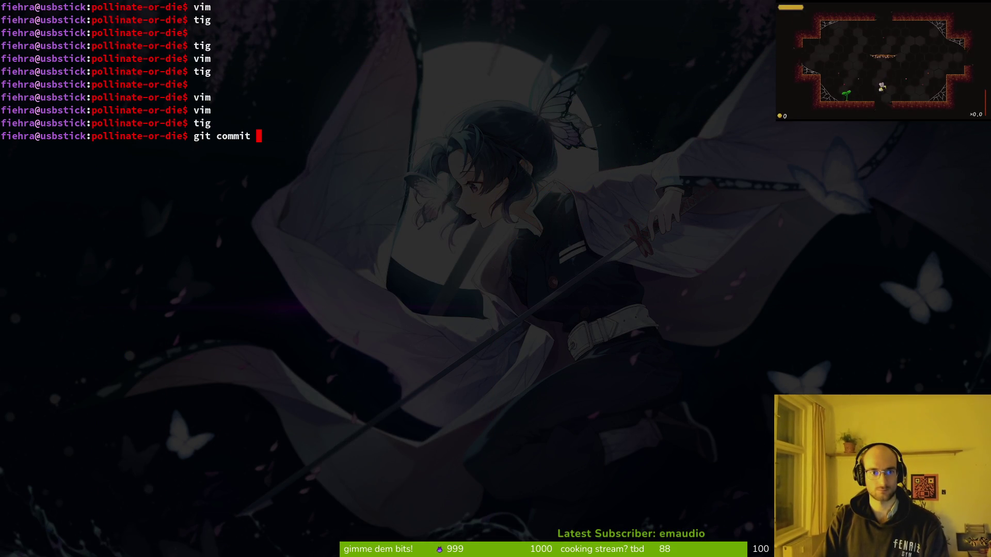
text(-m "random)
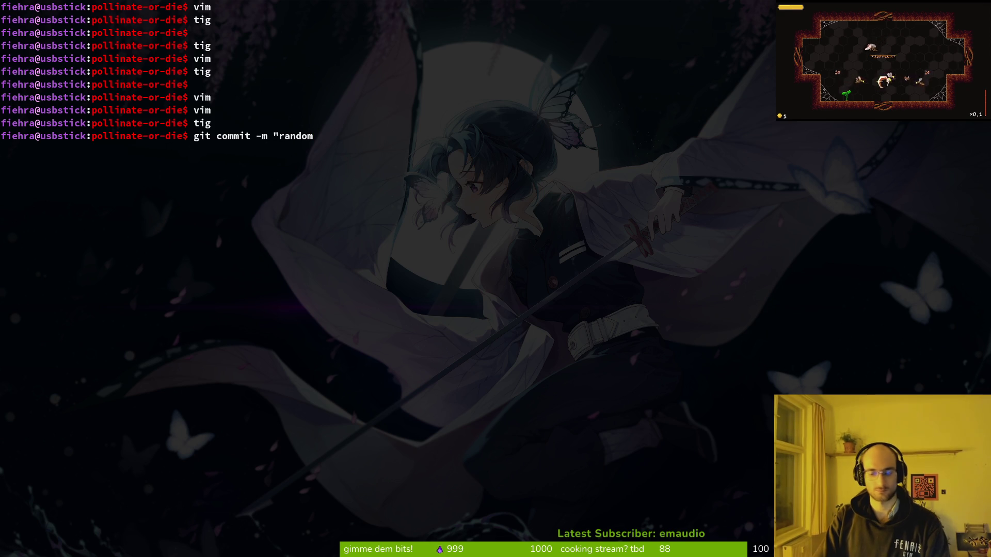
text(ized f)
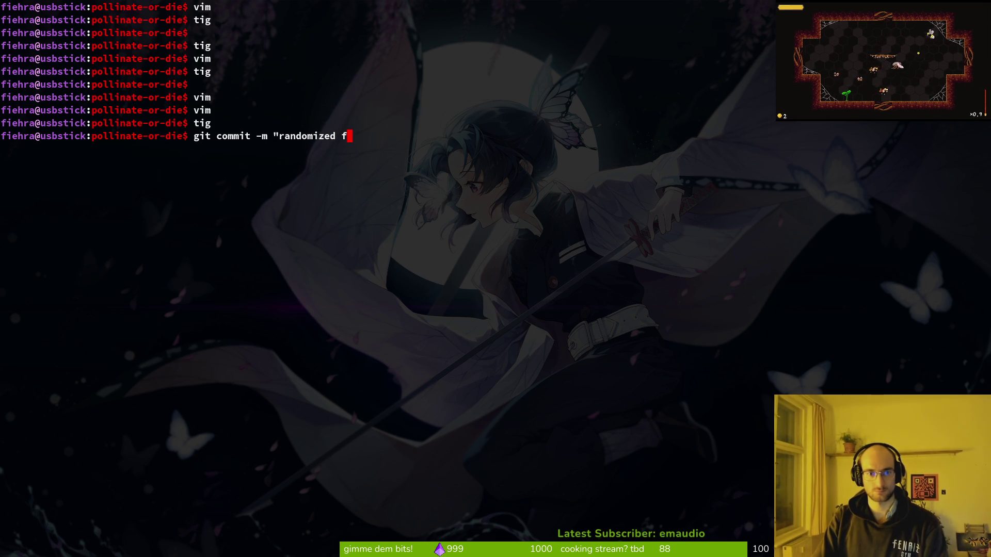
text(ruitfly dash ferquenc)
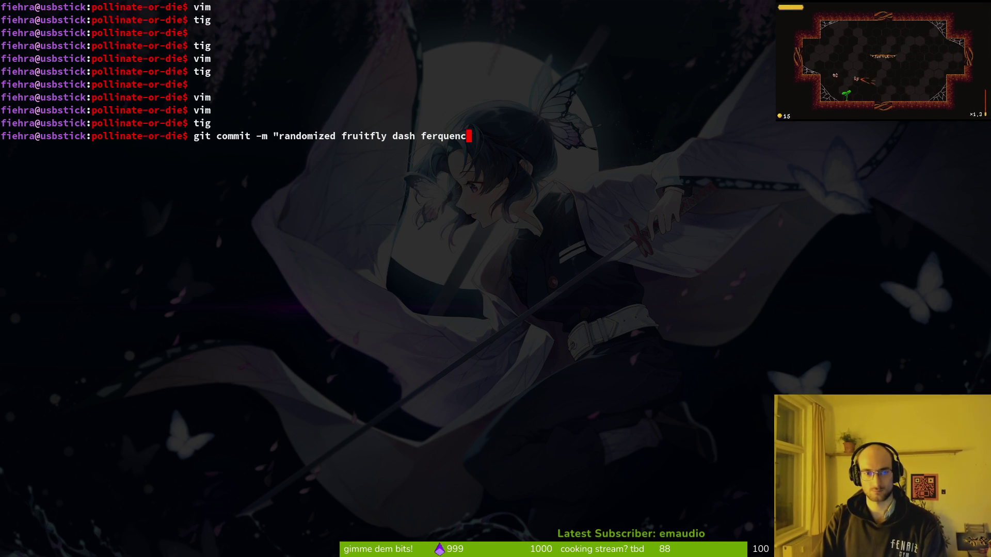
text(y and fixed some c)
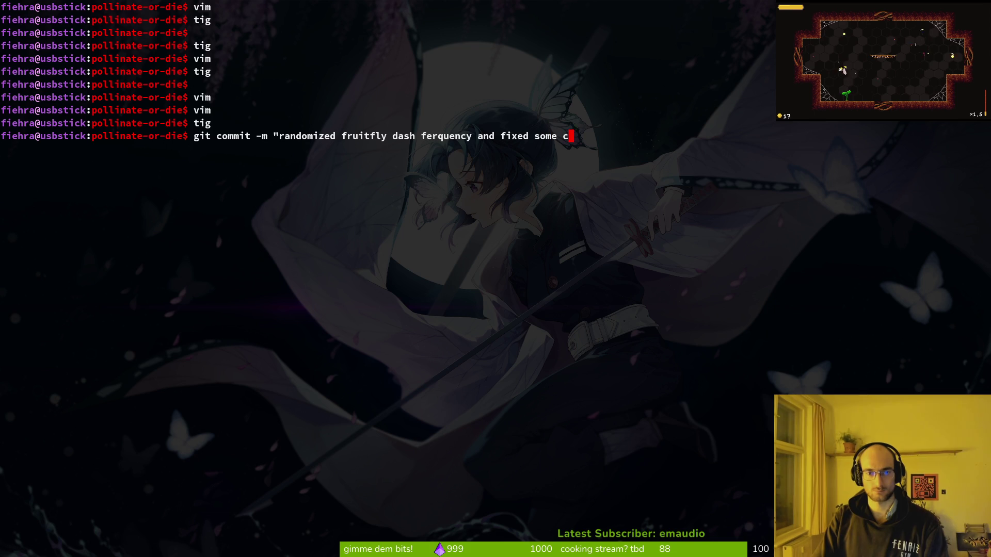
text(notrols bug > ")
key(Return)
text(git push)
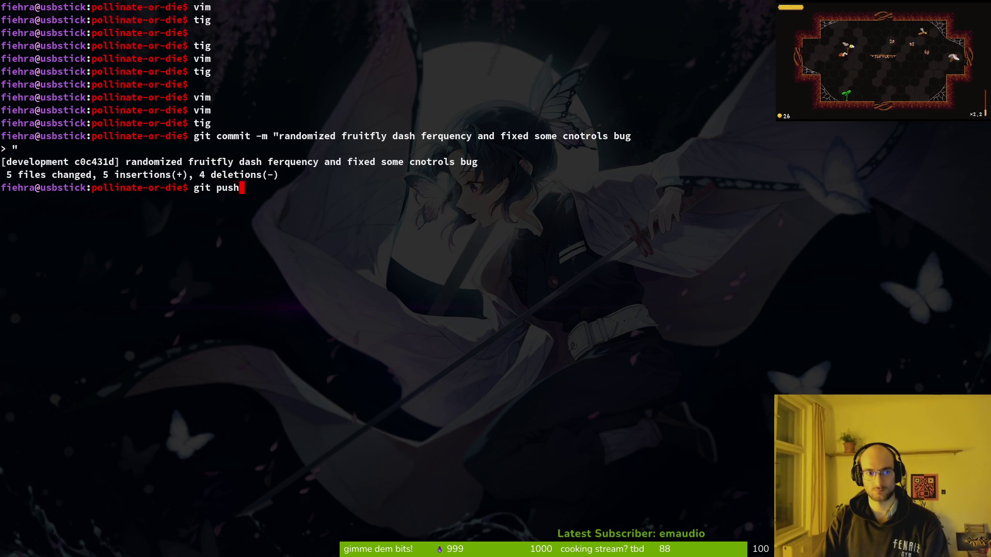
key(Return)
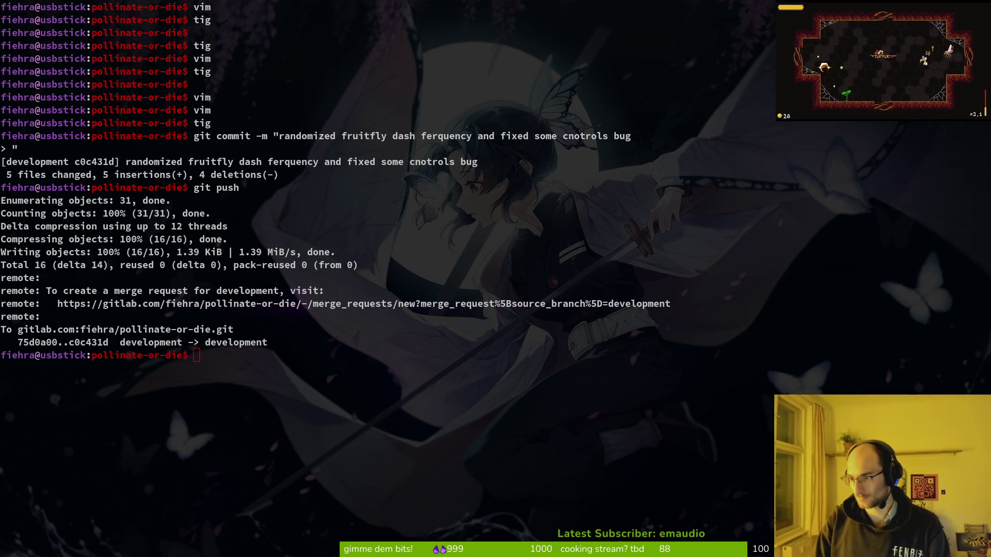
key(super+b)
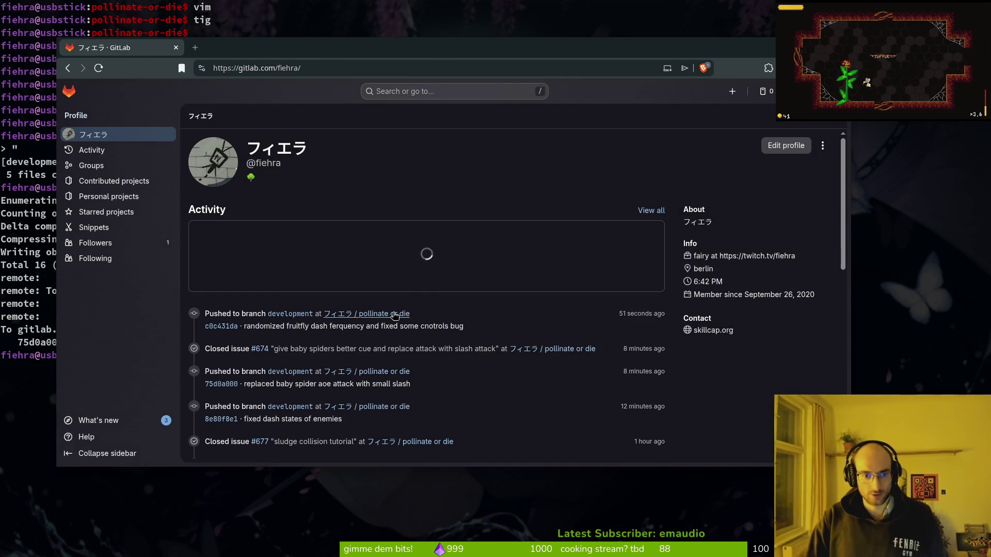
Close issue #673 'randomize attack timers for fruitfly' in pollinate or die, then return to the terminal
click(396, 313)
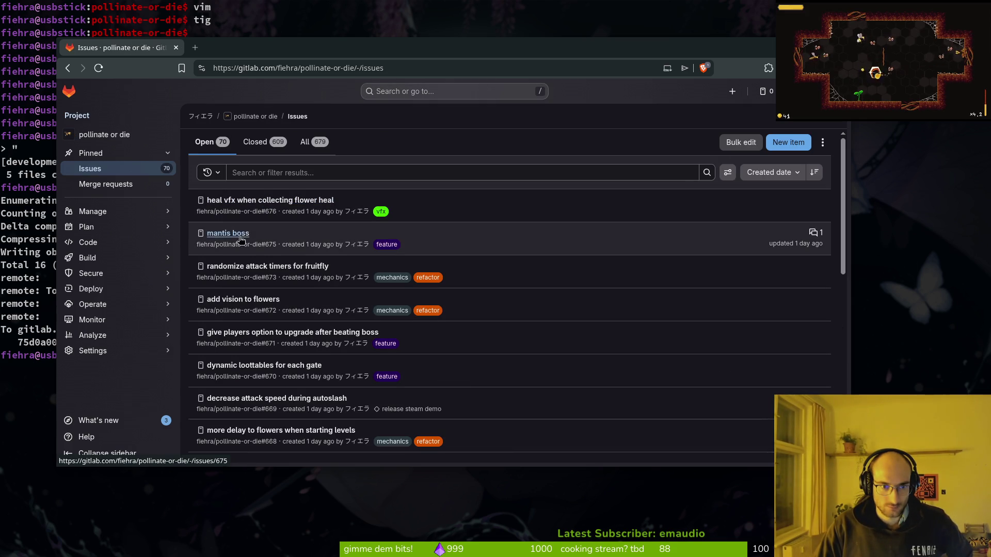
click(266, 266)
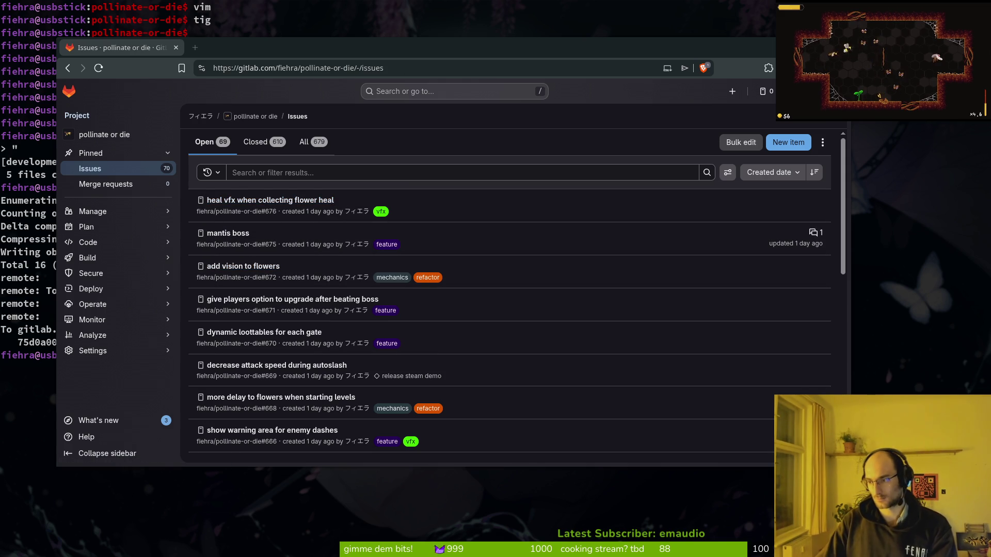
key(alt+Tab)
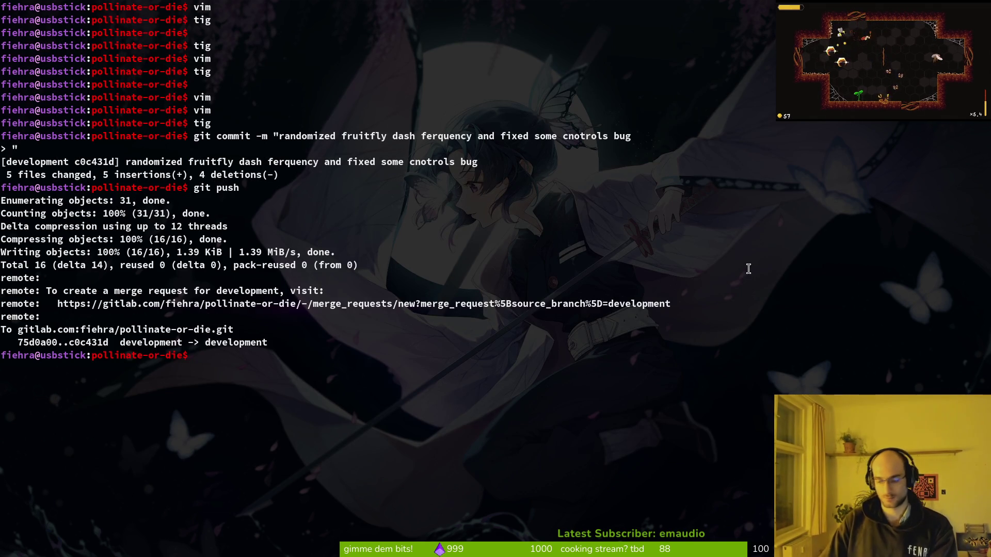
Open fruitfly.gd in Vim and copy its vision_component declaration line
key(Return)
text(fruifl)
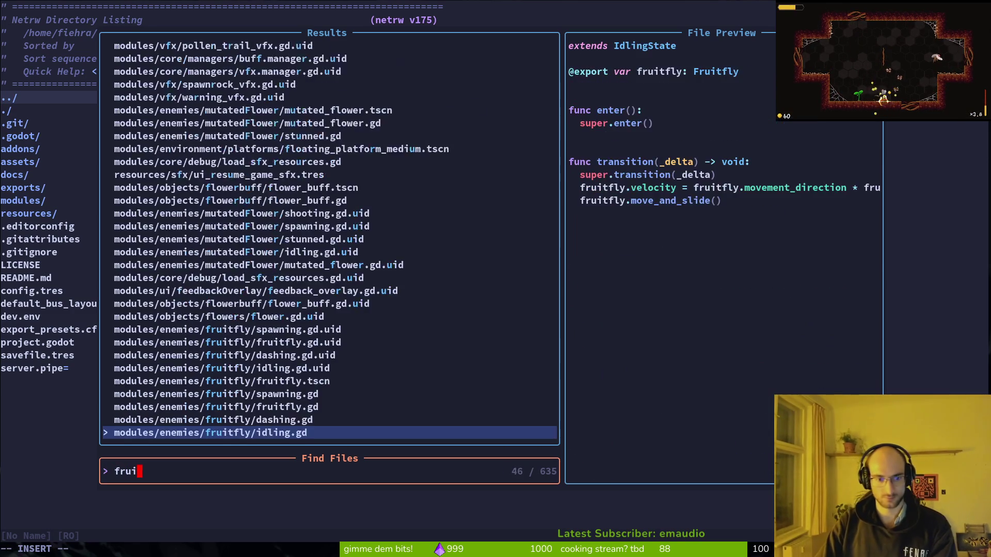
key(Up)
key(Up)
key(Return)
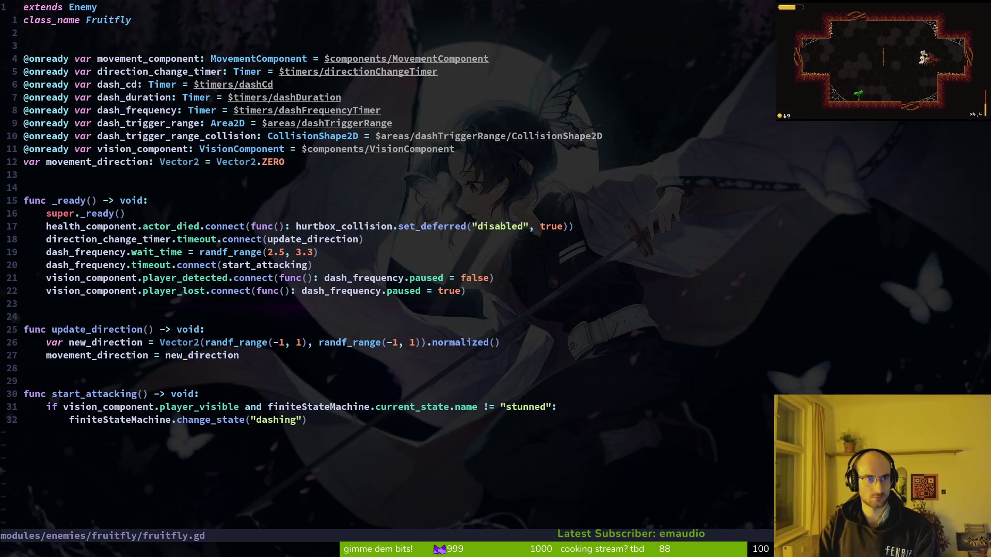
click(26, 97)
key(j)
key(j)
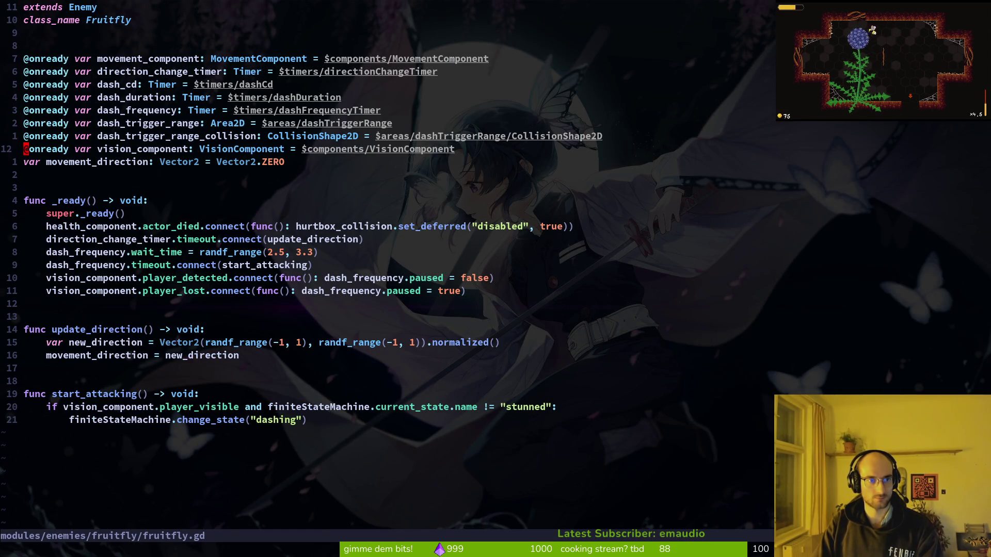
key(space)
Paste the vision_component declaration into mutated_flower.gd above projectile_spawn_location and save
key(f)
key(f)
text(jutflower)
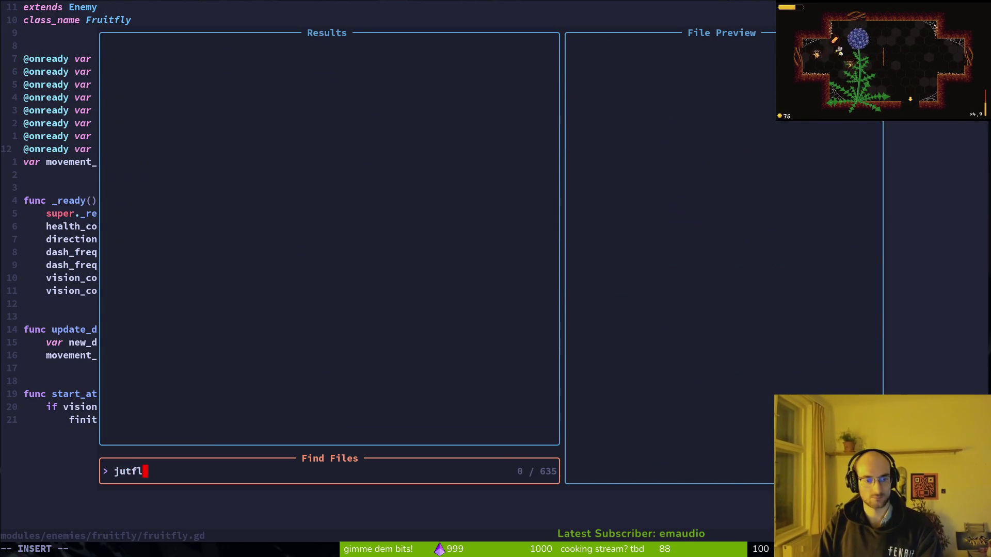
key(BackSpace)
key(BackSpace)
key(BackSpace)
text(mutflower)
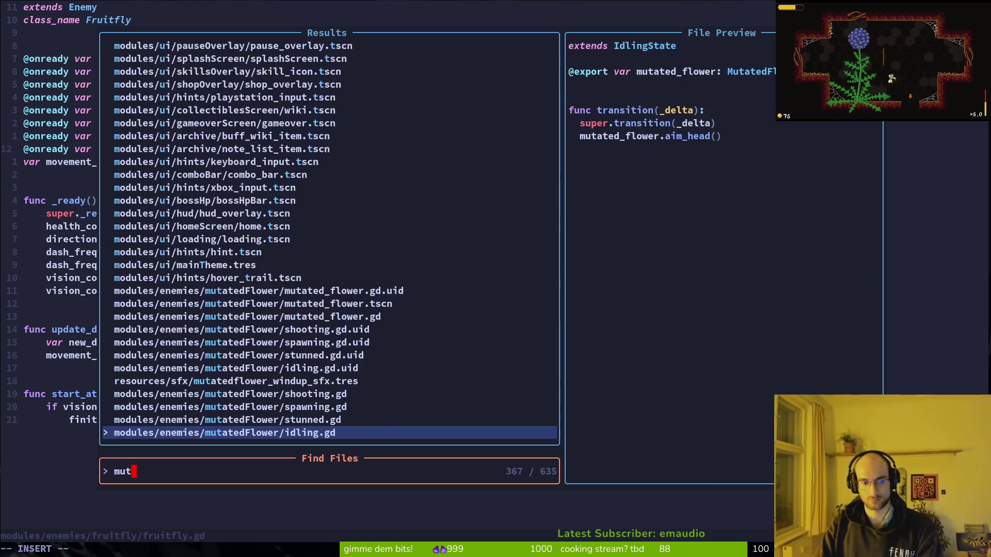
key(ctrl+v)
key(j)
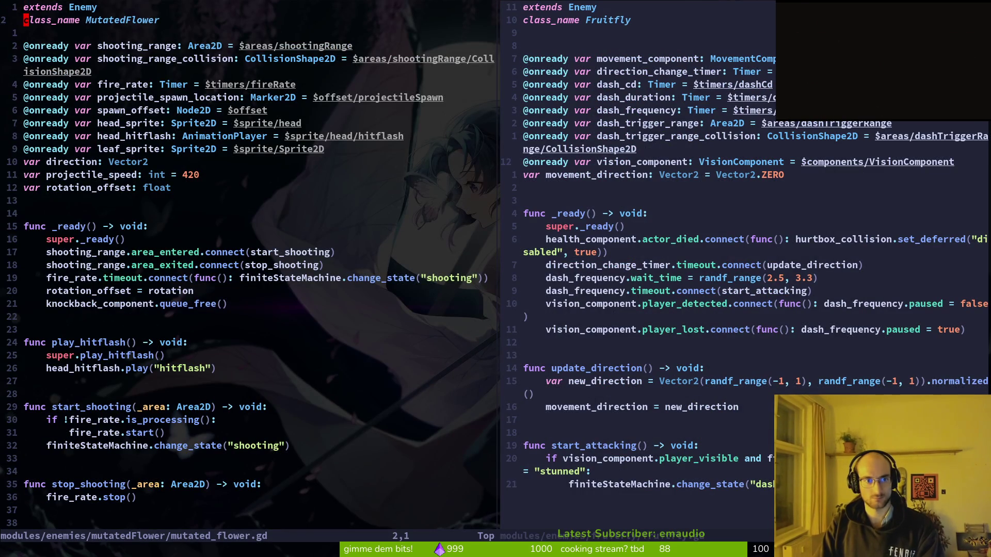
key(j)
key(j)
key(j)
key(j)
key(j)
key(j)
key(p)
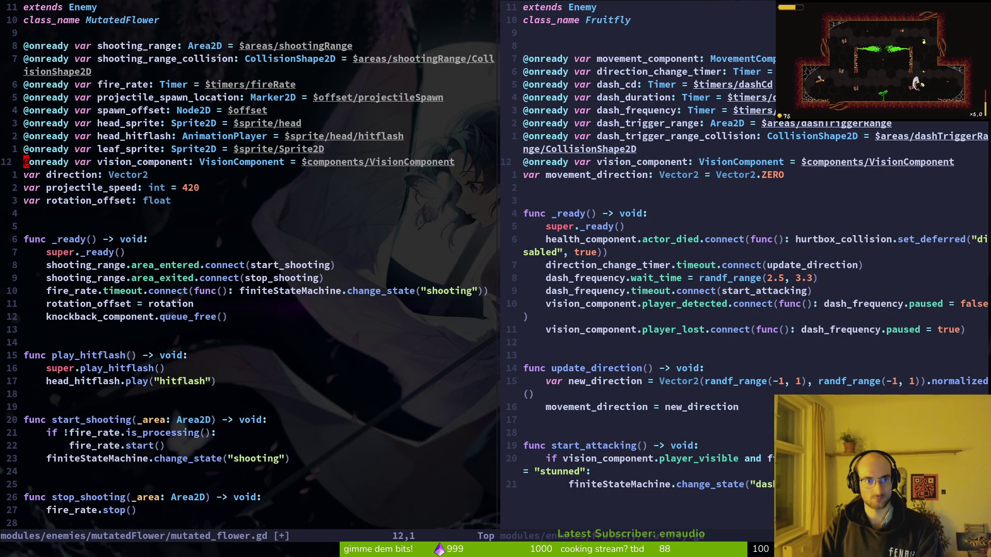
key(d)
key(d)
key(k)
key(k)
key(k)
text(P:w)
key(Return)
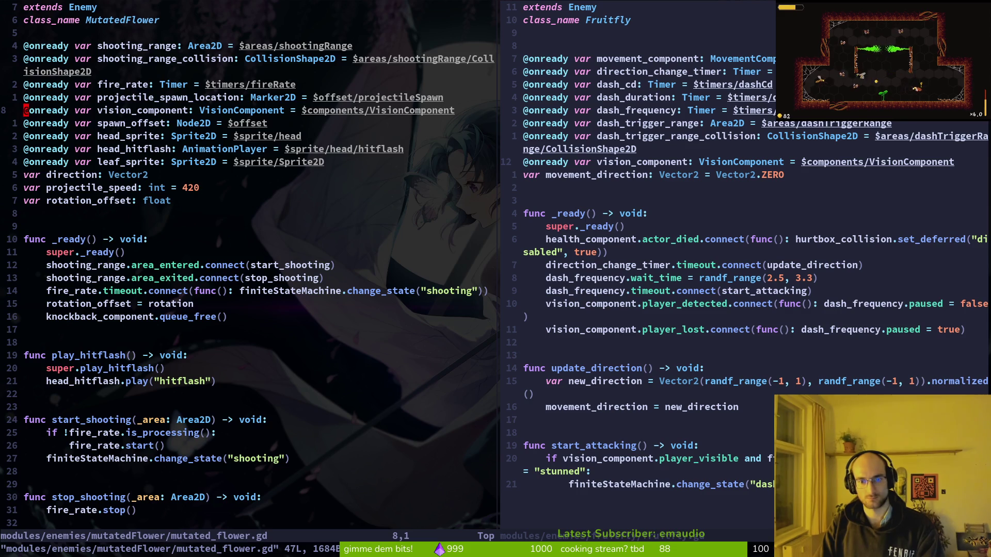
Copy fruitfly's three vision_component connection lines into the end of mutated_flower.gd's _ready and save
key(ctrl+l)
key(j)
key(j)
key(j)
key(j)
key(j)
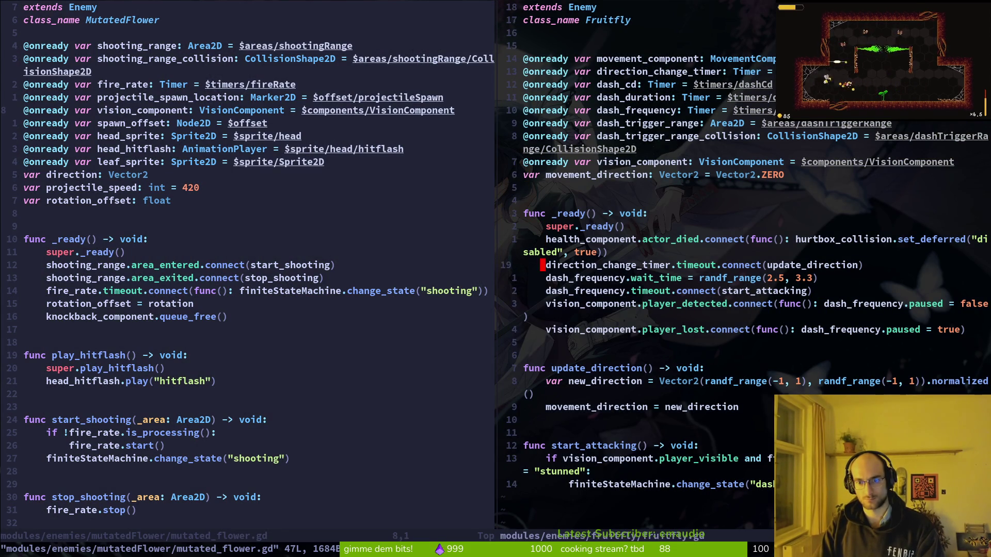
key(V)
key(j)
key(j)
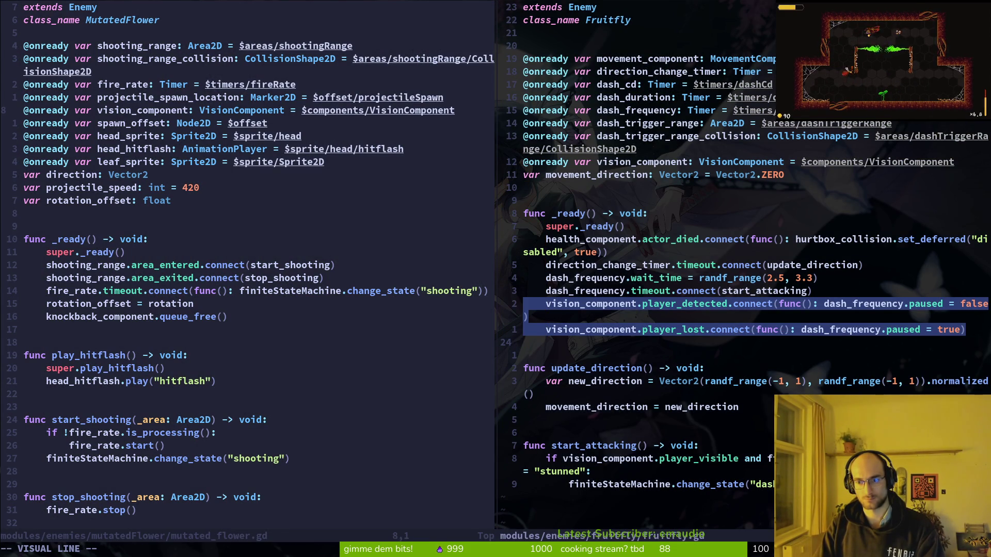
key(y)
key(ctrl+w)
key(h)
key(j)
key(j)
key(j)
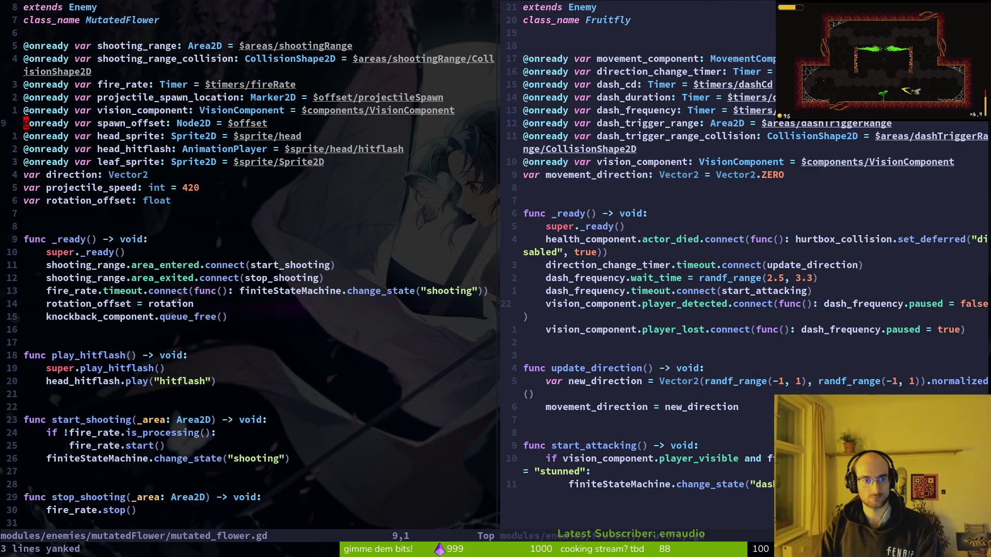
key(j)
key(j)
key(j)
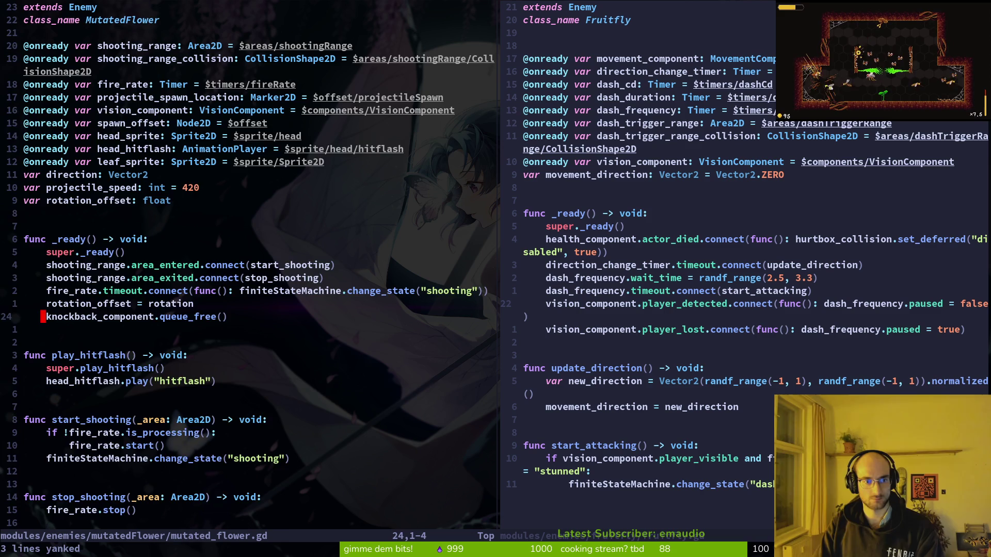
text(p:w)
key(Return)
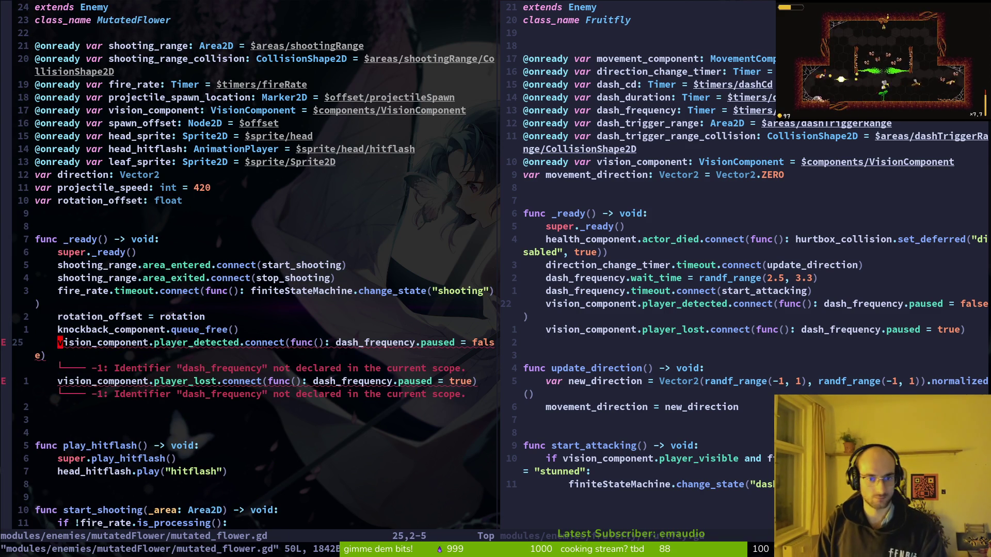
Replace dash_frequency with fire_rate in the player_detected and player_lost lines and save
key(w)
key(w)
key(w)
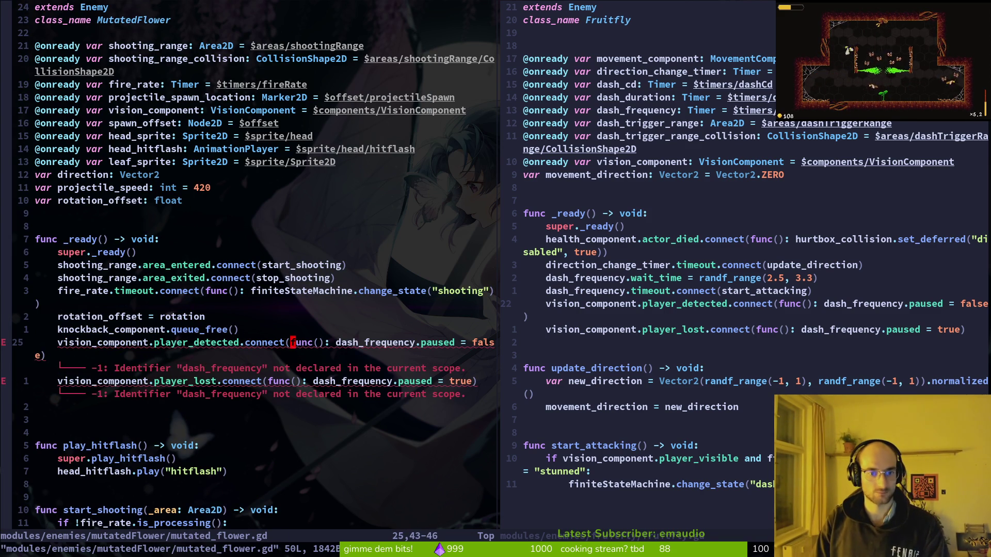
key(w)
text(e)
text(hciwfire_rate)
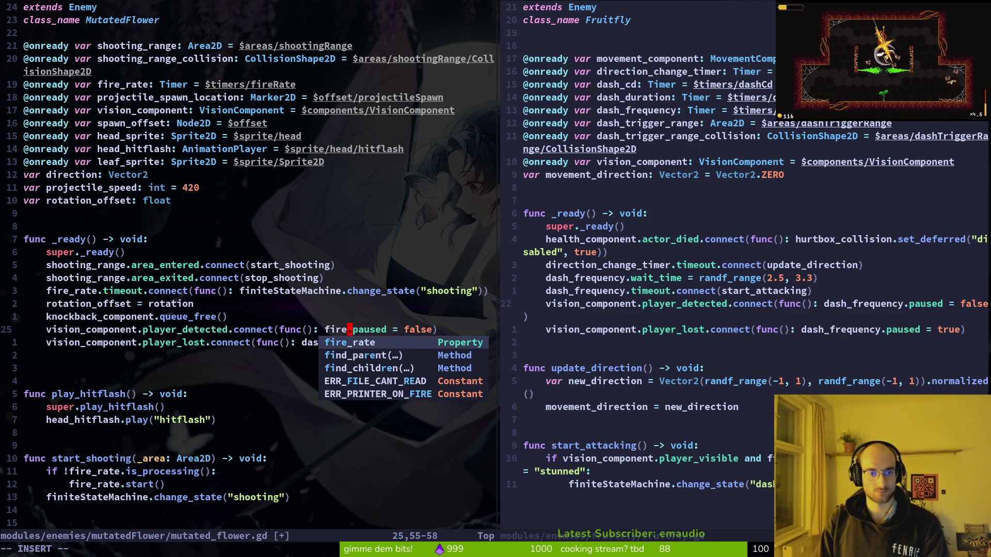
key(Escape)
text(jciwfir)
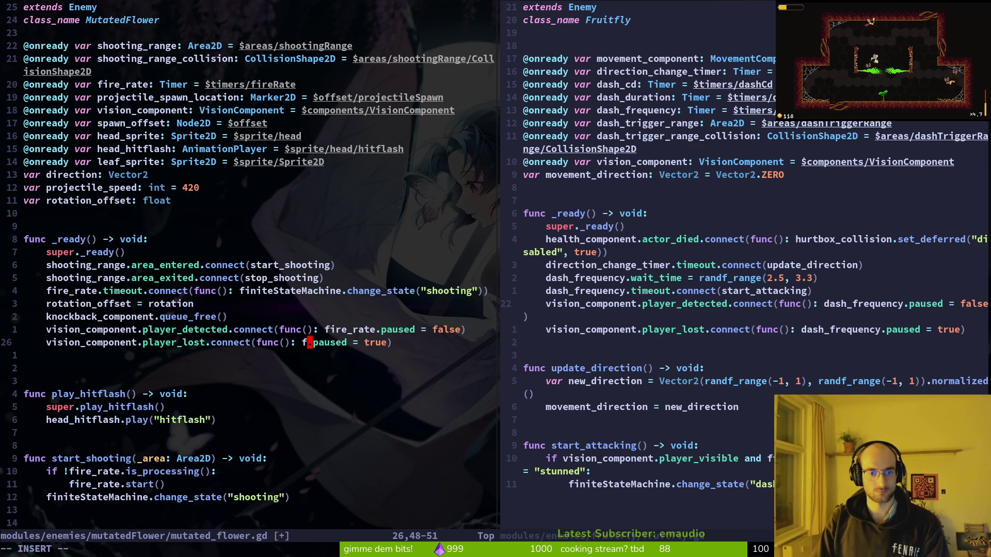
text(e_rate)
key(Escape)
text(:w)
key(Return)
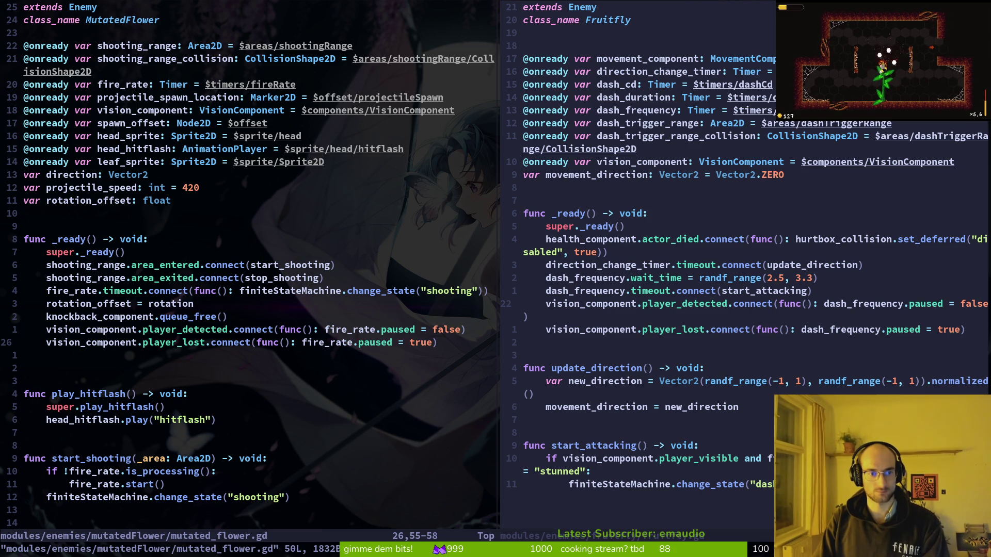
Close the Fruitfly script split and search the file finder for 'muflspaw'
key(ctrl+w)
text(l)
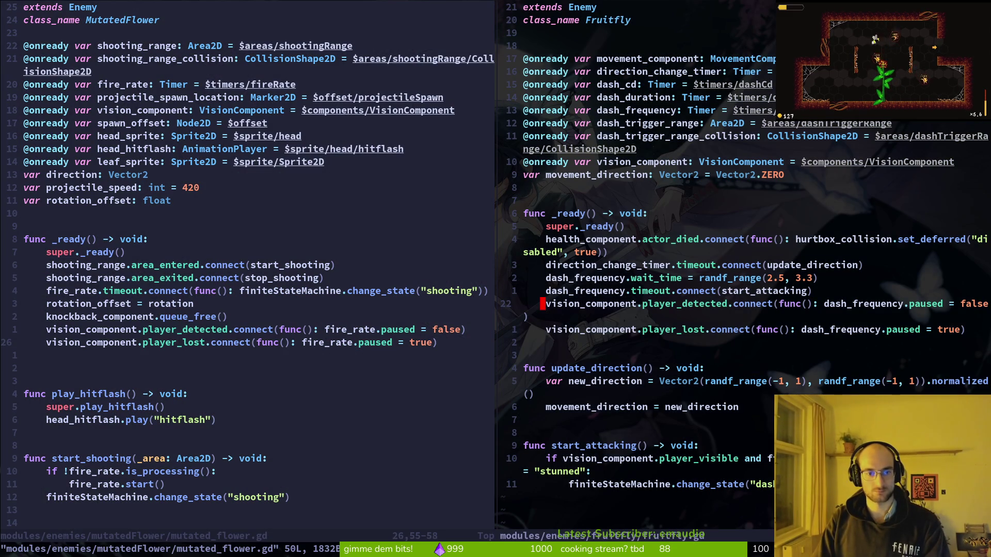
text(:wq)
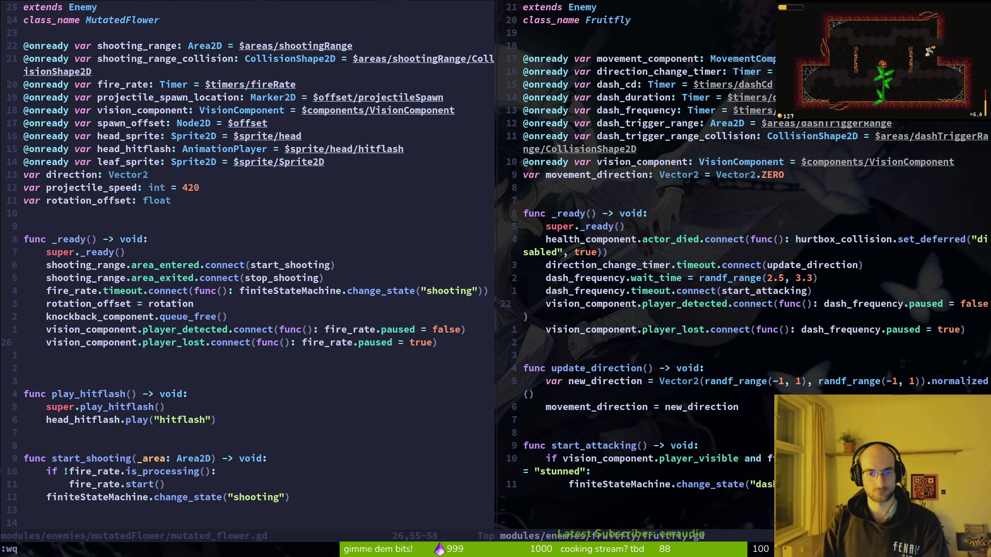
key(Return)
key(space)
key(f)
key(f)
text(muflspaw)
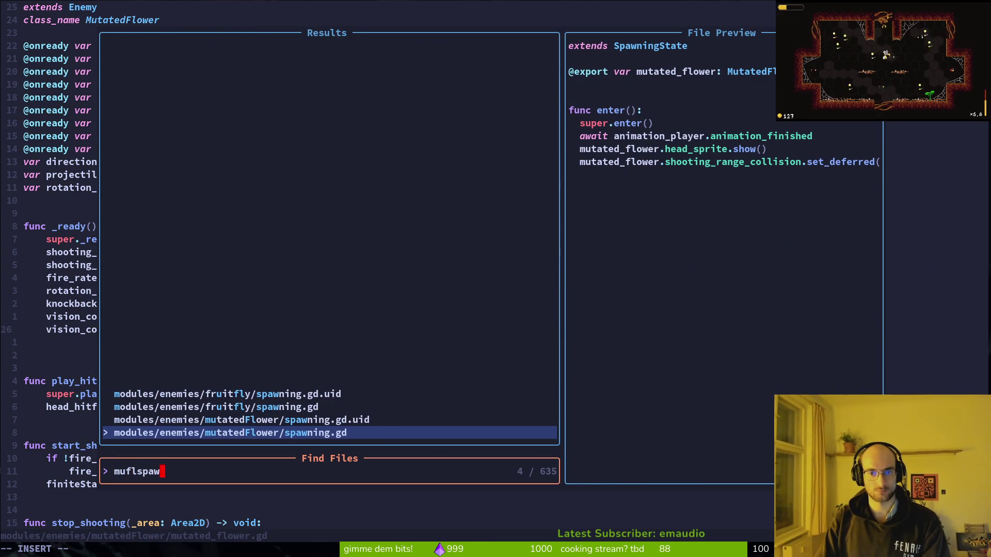
Open mutatedFlower/spawning.gd in a vertical split and move to the shooting_range_collision line
key(ctrl+v)
key(j)
key(j)
key(j)
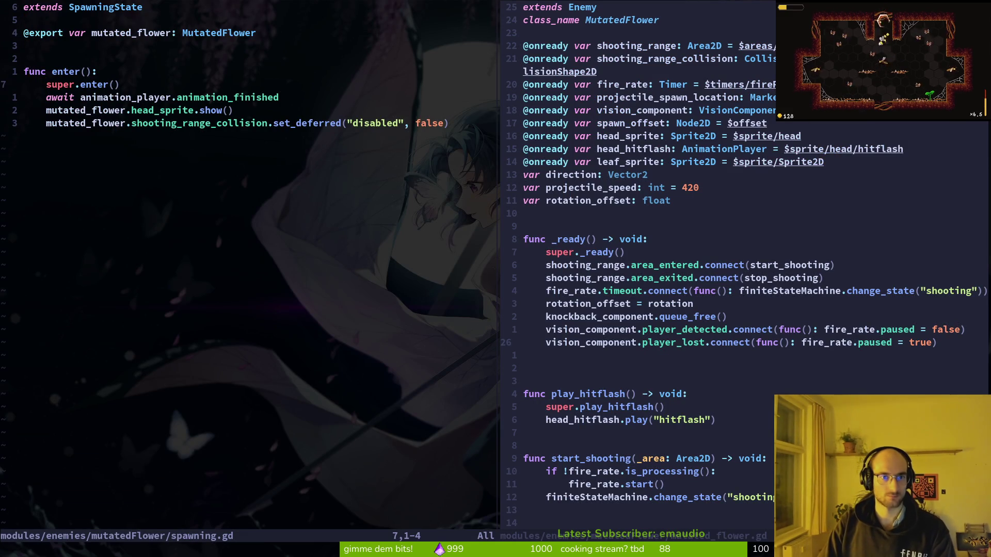
key(j)
key(j)
key(j)
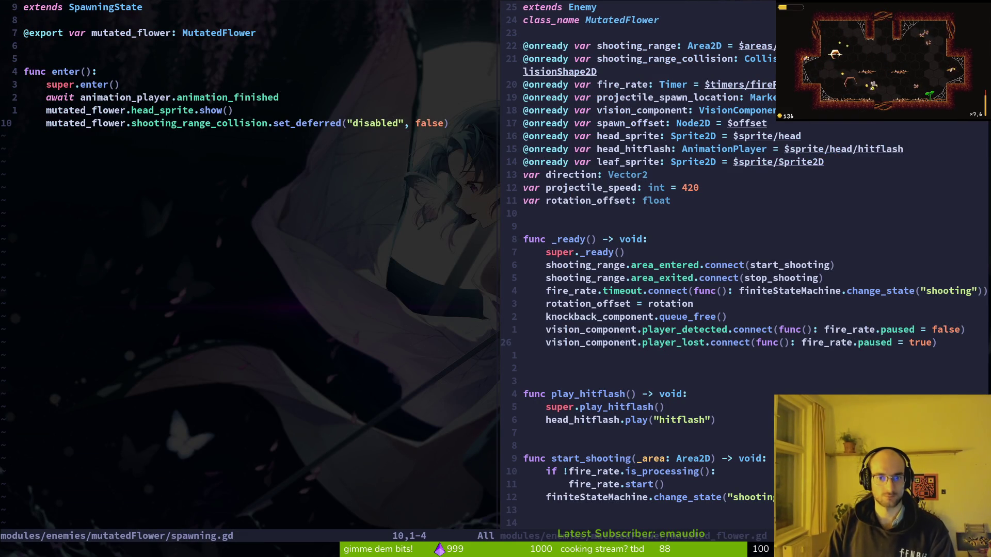
key(w)
key(w)
key(w)
key(v)
key(i)
key(w)
key(y)
key(space)
key(f)
key(w)
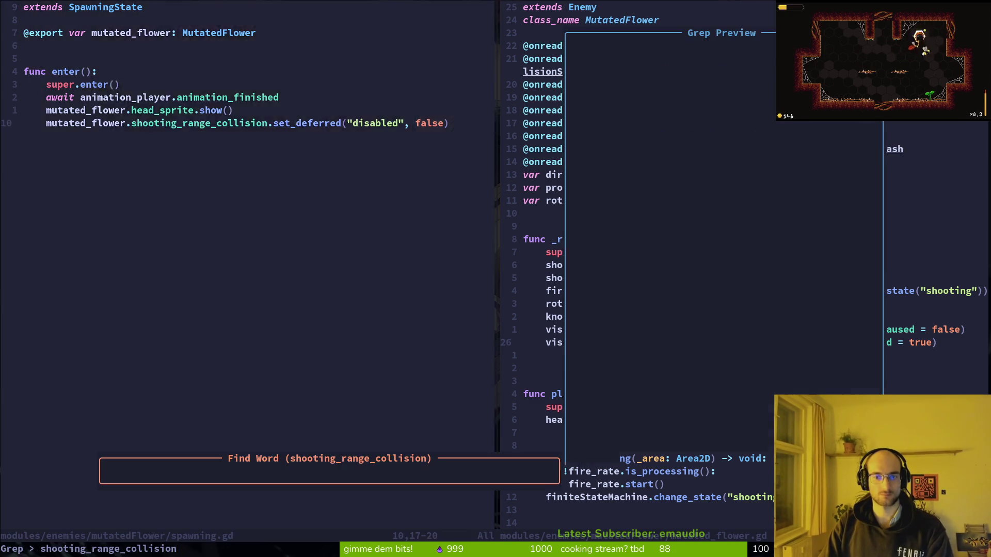
key(Escape)
key(super+l)
key(k)
key(k)
key(k)
key(j)
key(j)
key(j)
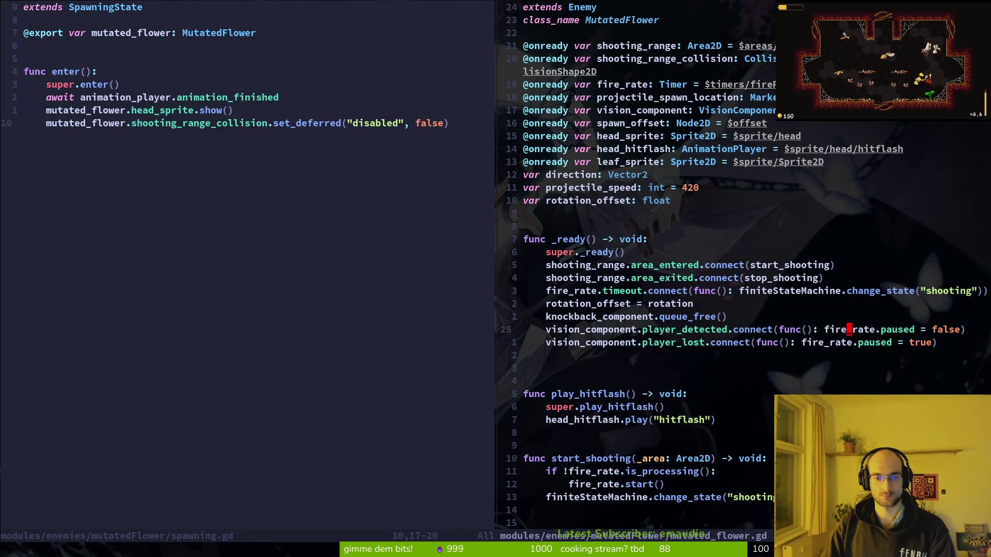
key(1)
key(0)
key(j)
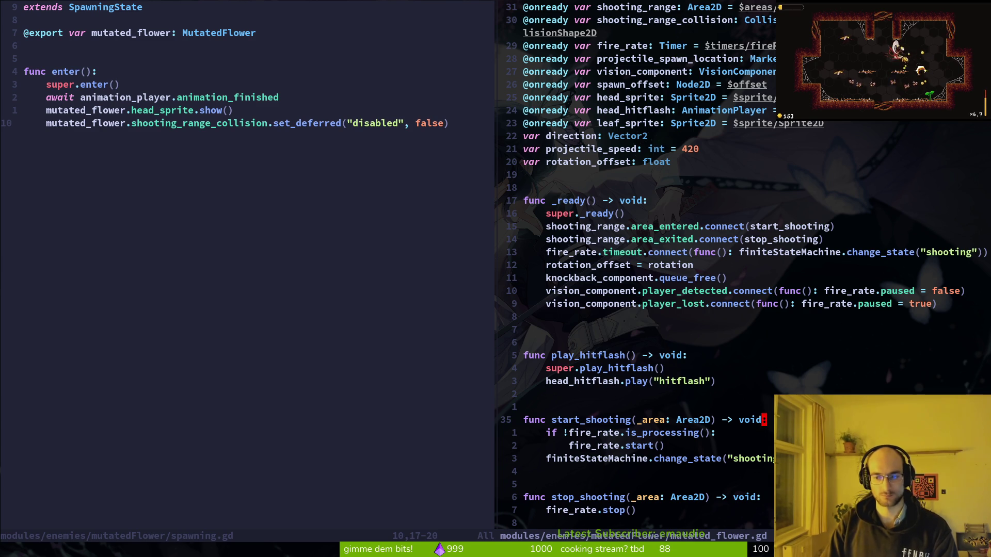
key(super+h)
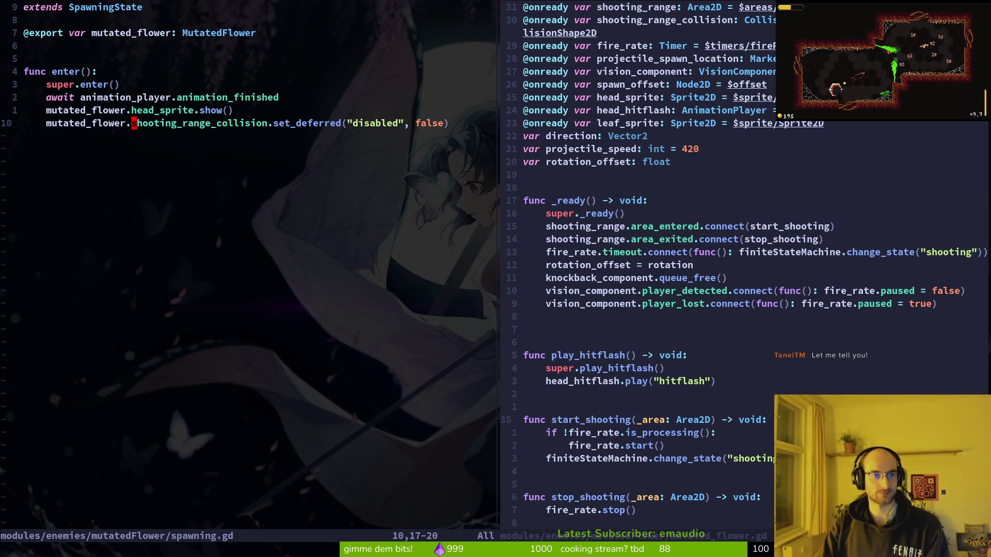
key(k)
key(k)
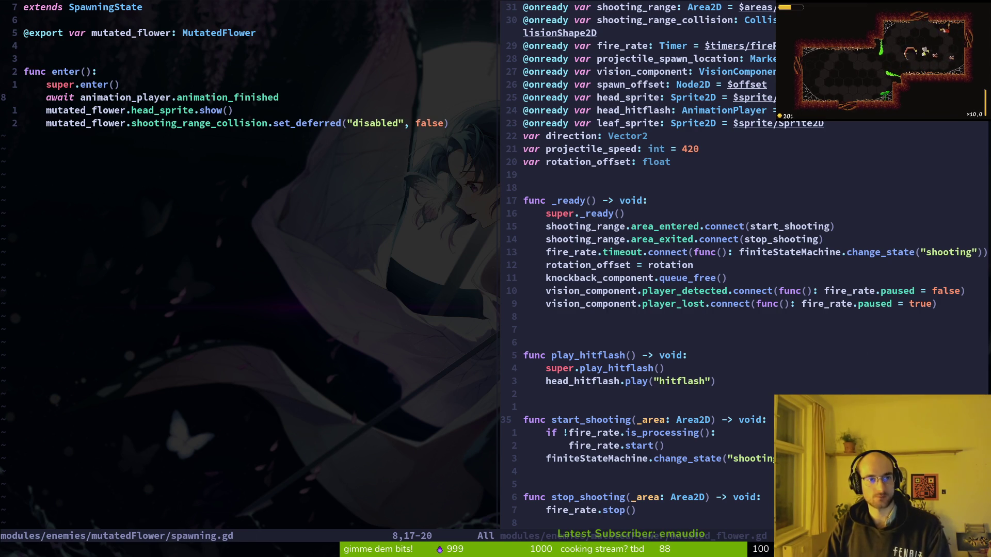
key(o)
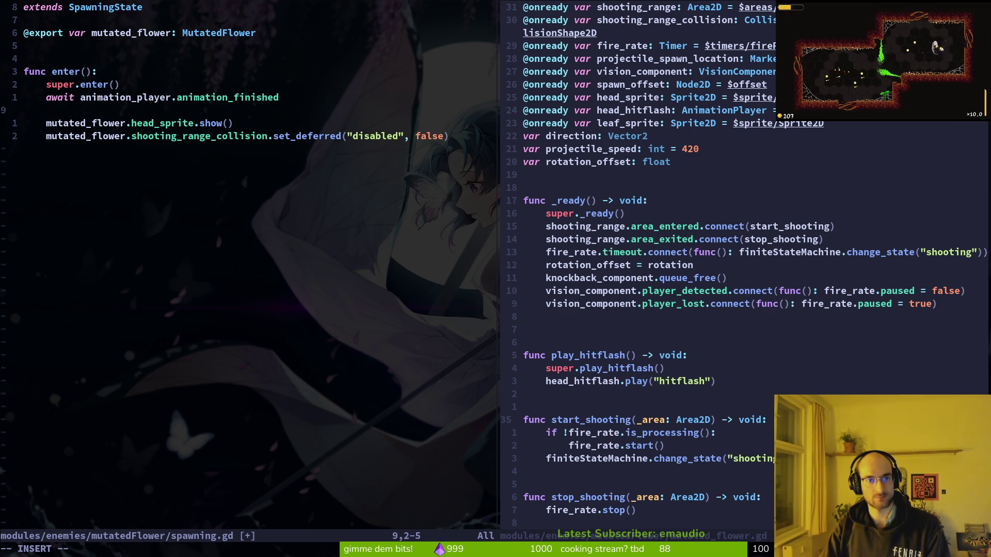
Delete the stray blank line, save, and begin an await get_tree() line after head_sprite.show()
key(Escape)
key(d)
key(d)
key(ctrl+s)
key(j)
key(shift+o)
text(await )
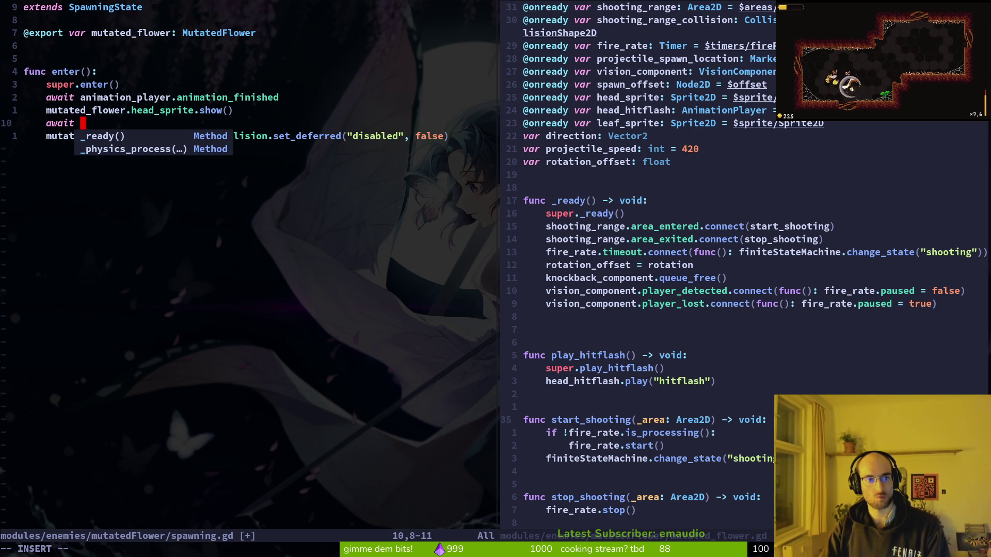
text(get_tree().c)
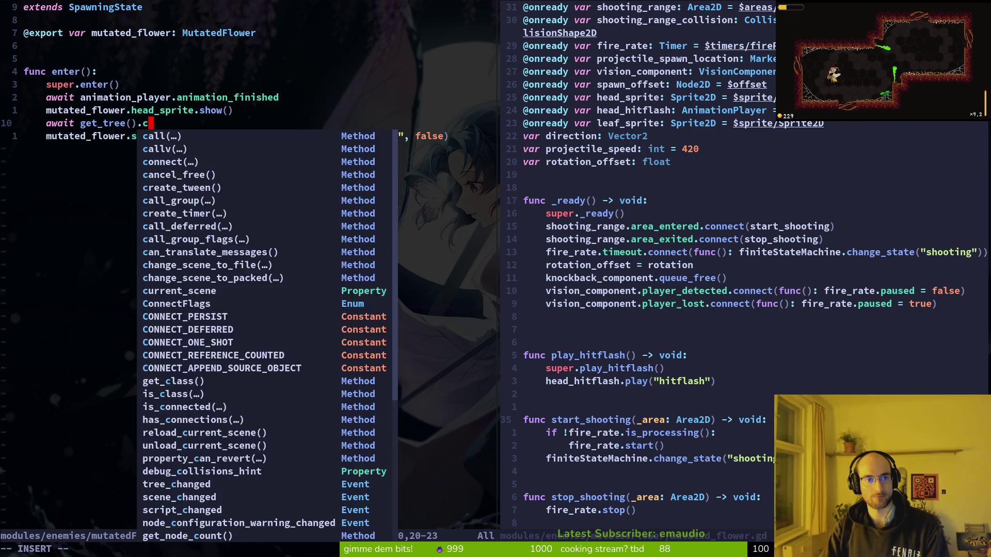
text(retei)
Undo an accidental deletion and continue the await line with create_timer
key(Down)
key(BackSpace)
key(BackSpace)
key(Escape)
key(u)
key(u)
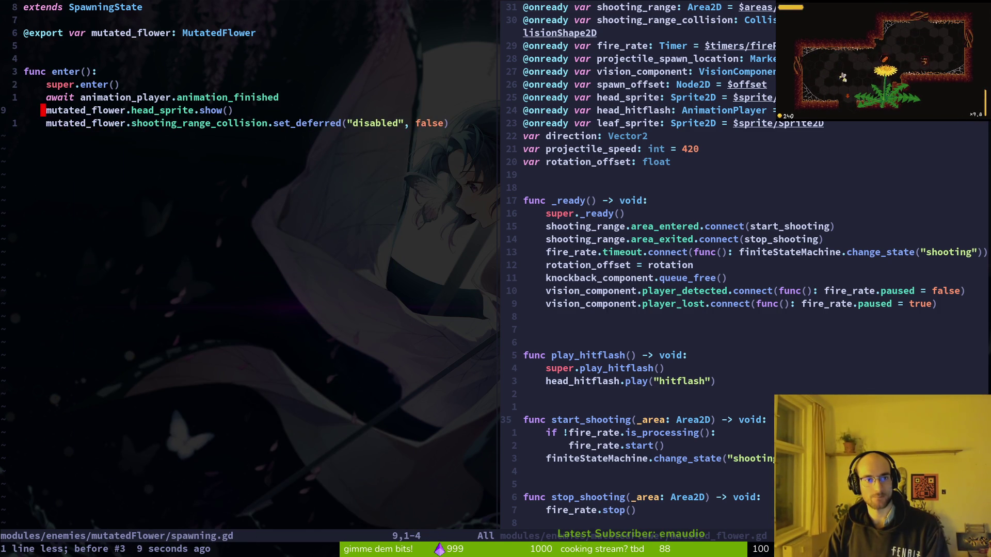
key(ctrl+r)
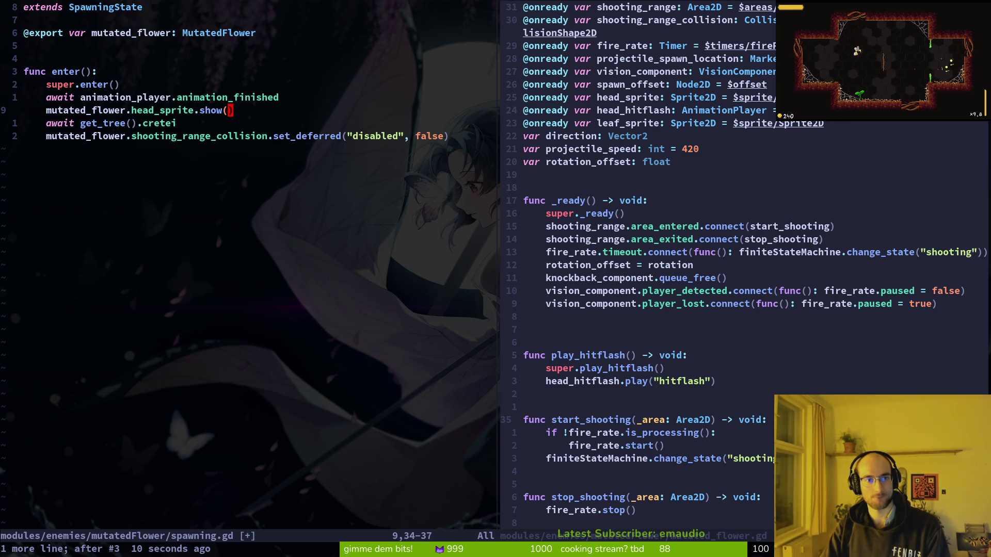
key(j)
key(shift+a)
key(BackSpace)
key(BackSpace)
text(i)
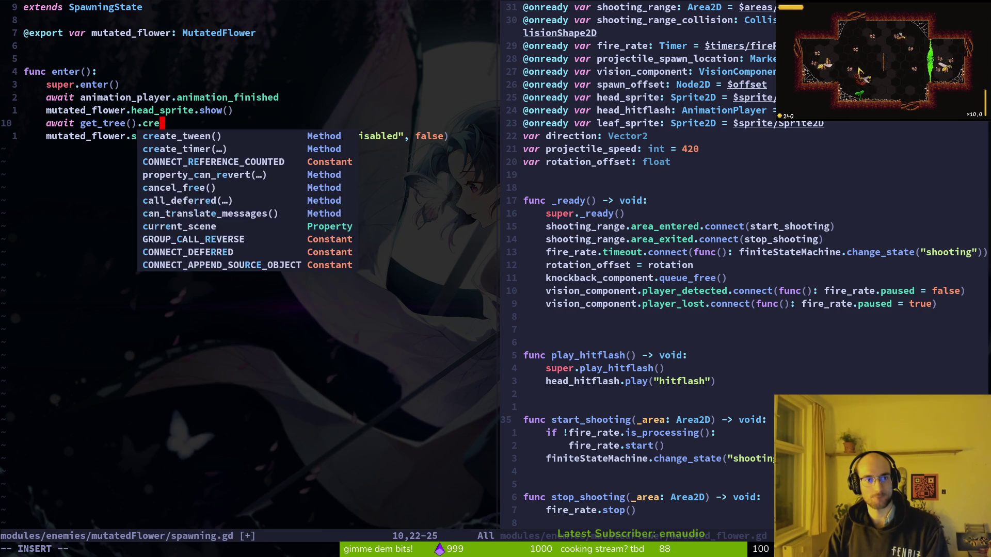
key(Return)
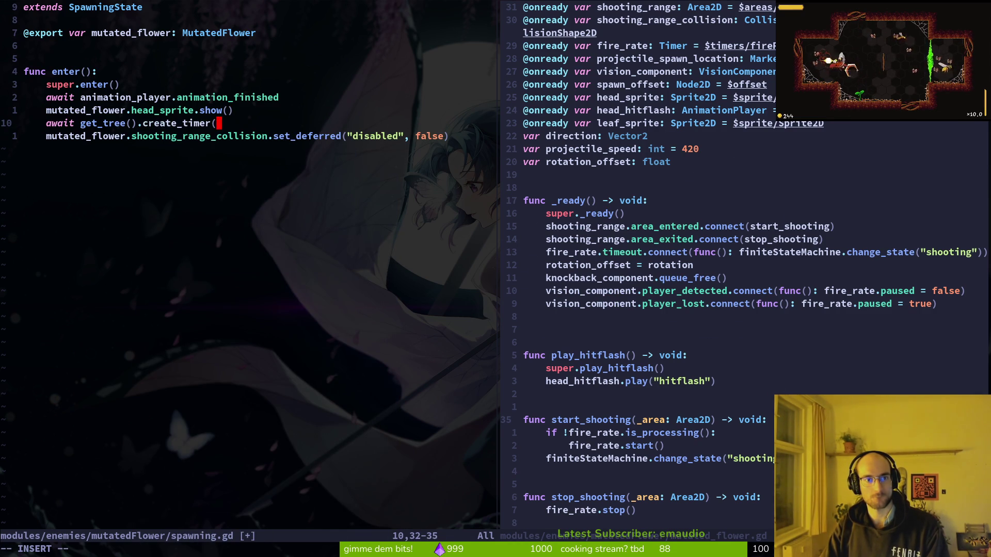
Finish the line as 'await get_tree().create_timer(0.5).timeout' and save spawning.gd
text(0.5).tim)
key(Tab)
key(Escape)
key(a)
key(BackSpace)
key(BackSpace)
key(BackSpace)
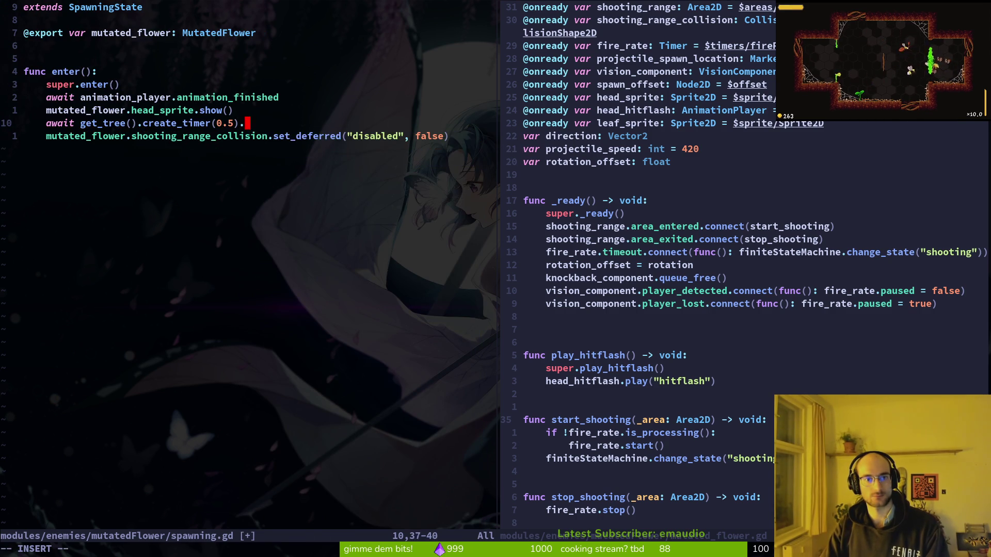
text(timeou)
key(Tab)
key(Escape)
key(ctrl+s)
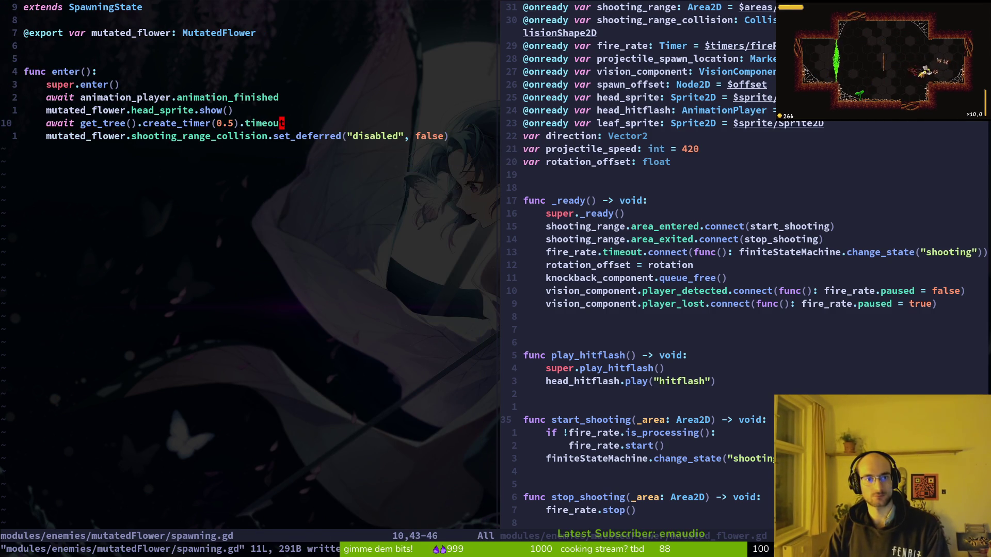
Quit both Vim splits back to the shell
text(:q)
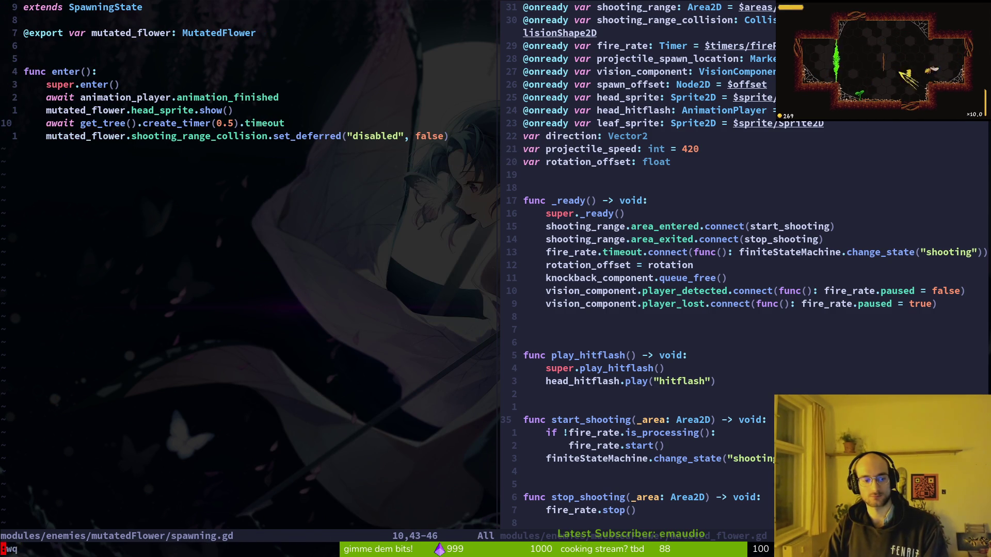
key(Return)
text(:q)
key(Return)
key(alt+Tab)
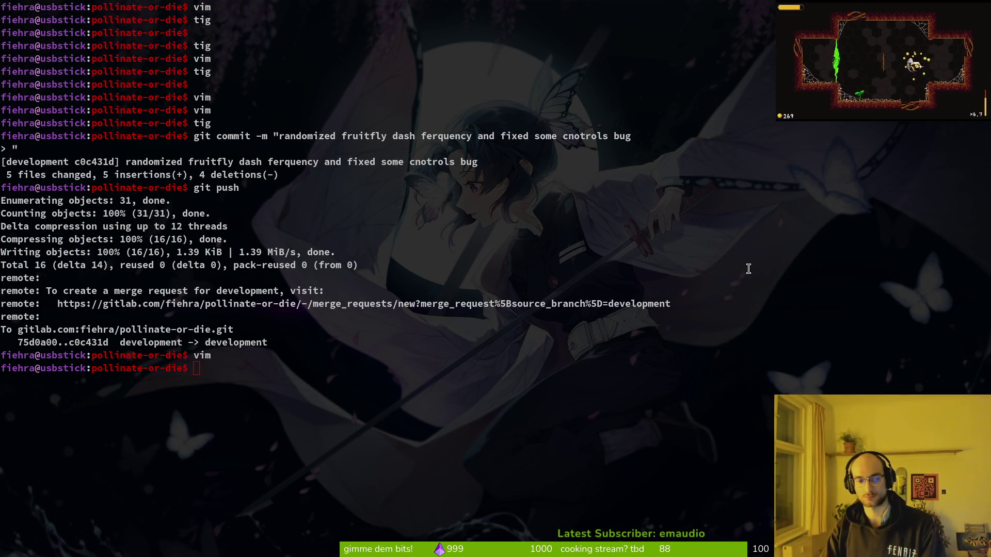
Playtest the game, loading the save and entering level 1-3, then level 2-5 with the mutated flower
key(alt+Tab)
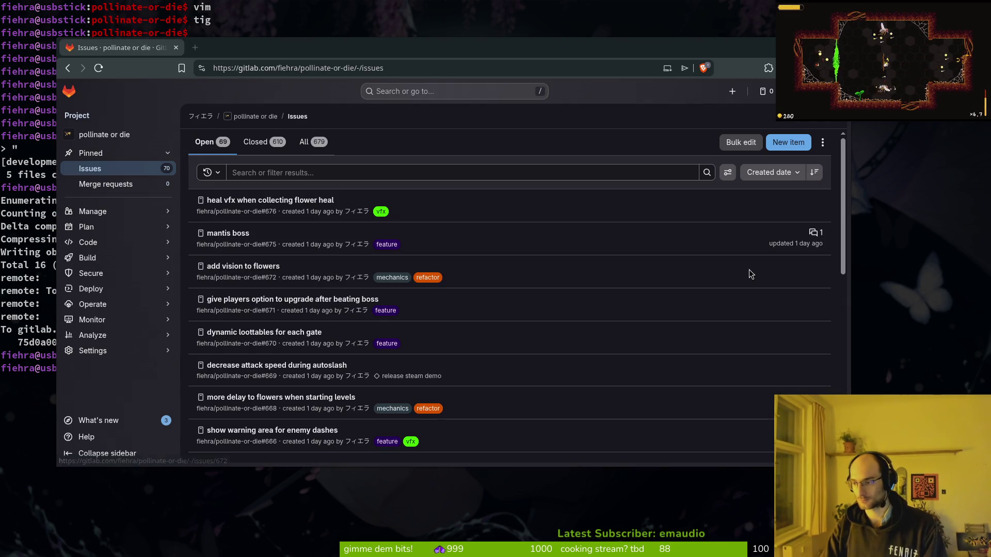
key(alt+Tab)
key(s)
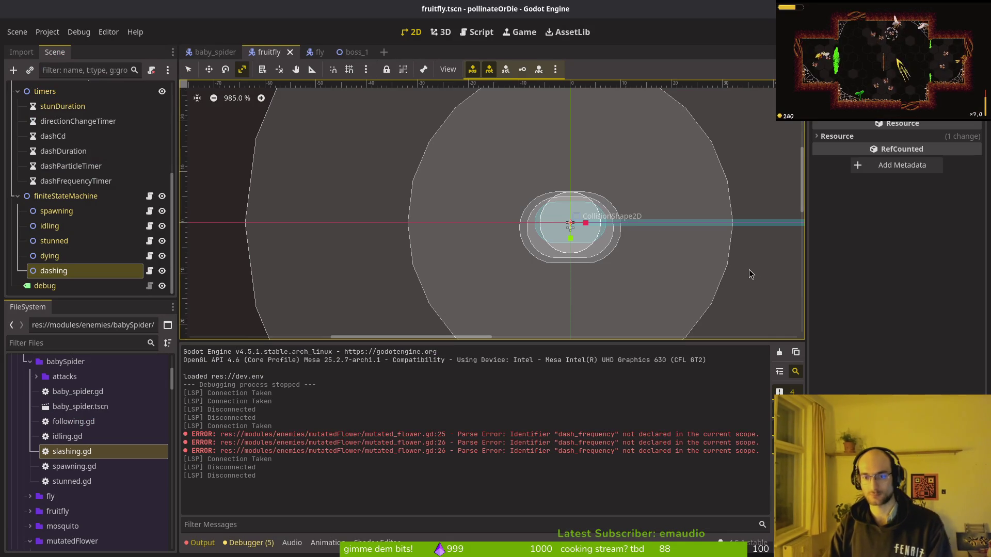
key(F5)
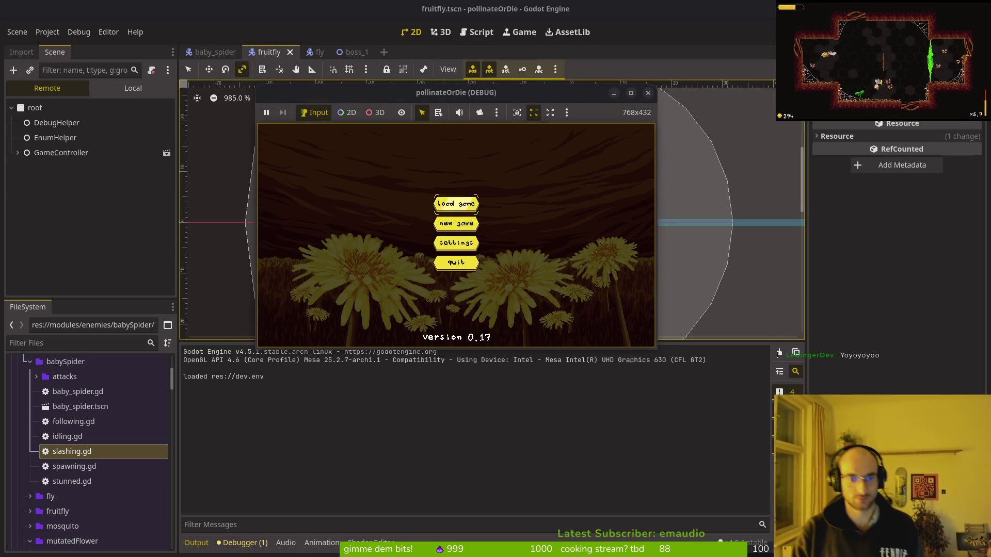
key(Return)
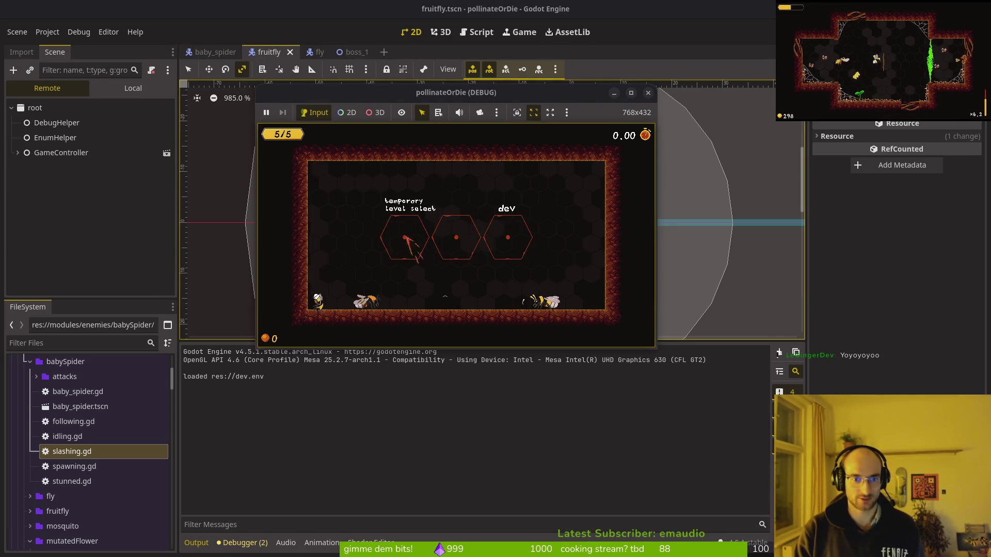
key(Return)
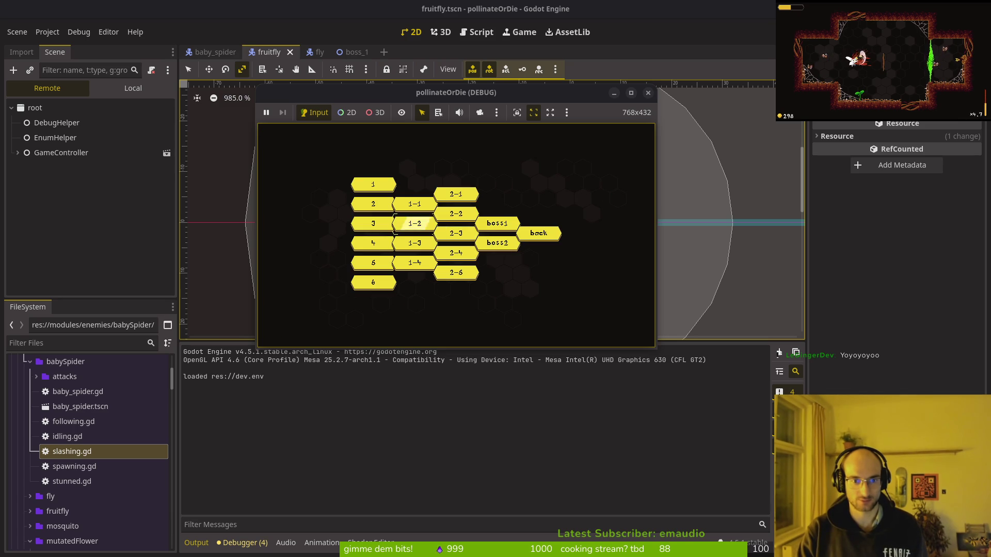
key(Down)
key(Return)
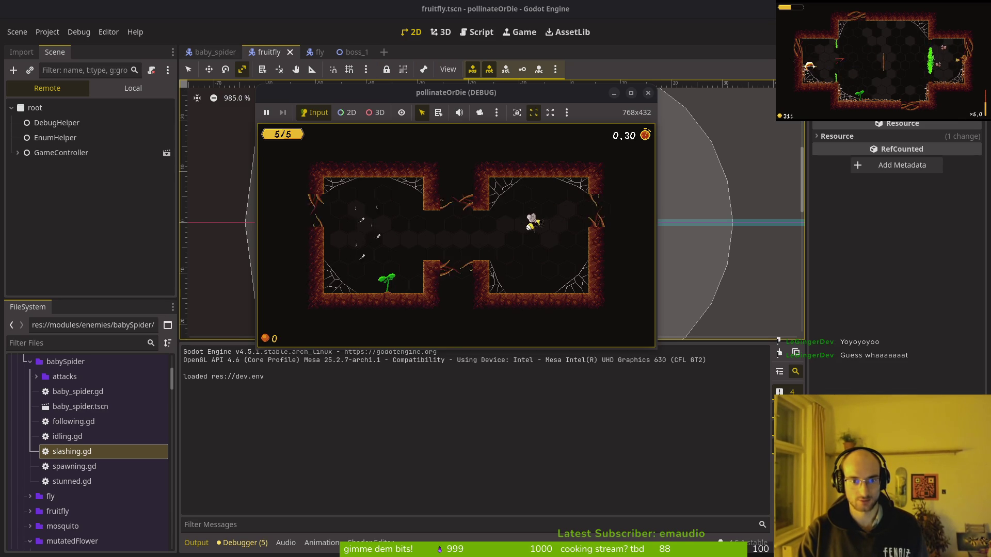
key(Escape)
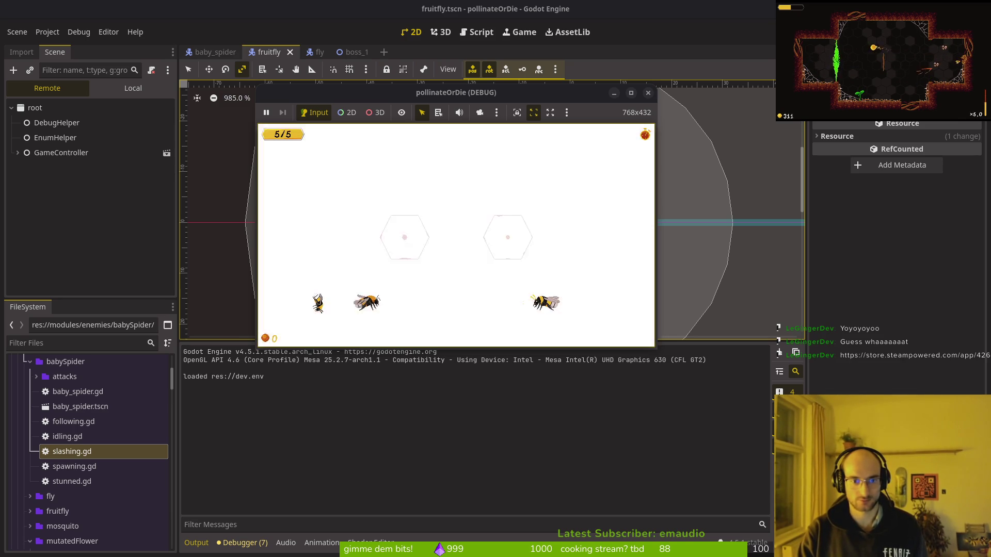
key(Return)
key(Down)
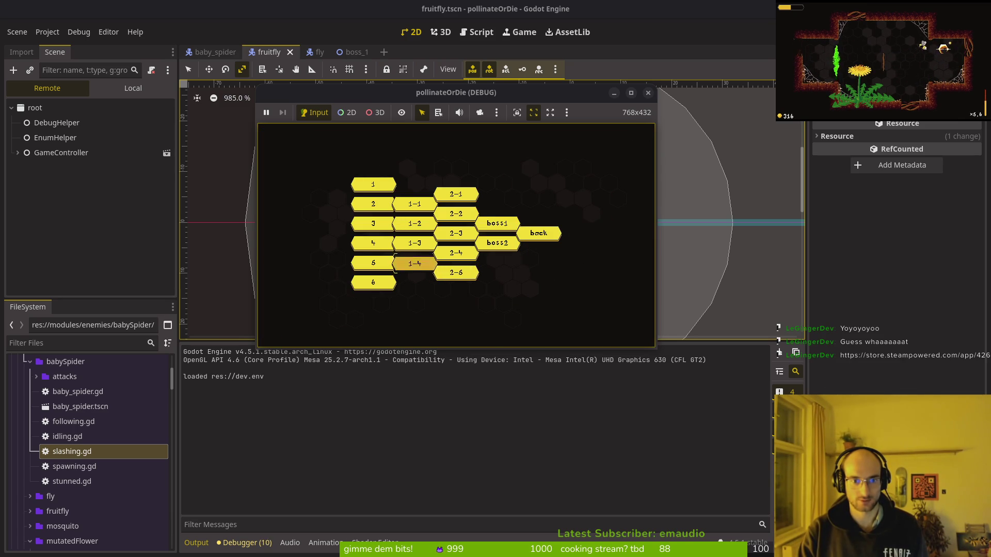
key(Return)
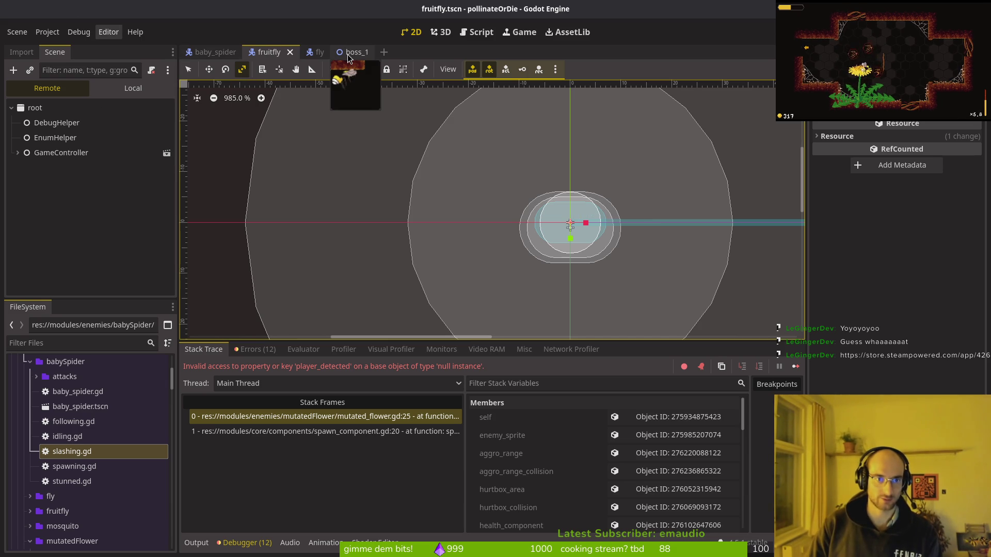
Quick-open mutated_flower.tscn and run that scene
key(shift+alt+o)
text(mutfltscn)
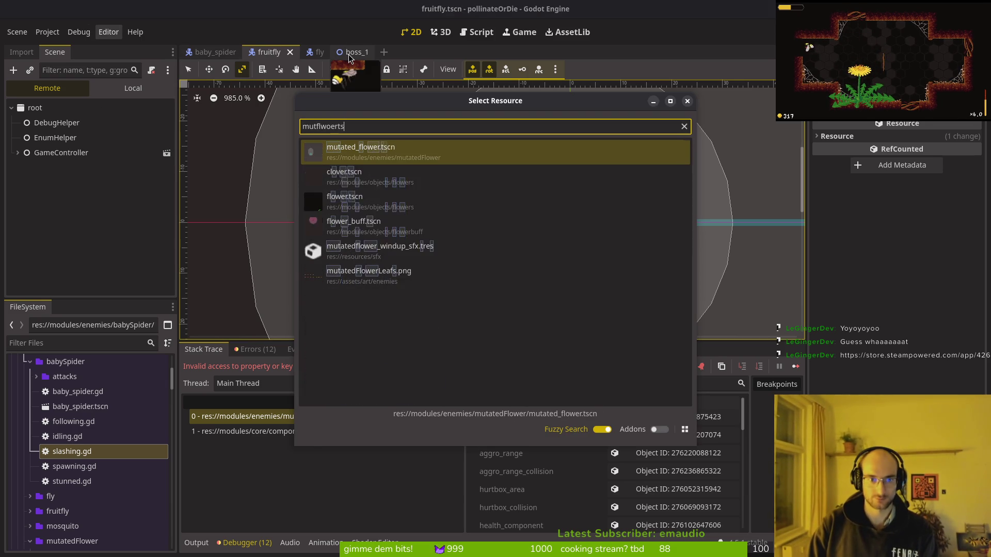
key(Return)
key(F5)
Open the project in Vim with 'vim .' and search the file finder for the mutated flower script
key(alt+Tab)
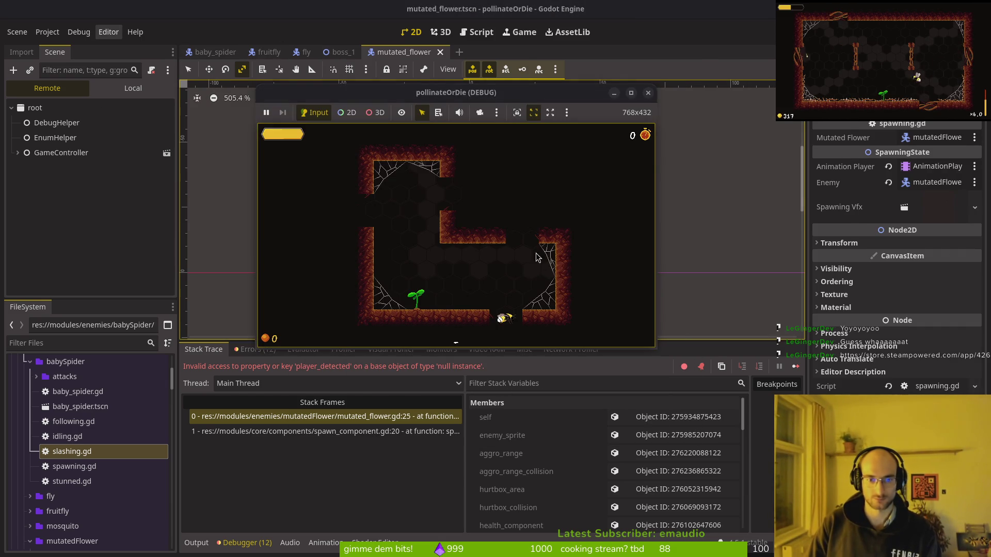
key(alt+Tab)
text(vim .)
key(Return)
key(space)
key(f)
key(f)
text(mutflweo)
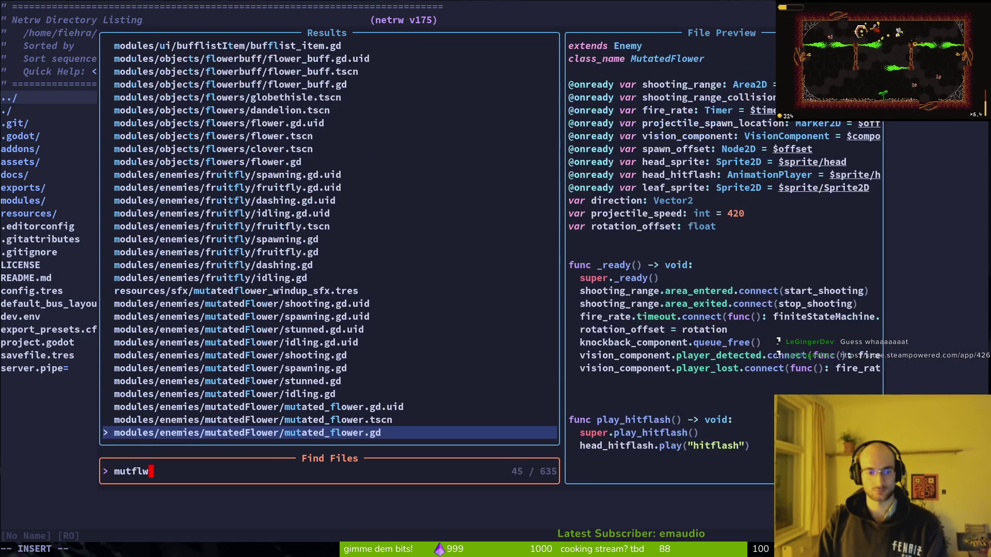
Open mutated_flower.gd, then find and open fruitfly.gd
key(Return)
key(space)
key(f)
key(f)
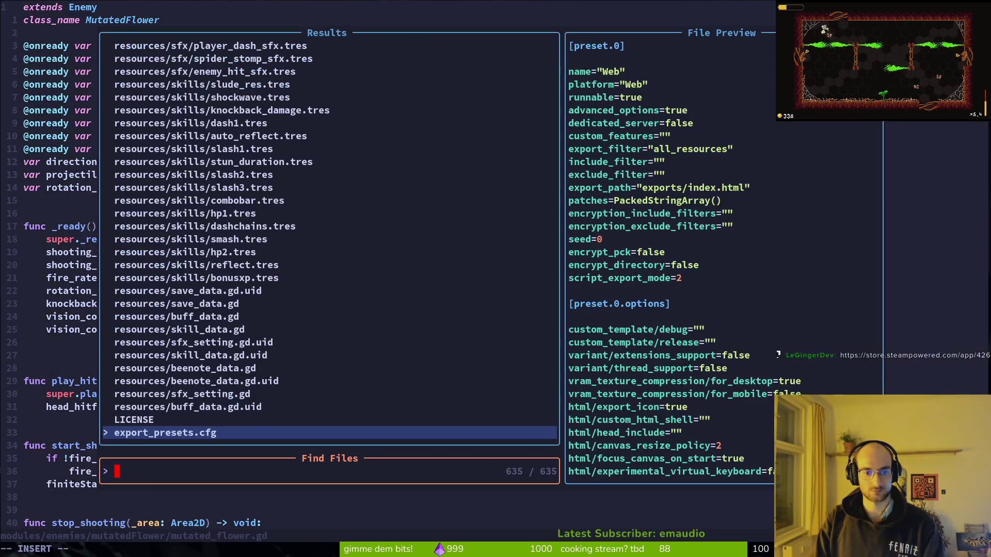
text(fruifly)
key(Up)
key(Up)
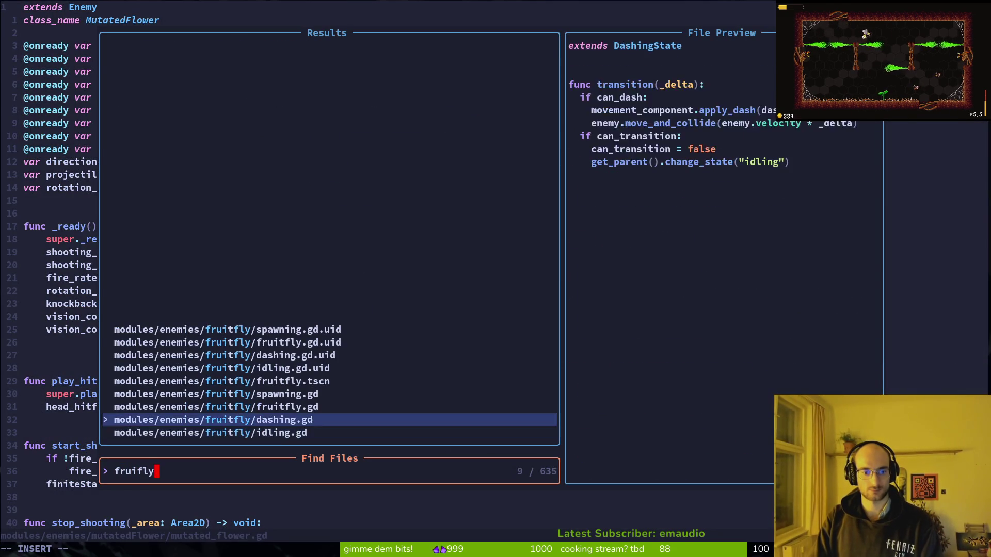
key(Return)
Read fruitfly's _ready connections, return to mutated_flower.gd, and switch back to Godot
key(j)
key(j)
key(j)
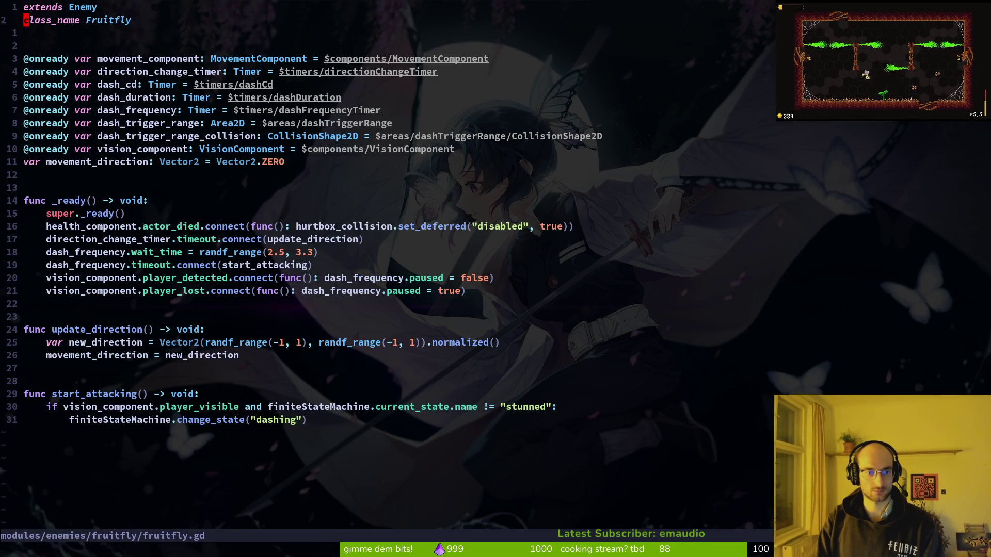
key(j)
key(j)
key(j)
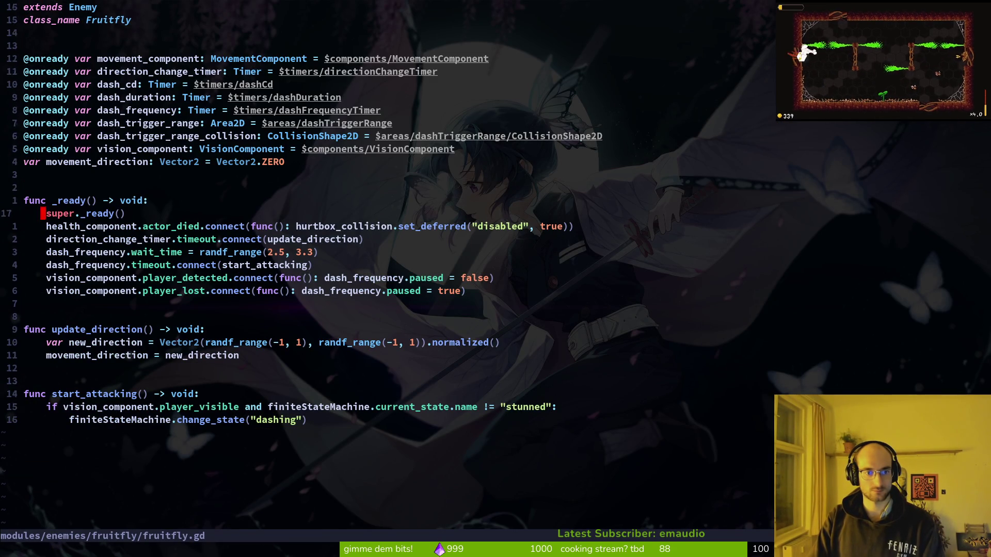
key(ctrl+6)
key(j)
key(j)
key(j)
key(alt+Tab)
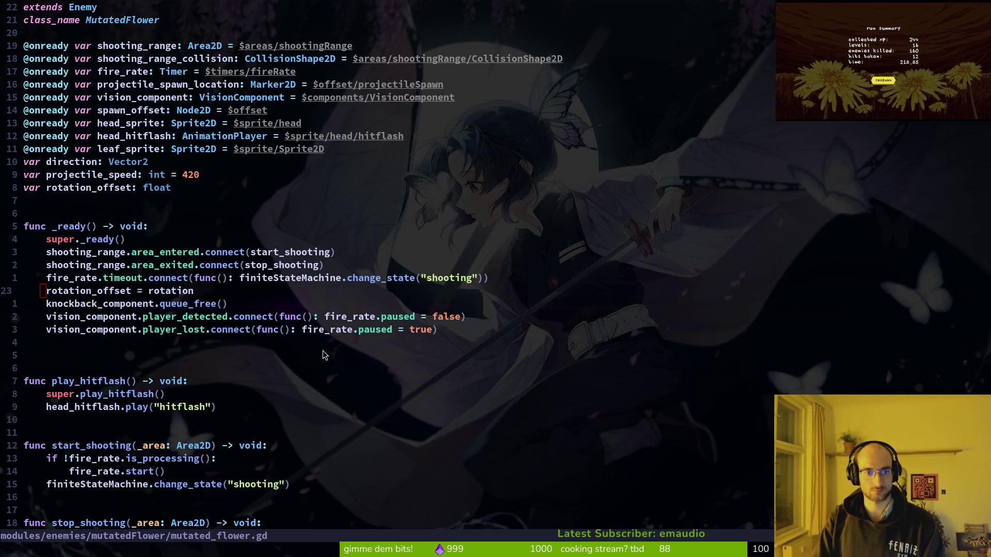
key(alt+Tab)
key(alt+Tab)
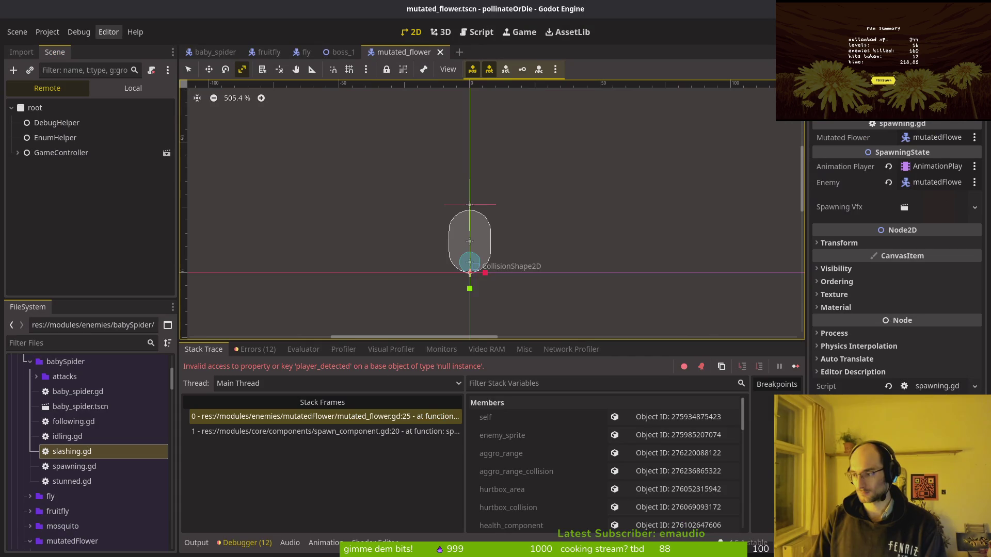
Show the mutated flower's local scene tree and collapse its finiteStateMachine node
click(130, 88)
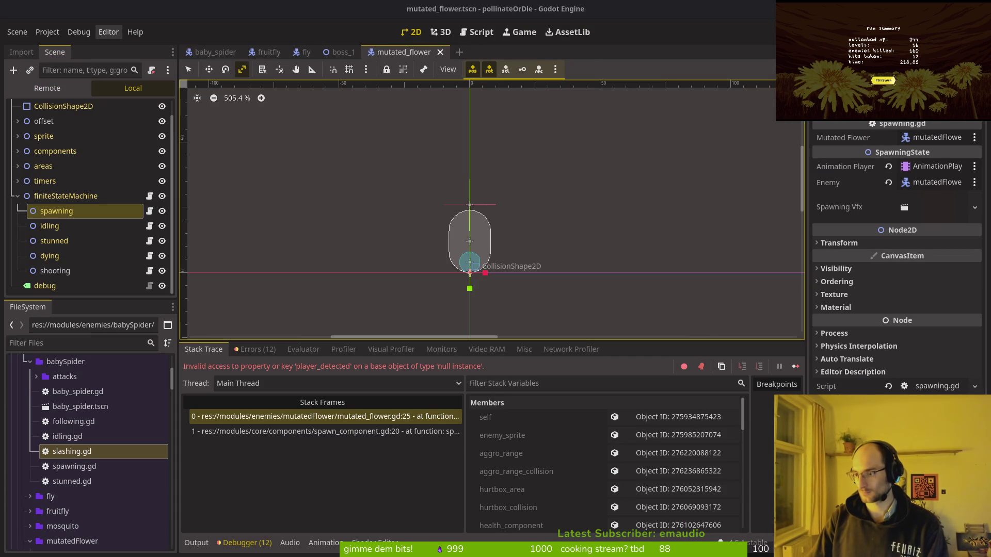
click(62, 196)
click(17, 195)
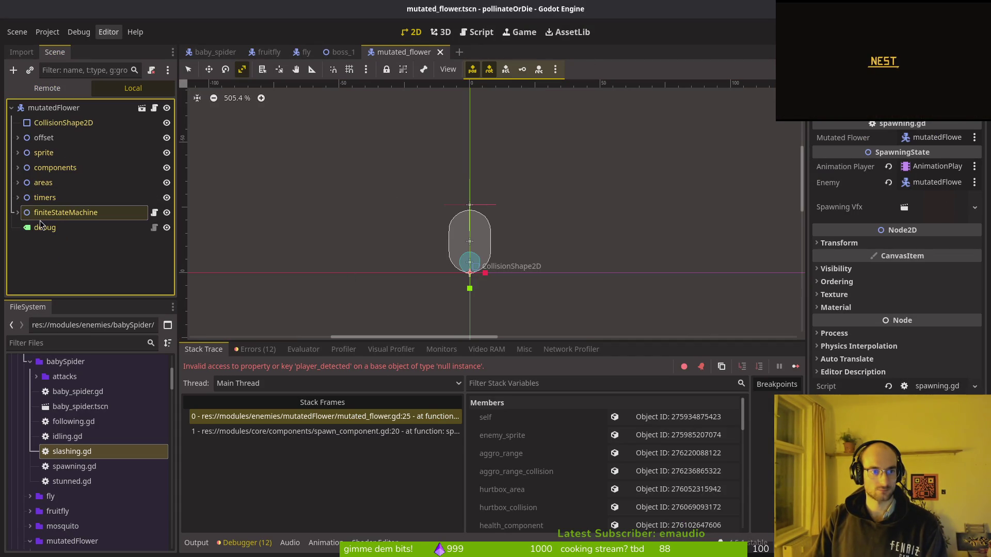
click(470, 274)
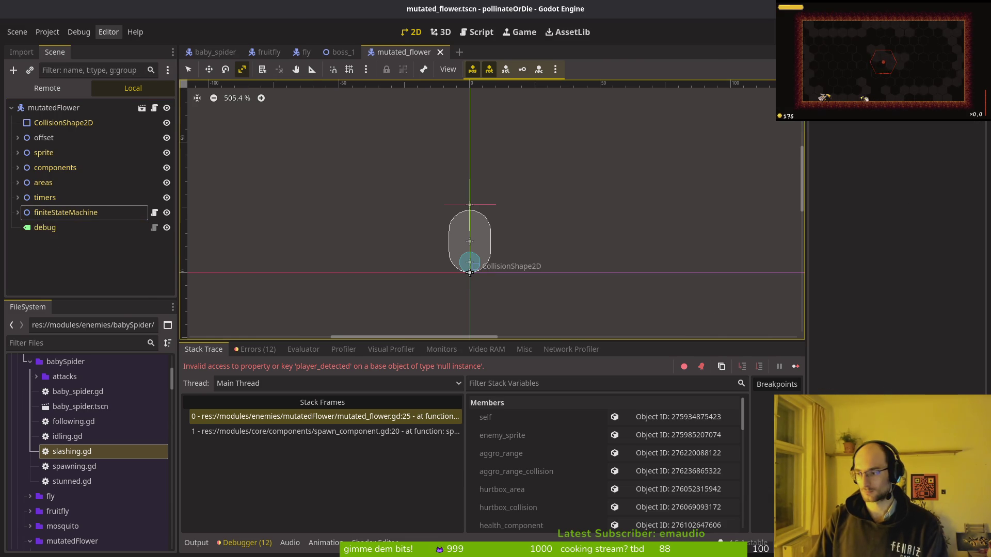
Quit Vim with :q in the terminal and return to Godot
key(alt+Tab)
text(:q)
key(Return)
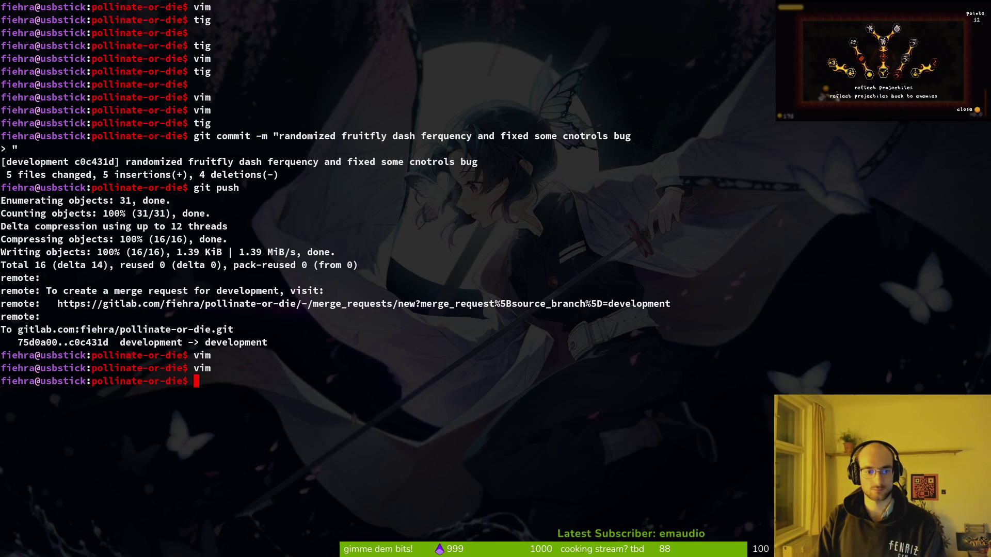
key(ctrl+c)
key(alt+Tab)
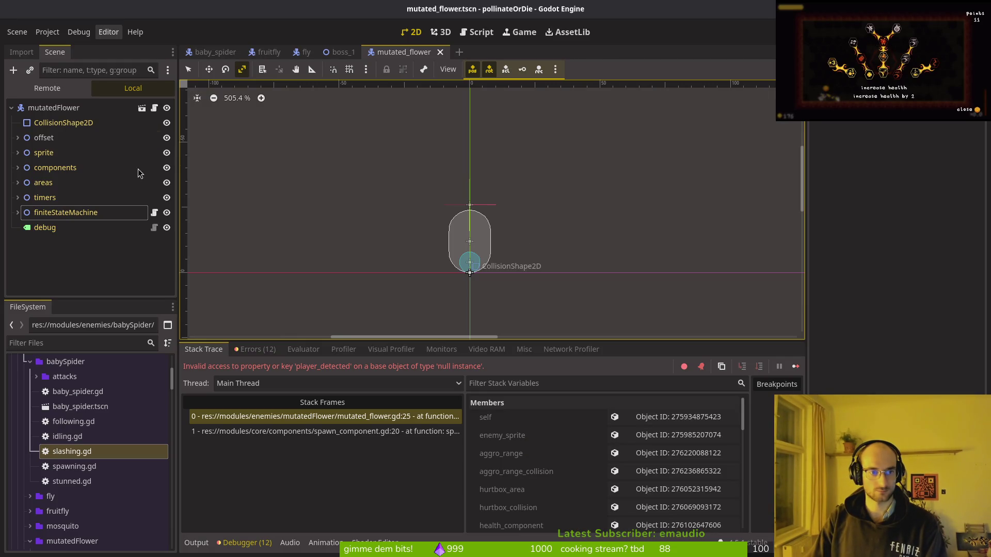
Expand the mutated flower's components and search 'viso' in Add Child Node, then cancel
click(18, 167)
click(24, 271)
click(24, 165)
click(42, 152)
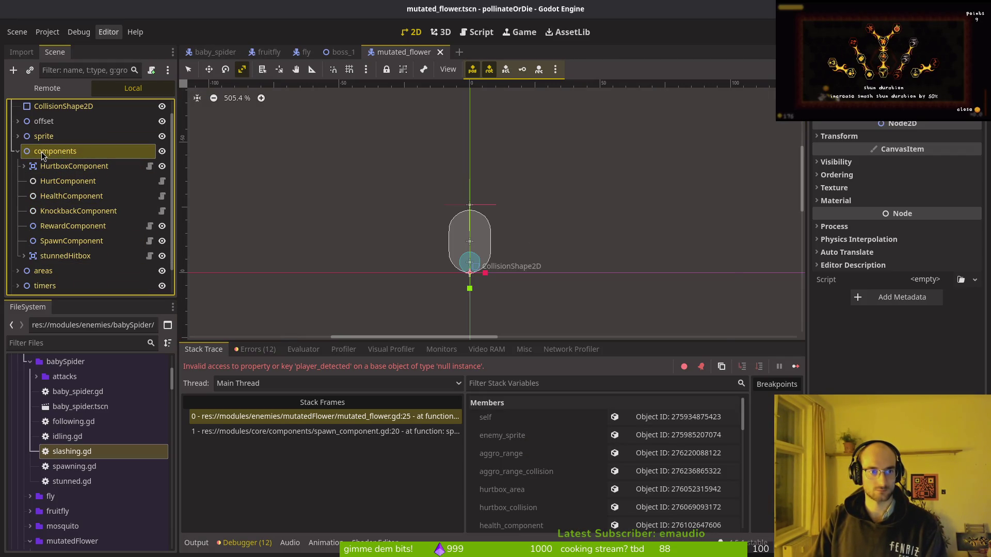
key(ctrl+a)
text(cisoncom)
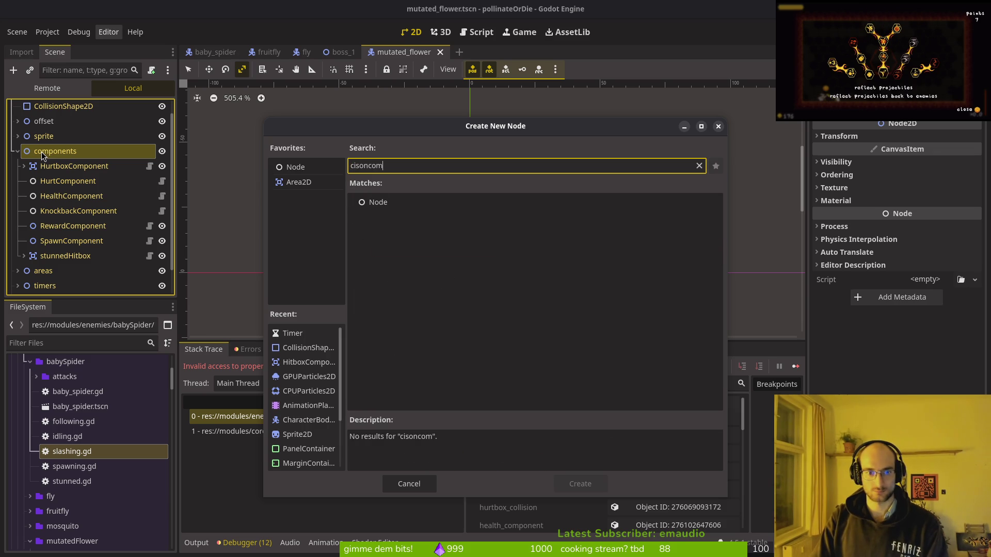
key(BackSpace)
key(BackSpace)
key(BackSpace)
text(viso)
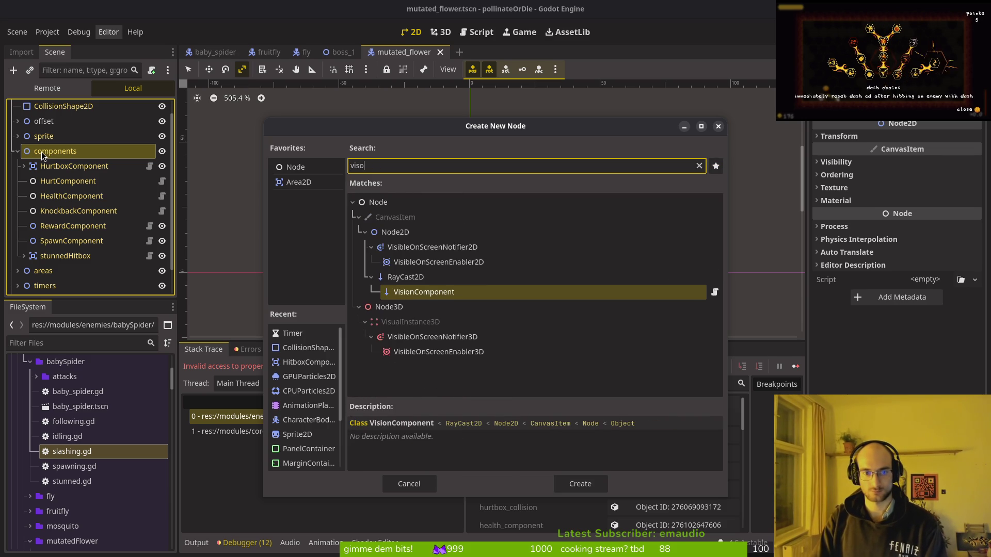
key(Escape)
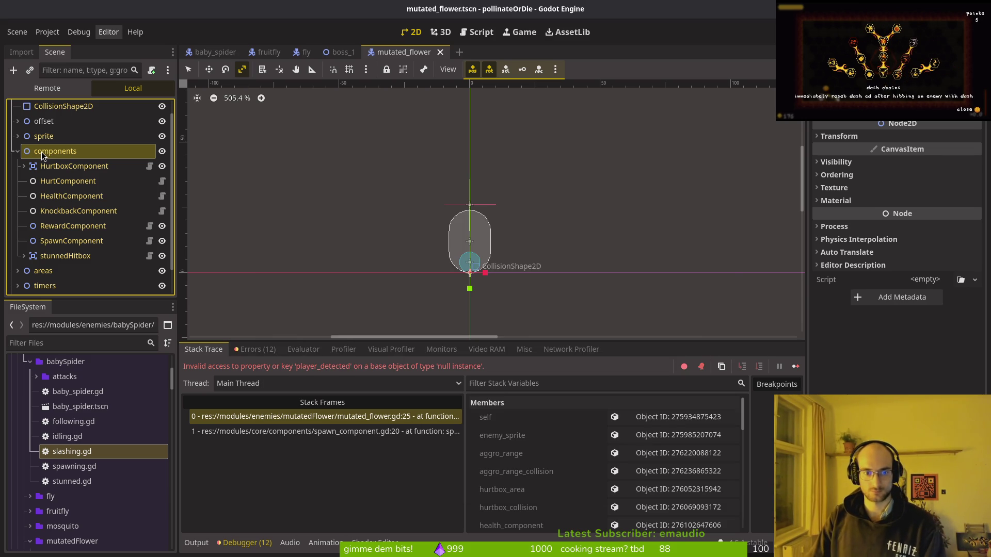
In the fruitfly scene, collapse the other nodes and expand components to reveal its VisionComponent
click(269, 52)
scroll(20, 221, up, 4)
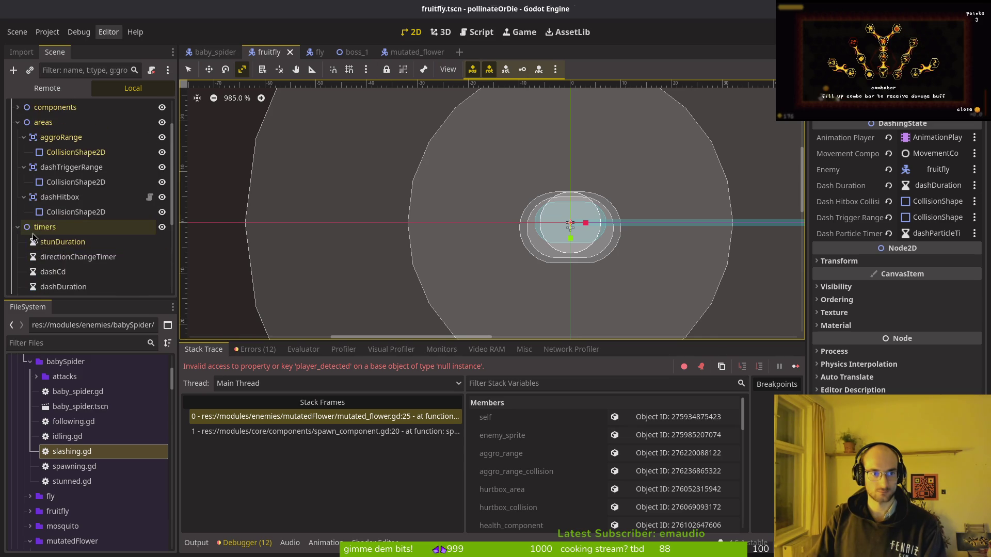
click(18, 227)
click(23, 138)
click(24, 152)
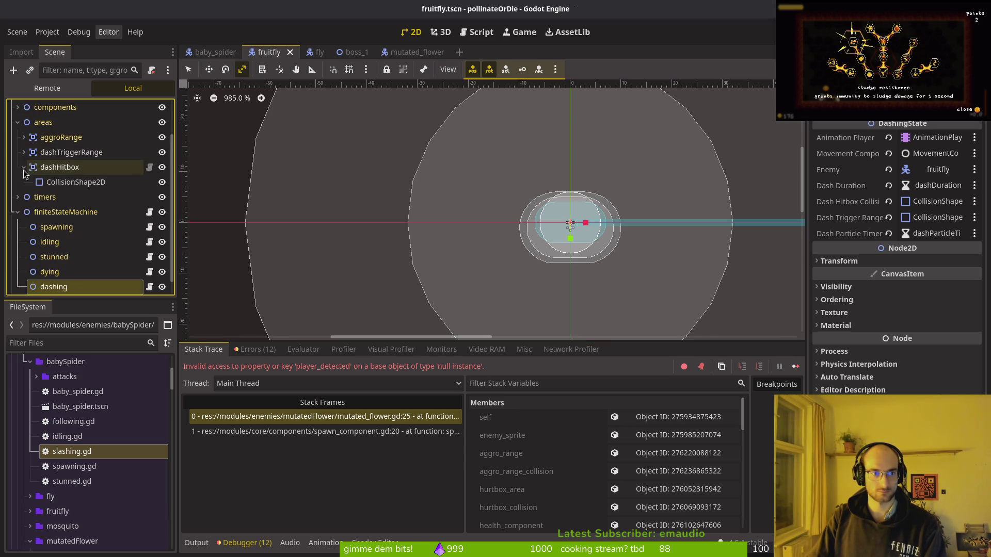
click(23, 167)
click(17, 198)
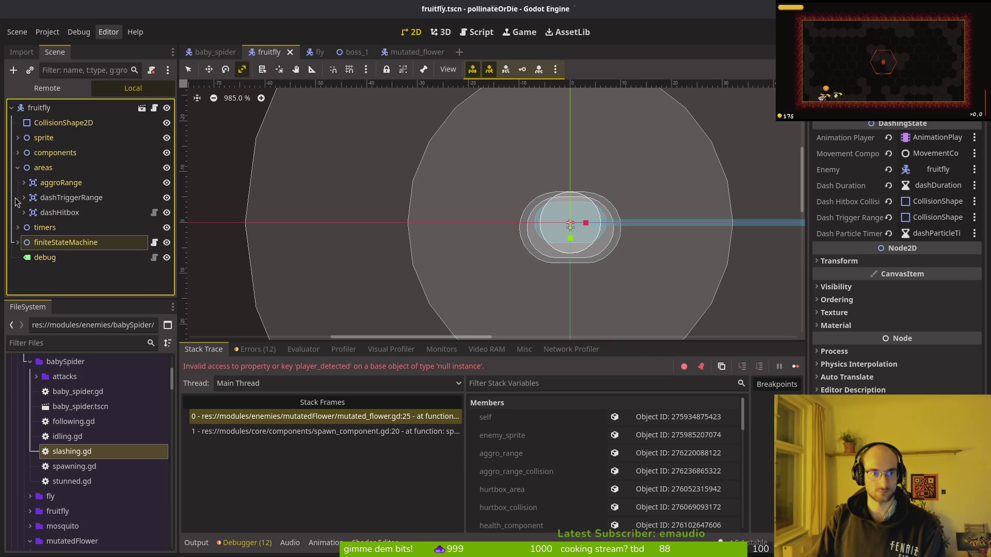
click(18, 168)
click(18, 153)
scroll(32, 168, down, 2)
click(24, 227)
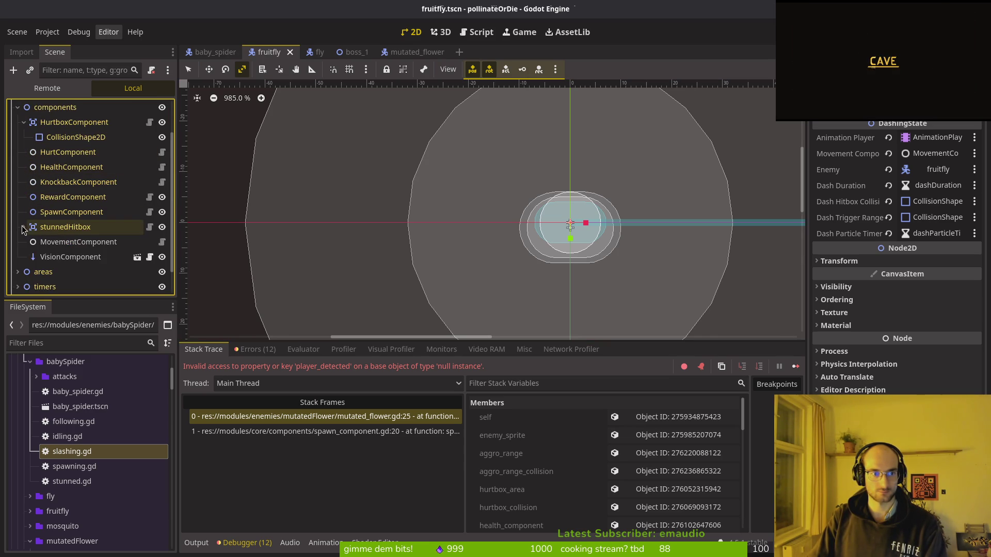
Inspect fruitfly's VisionComponent, then open vision_component.tscn and show it in FileSystem
click(70, 257)
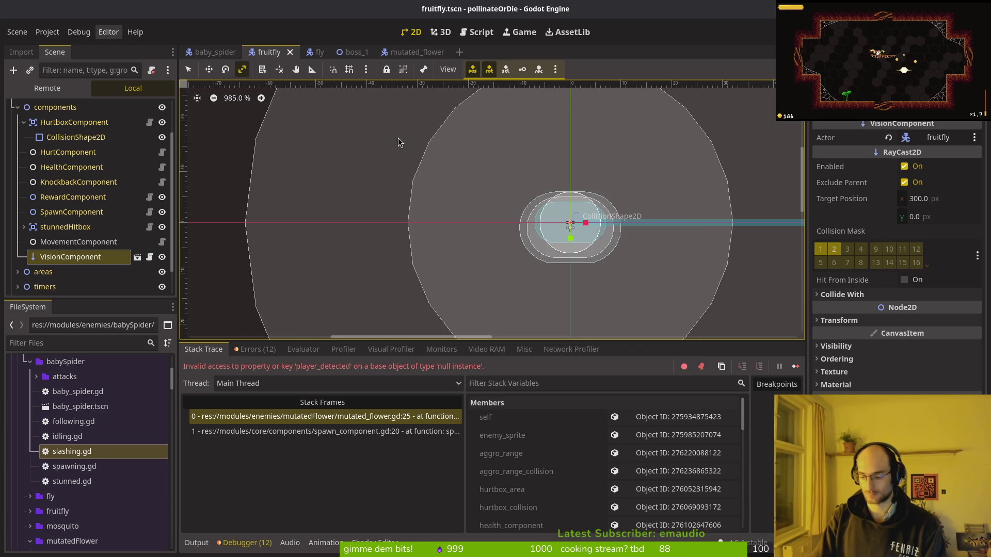
key(alt+shift+o)
text(viscompots)
key(Return)
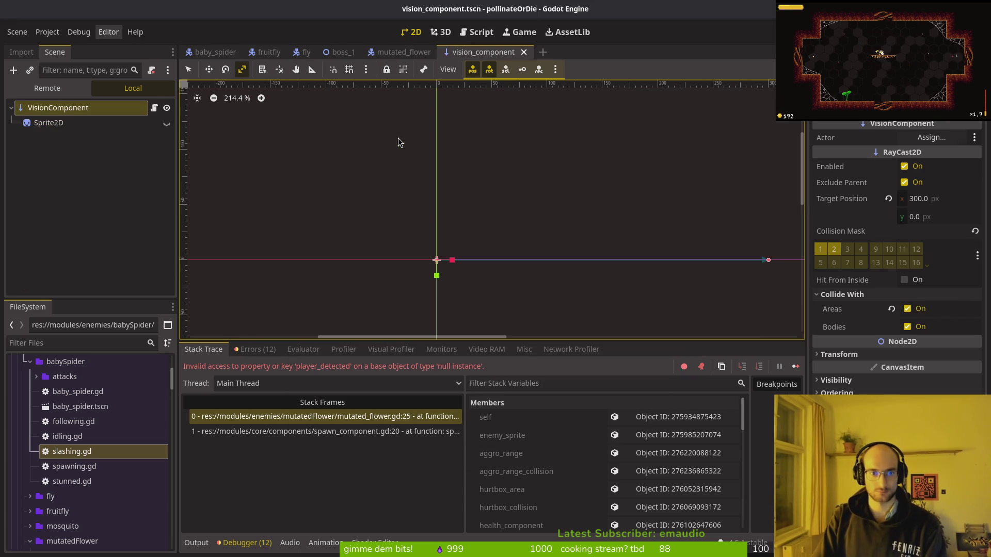
right_click(464, 55)
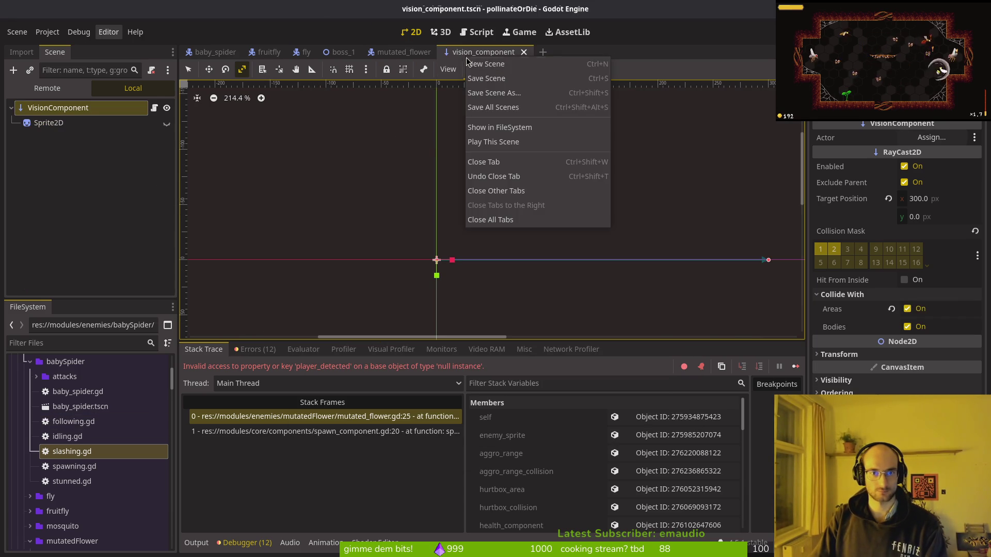
click(524, 127)
Drag vision_component.tscn under mutated_flower's components, set Actor to mutatedFlower, save, and run the game
click(403, 52)
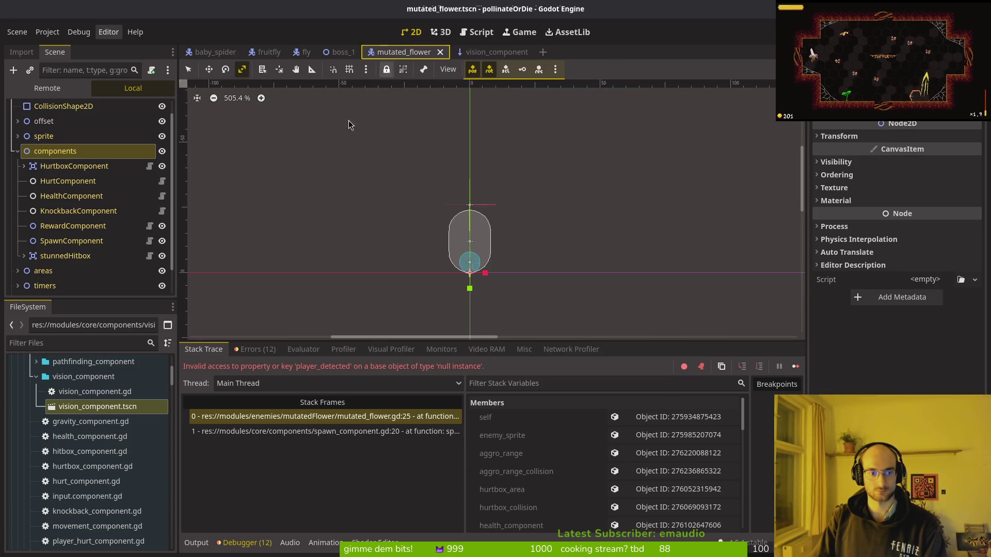
scroll(87, 439, up, 1)
mouse_move(97, 437)
mouse_down()
mouse_move(83, 263)
mouse_move(63, 221)
mouse_up()
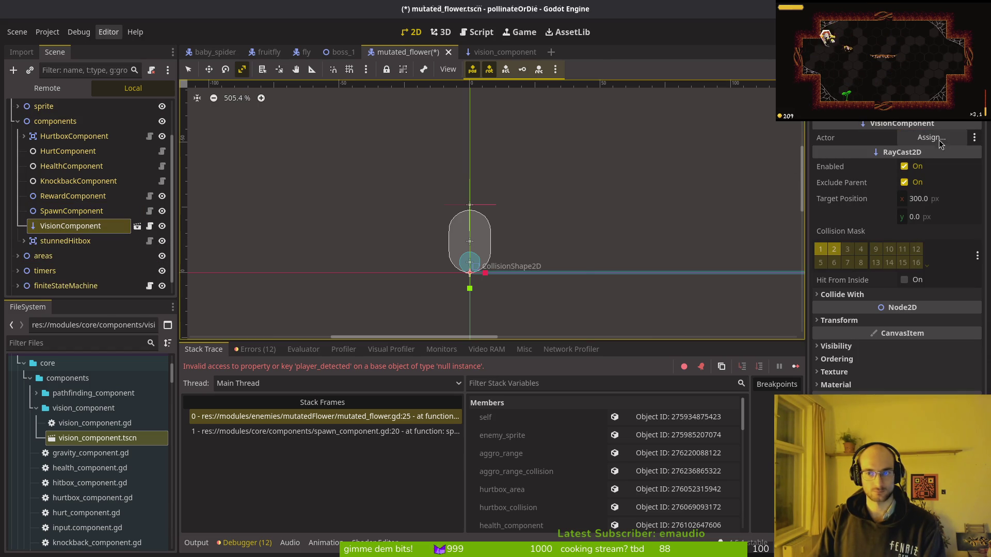
click(932, 137)
click(532, 445)
key(ctrl+s)
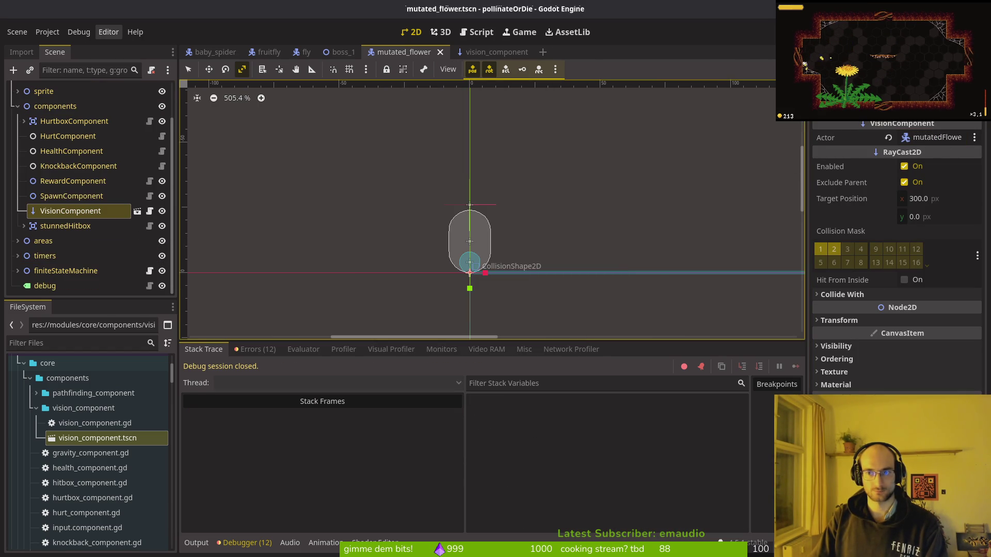
key(F5)
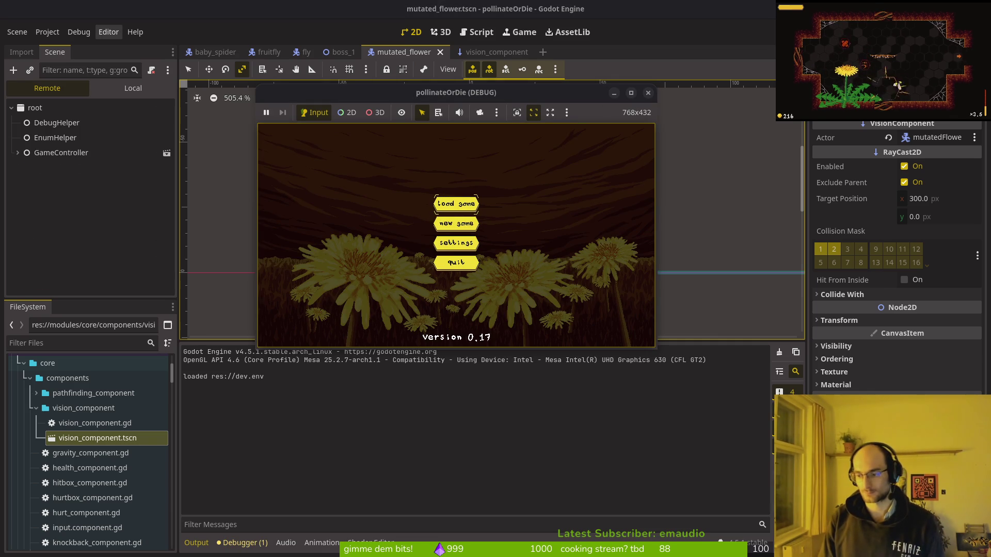
Load the saved game and start a level from the level-select menu
key(Return)
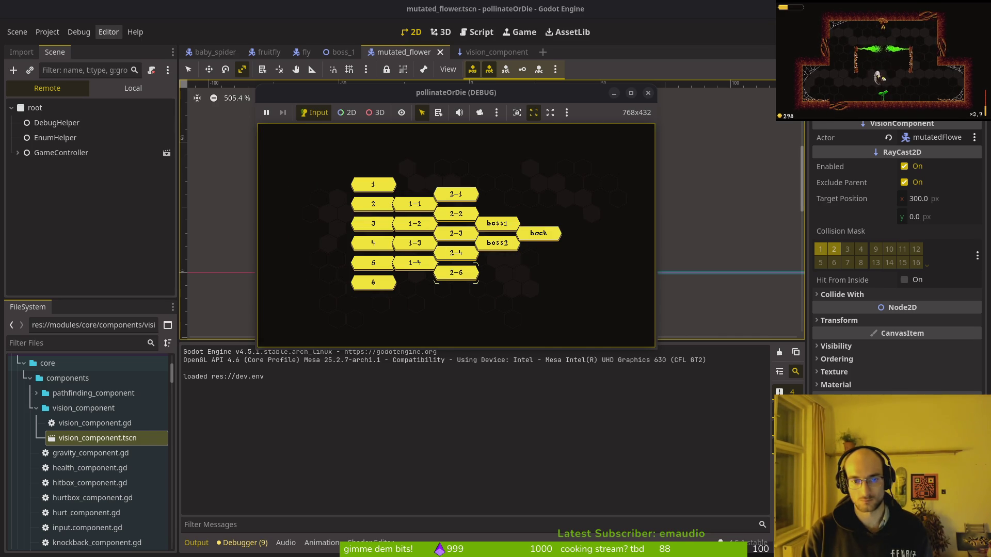
key(Return)
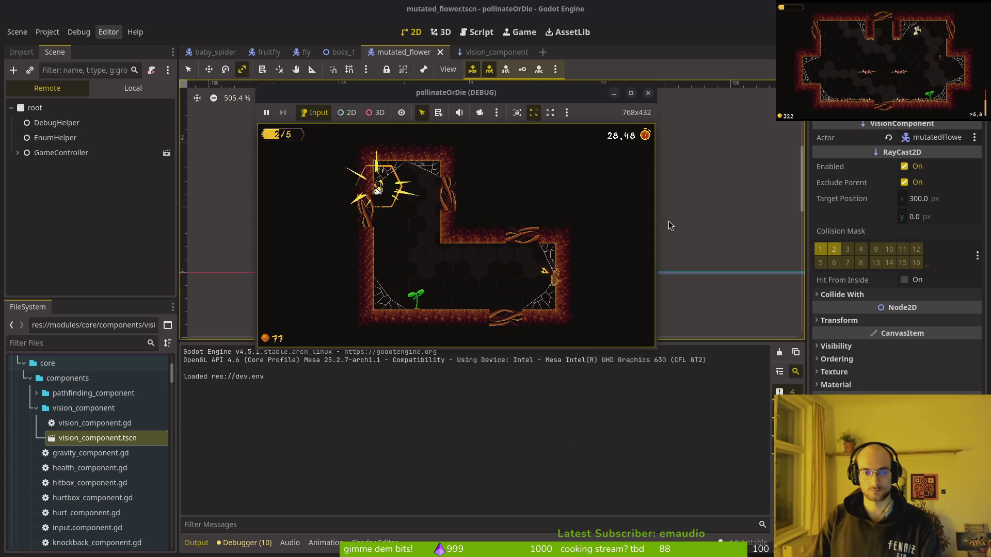
Stop the running game with F8 and bring up the window overview
key(F8)
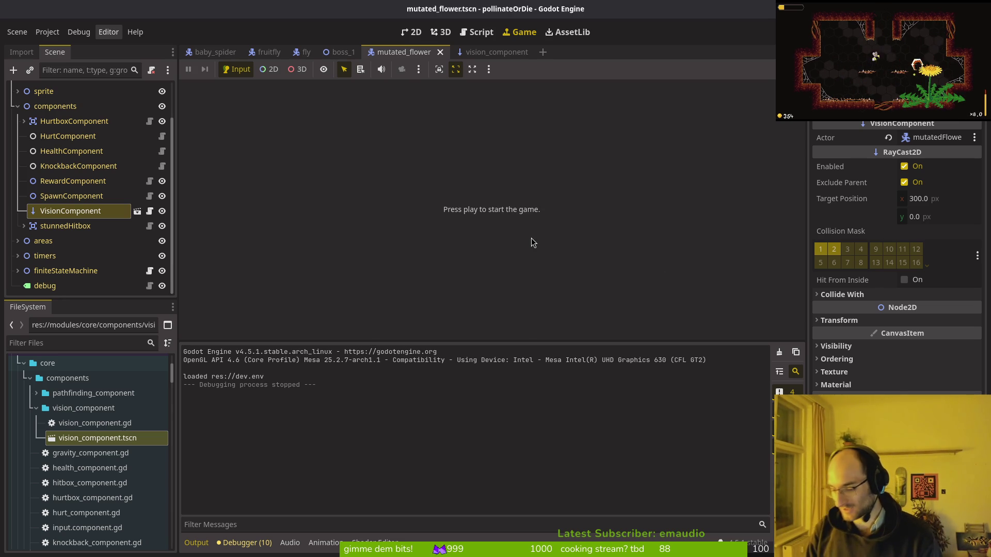
key(super)
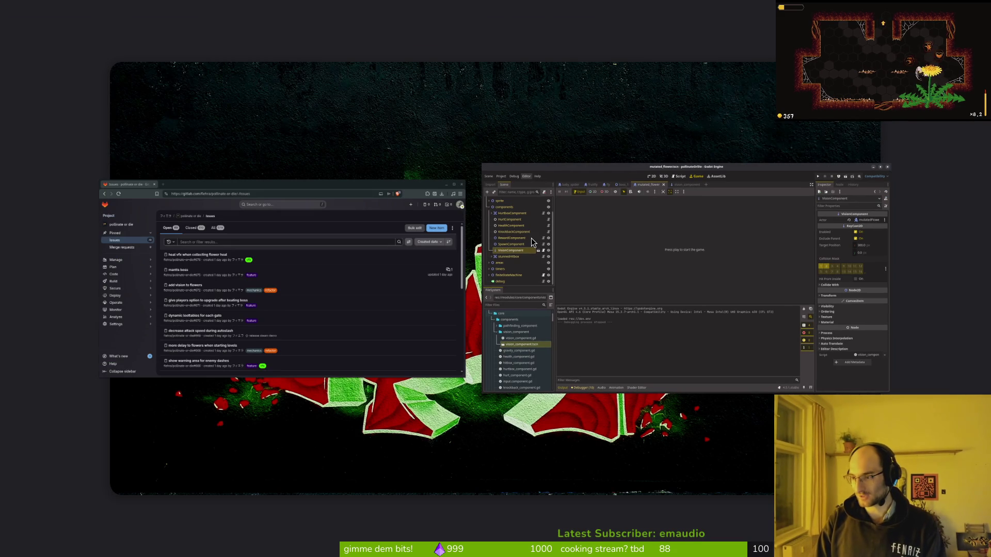
In the terminal, cd into dev/pollinate-or-die, launch 'vim .', and open mutated_flower.gd
click(533, 241)
key(super+2)
text(cd dev/pol)
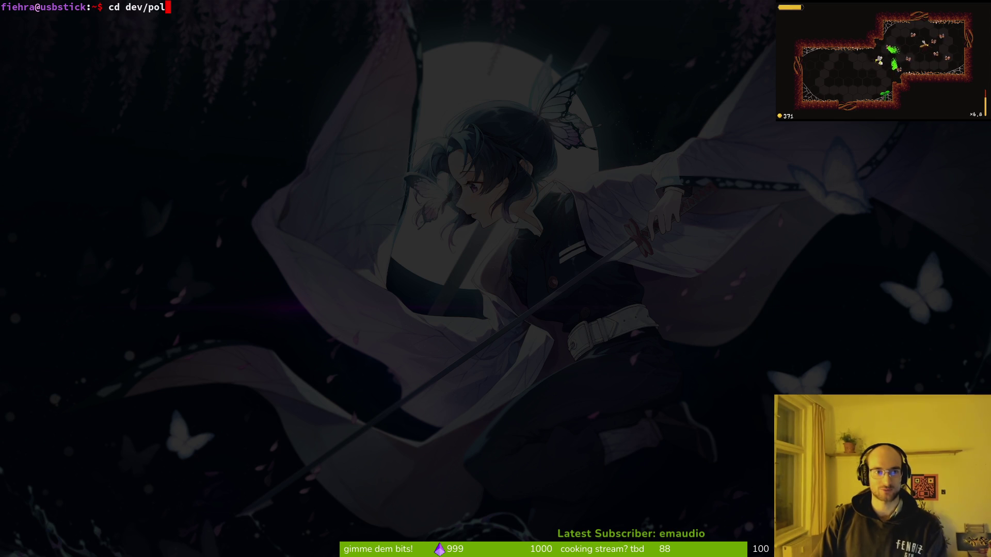
key(Return)
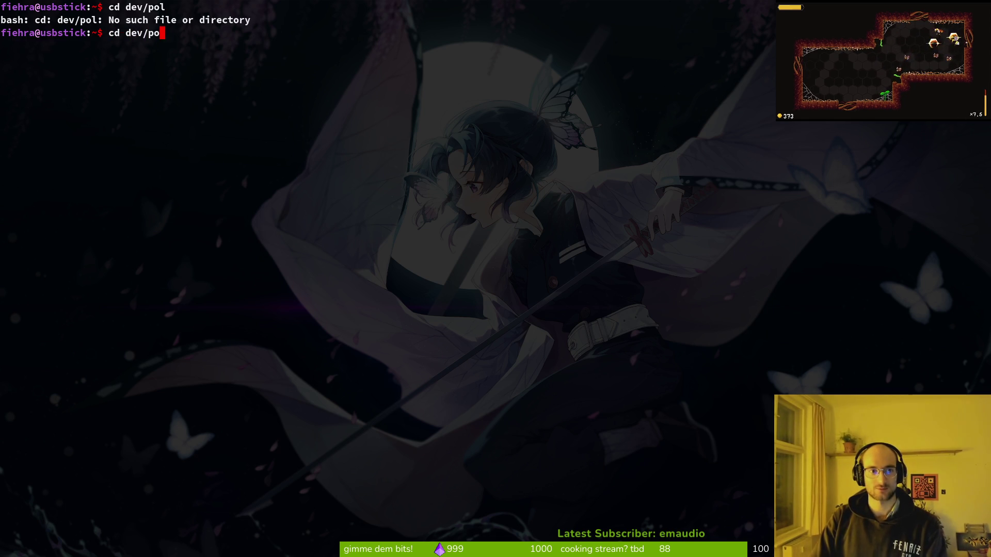
text(l)
key(Tab)
key(Return)
text(t .)
key(Return)
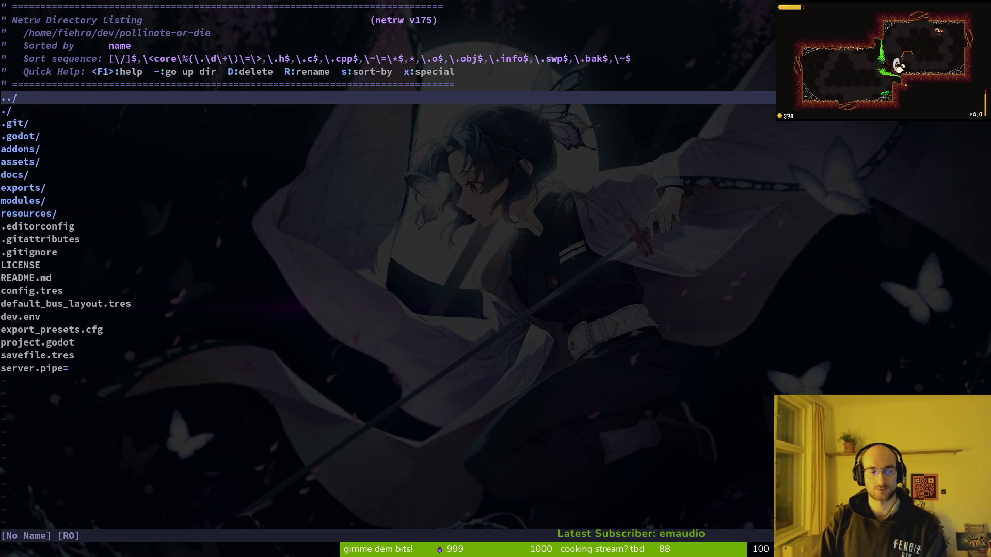
key(super+1)
key(super+2)
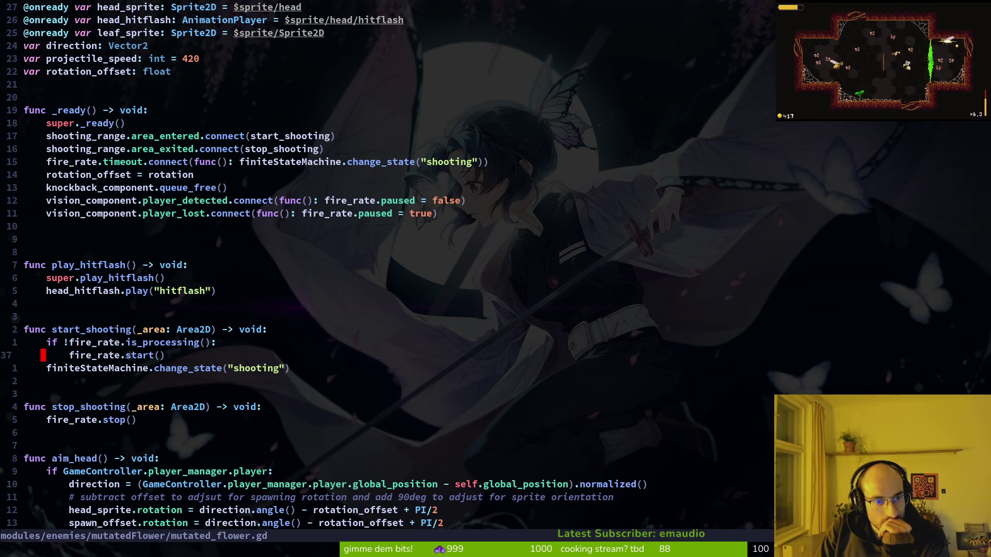
Review the fire_rate and aim_head code, then return to the _ready signal connections
key(k)
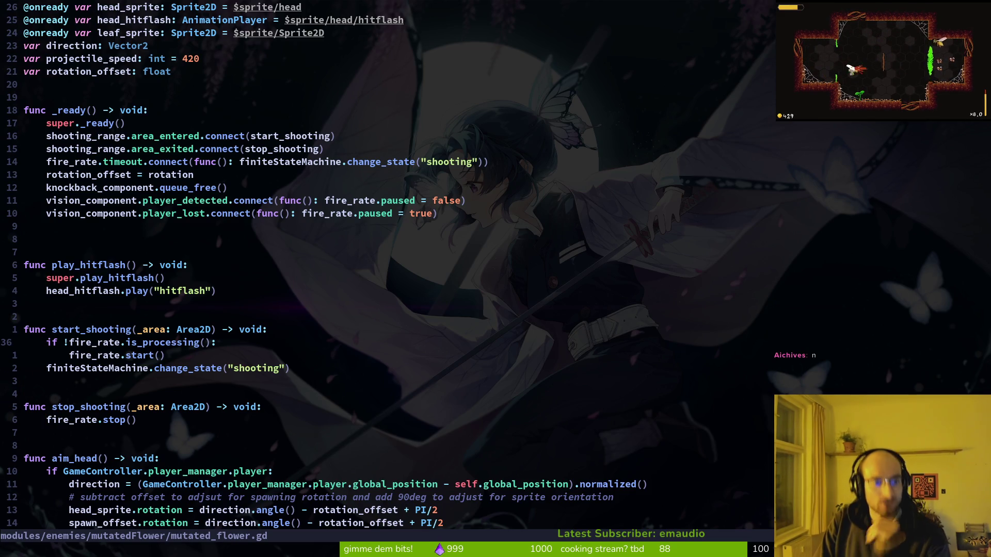
key(j)
key(j)
key(j)
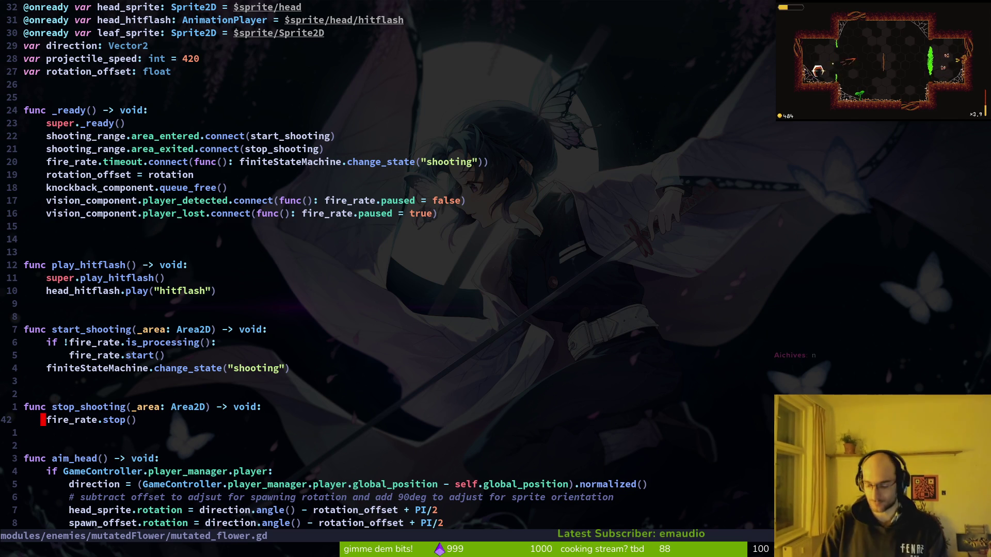
key(8)
key(j)
key(k)
key(k)
key(k)
key(k)
key(k)
key(k)
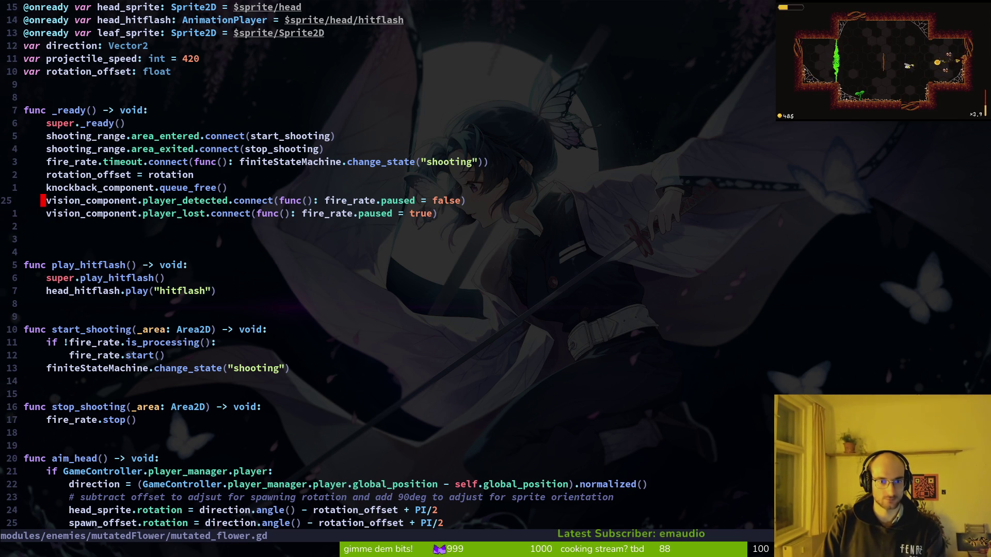
key(w)
key(w)
key(w)
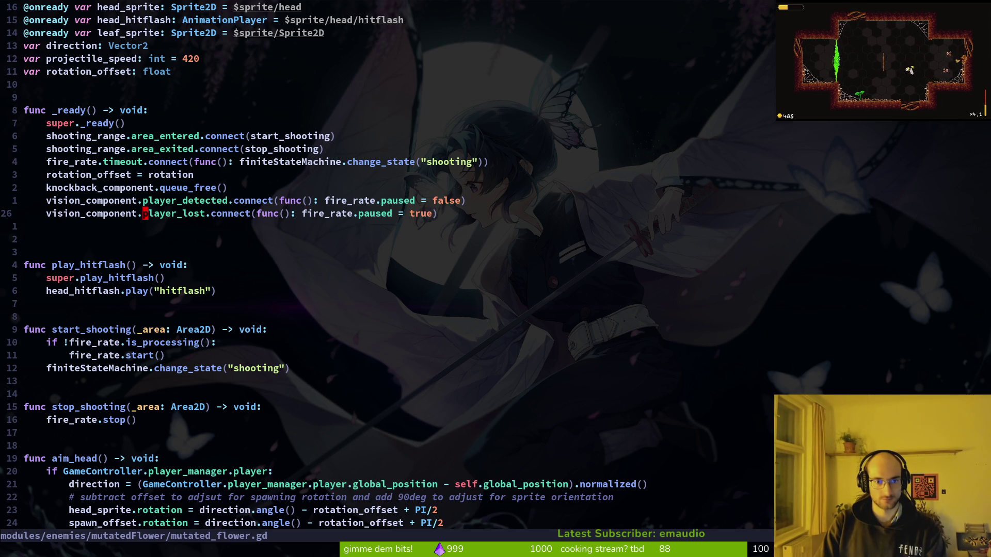
key(k)
Replace the player_detected fire_rate lambda with stop_shooting and save the script
key(a)
key(BackSpace)
key(BackSpace)
key(BackSpace)
key(BackSpace)
key(BackSpace)
key(BackSpace)
text(st)
key(Return)
key(Escape)
text())
key(Escape)
text(j:w)
key(Return)
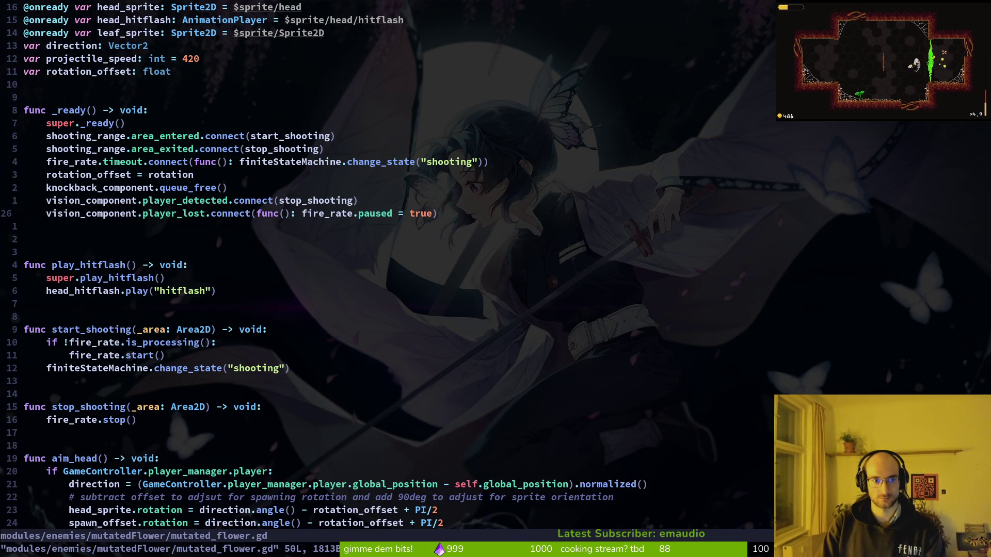
Replace the player_lost fire_rate.paused lambda with start_shooting and save
key(i)
key(BackSpace)
key(BackSpace)
key(BackSpace)
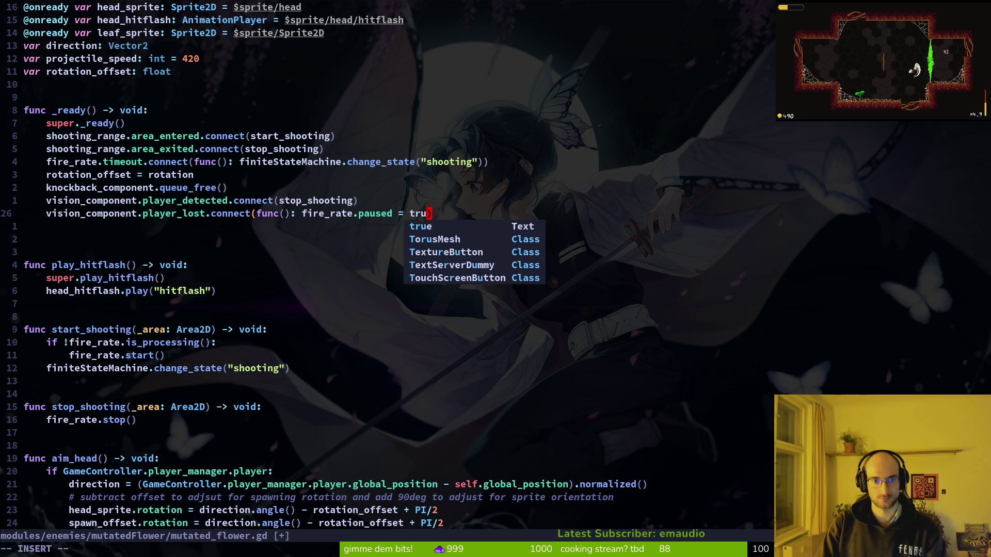
key(BackSpace)
text(st)
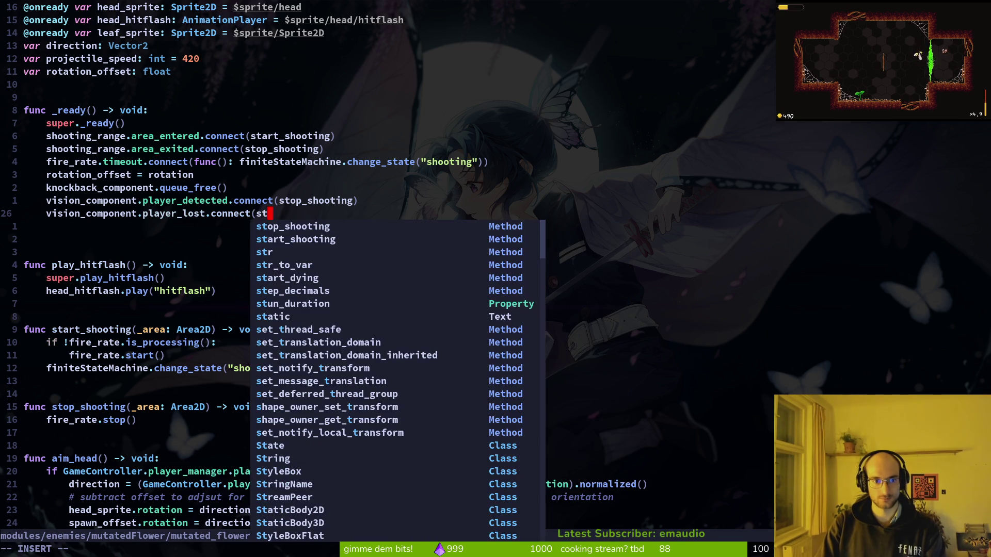
key(Tab)
key(Return)
key(Escape)
text(:w)
key(Return)
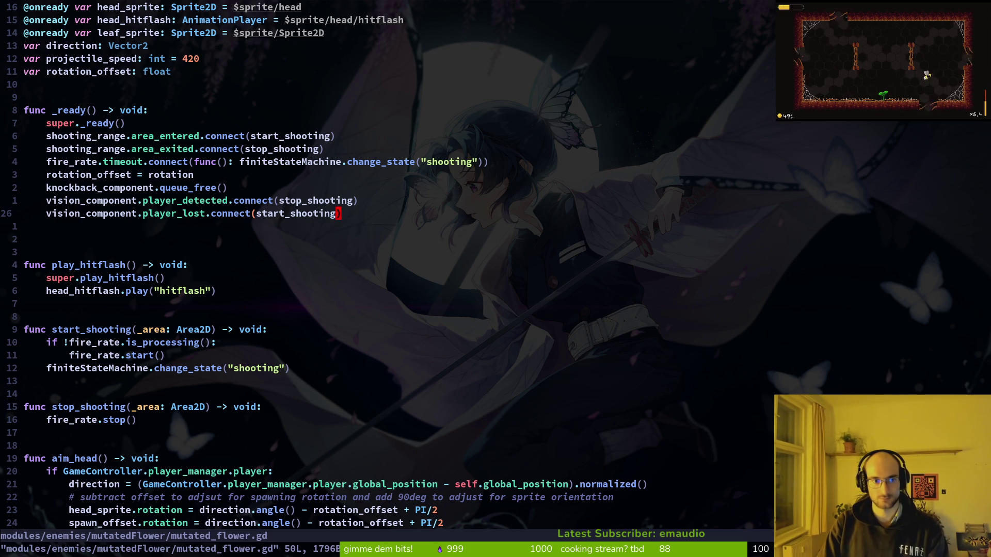
Delete the shooting_range area_entered and area_exited connection lines and save
key(shift+v)
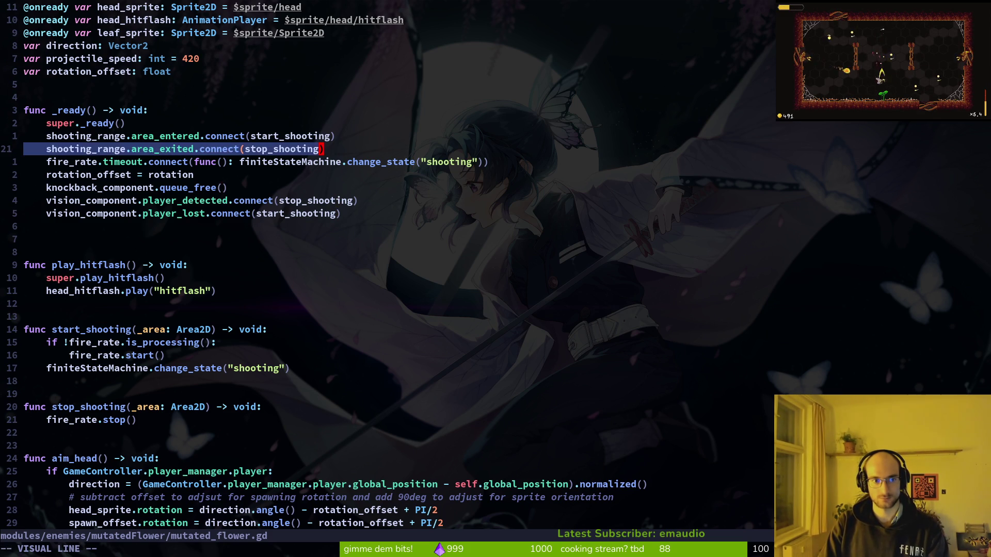
key(k)
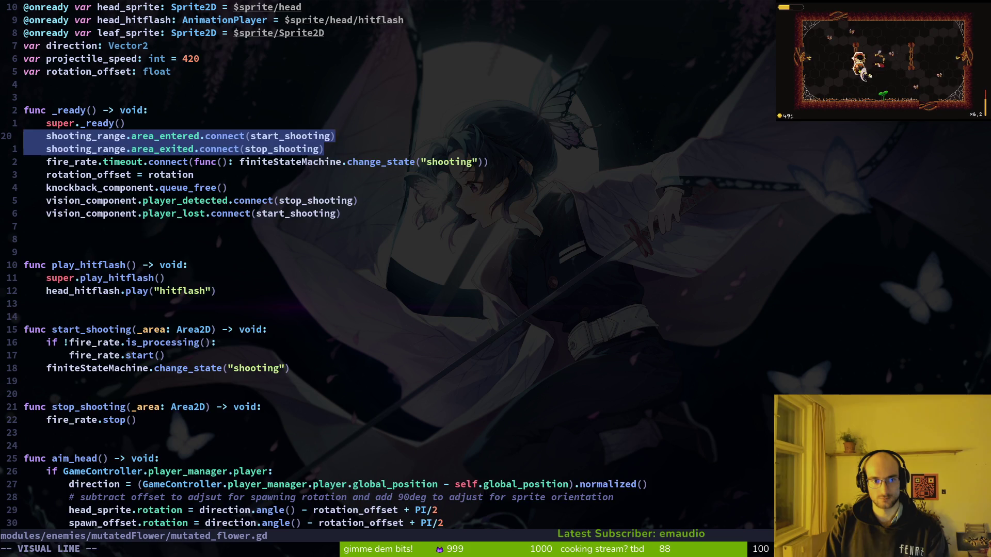
key(d)
key(ctrl+s)
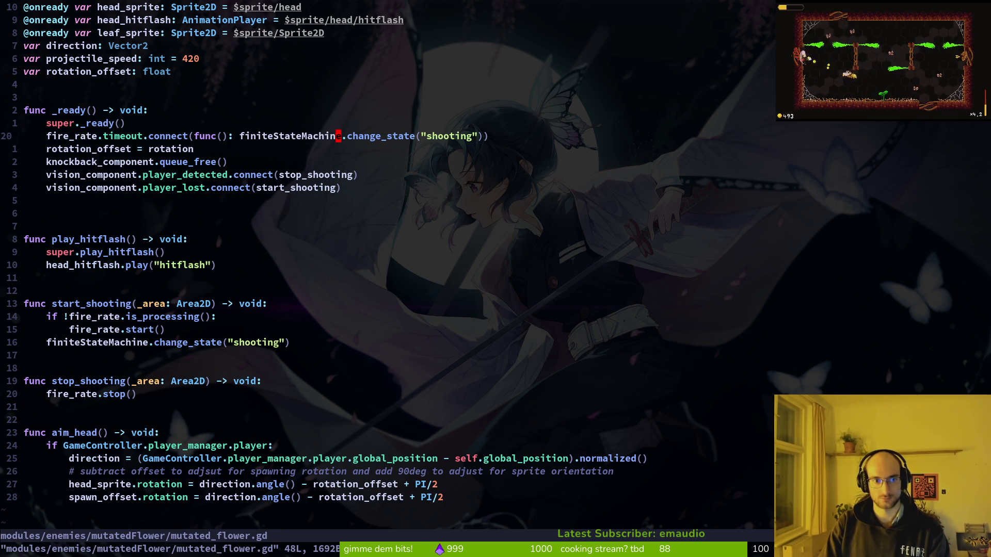
key(alt+Tab)
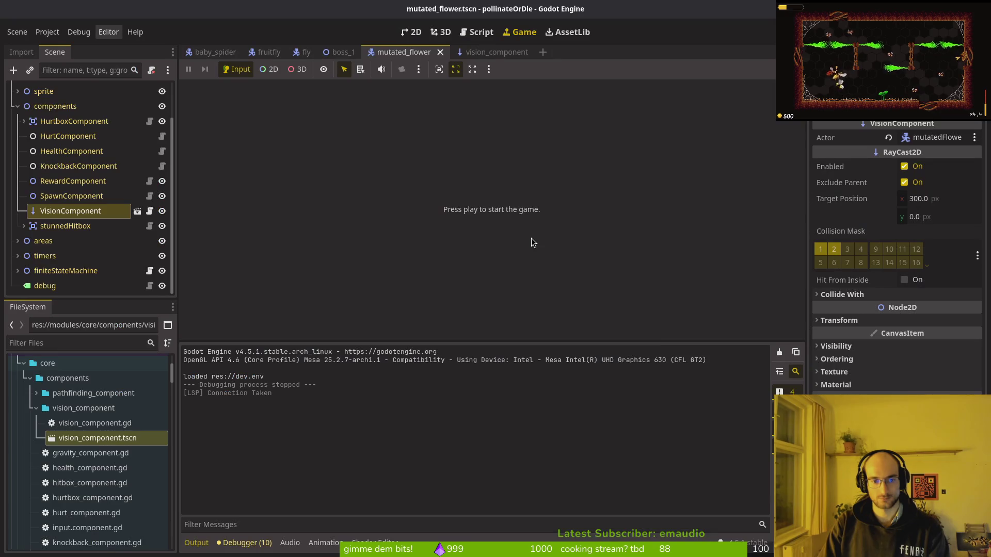
Launch another playtest, load the save, and enter a level through the level-select portal
key(F5)
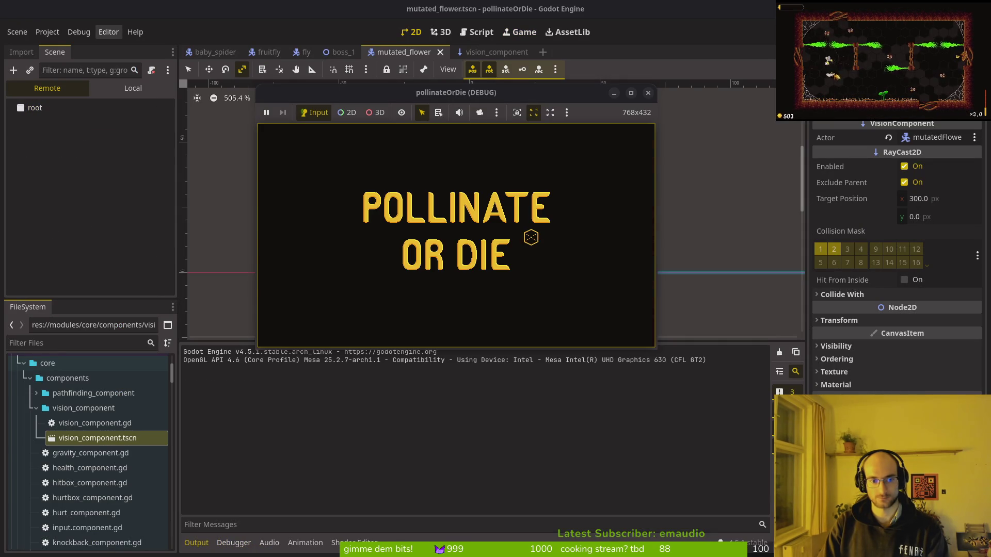
key(Return)
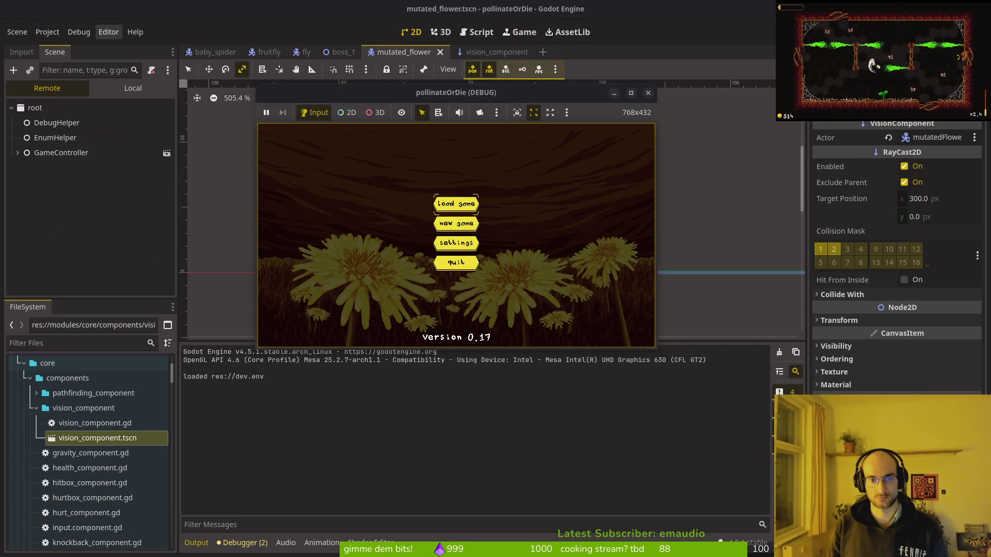
key(Left)
key(Up)
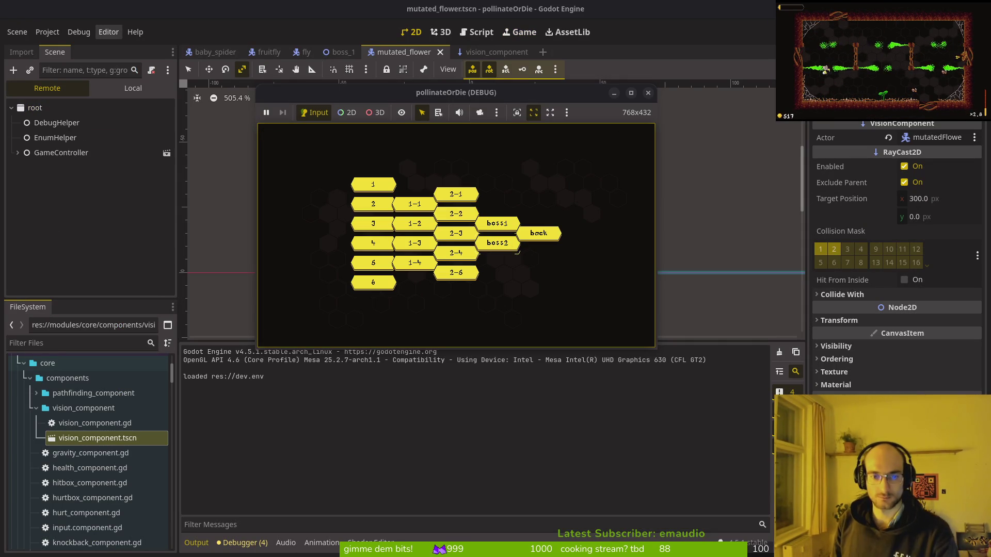
key(Return)
Fly the bee through the cave fighting enemies, then stop the game with F8
key(Right)
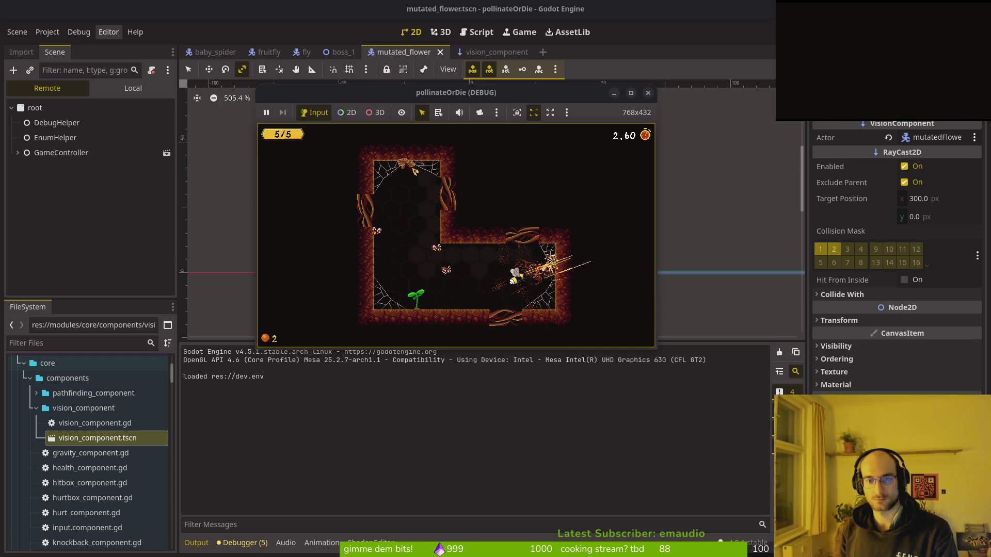
key(Up)
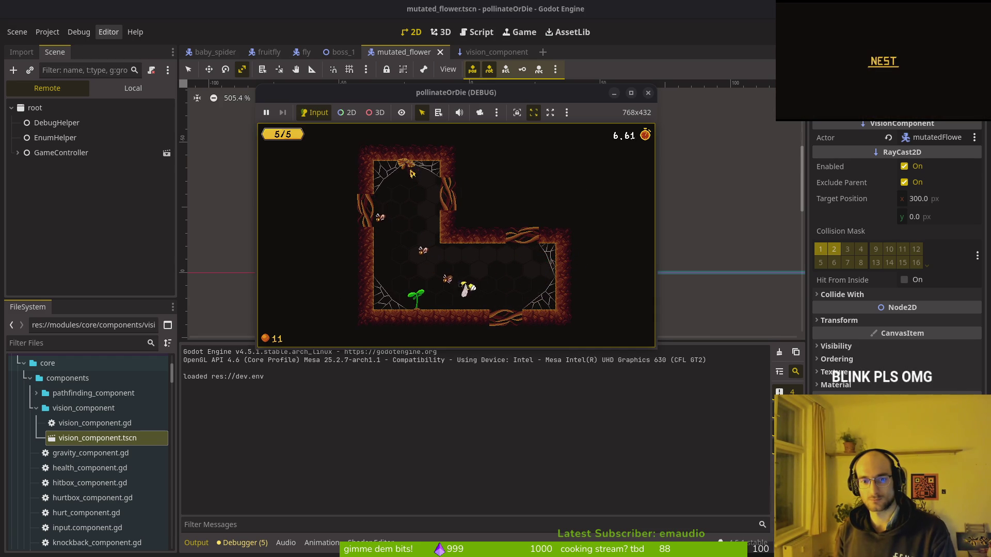
key(Left)
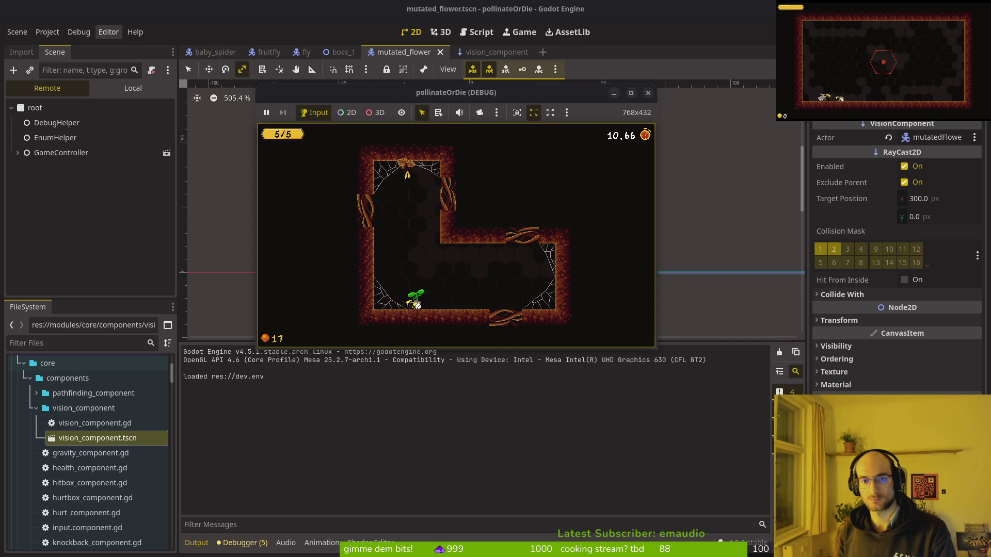
key(Left)
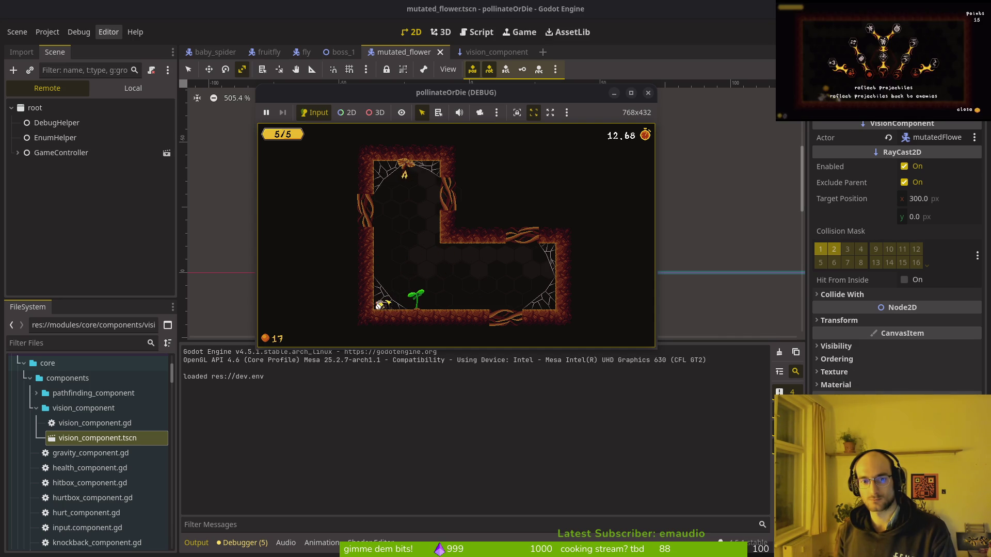
key(Right)
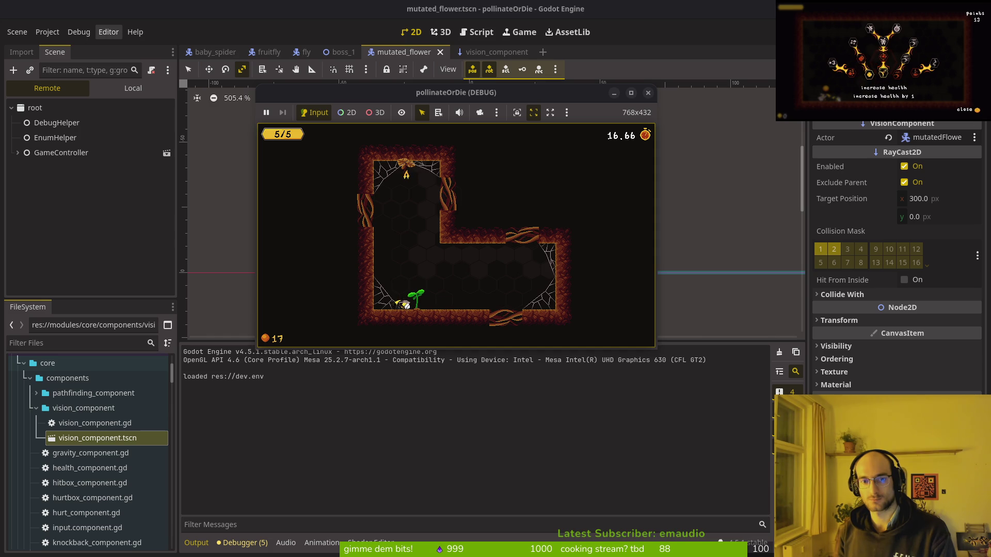
click(210, 164)
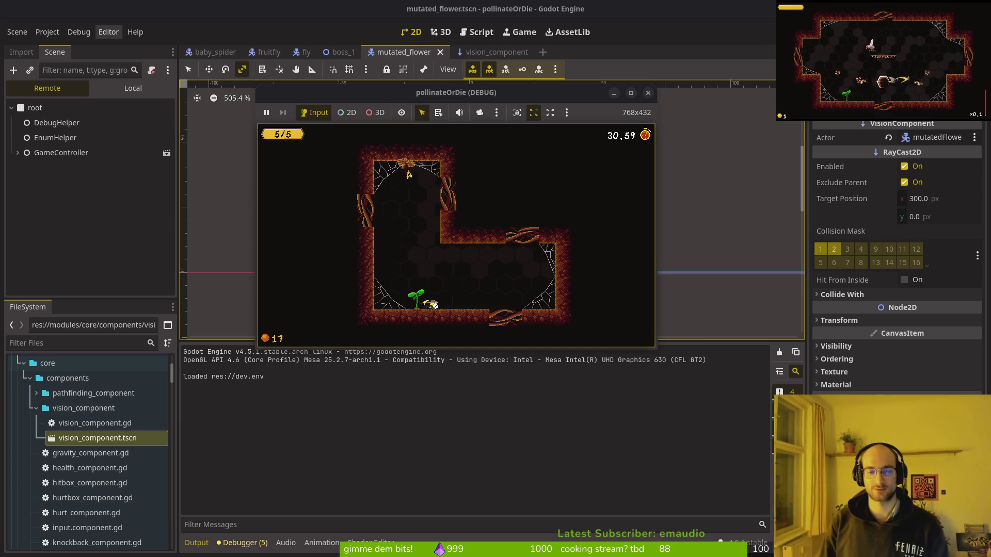
key(F8)
click(81, 217)
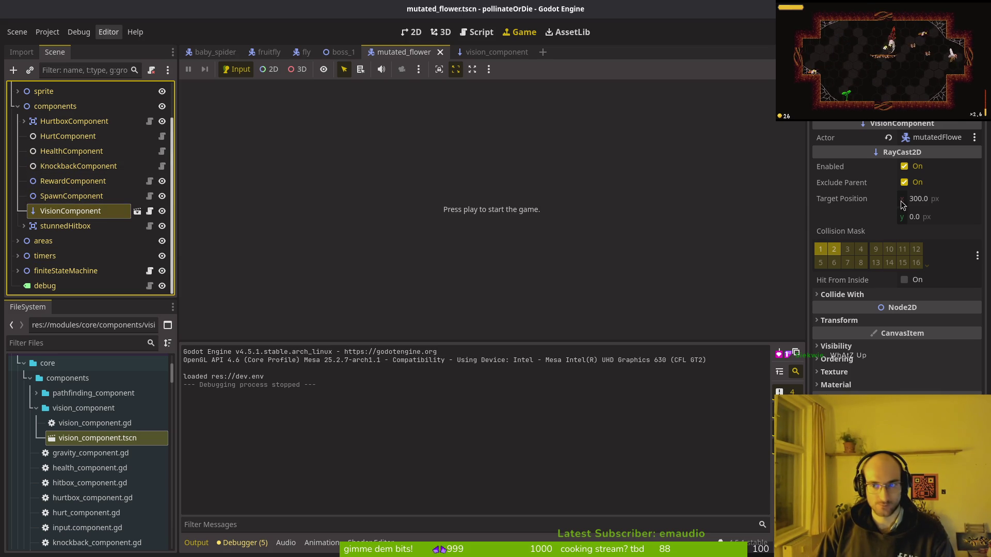
Set the RayCast2D Target Position to (0, -300) so the ray points straight up, and save
scroll(48, 171, up, 2)
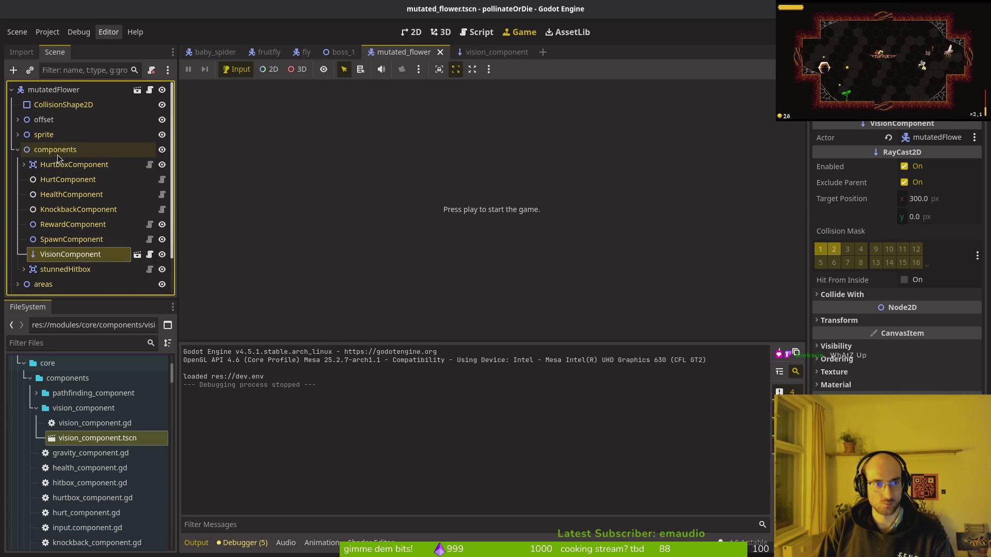
click(412, 32)
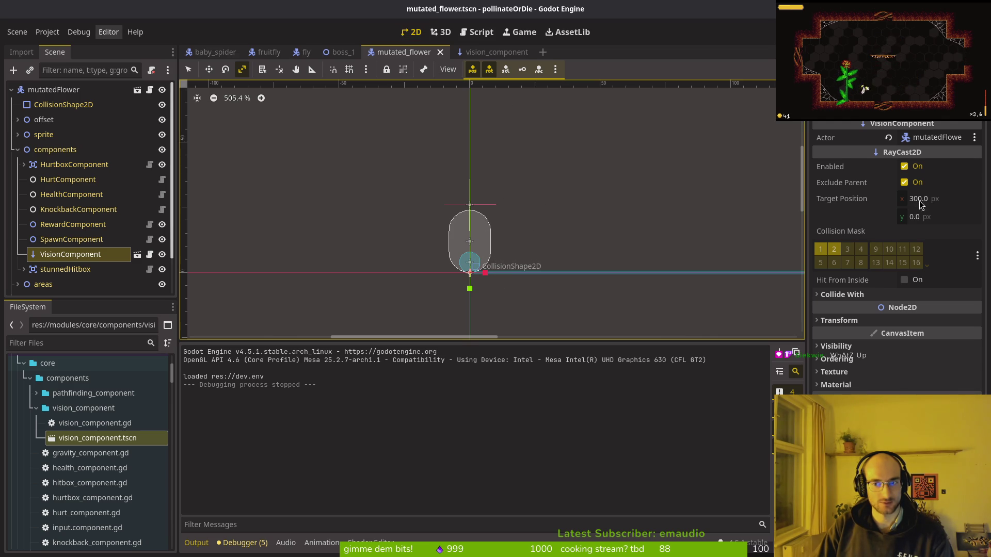
click(939, 217)
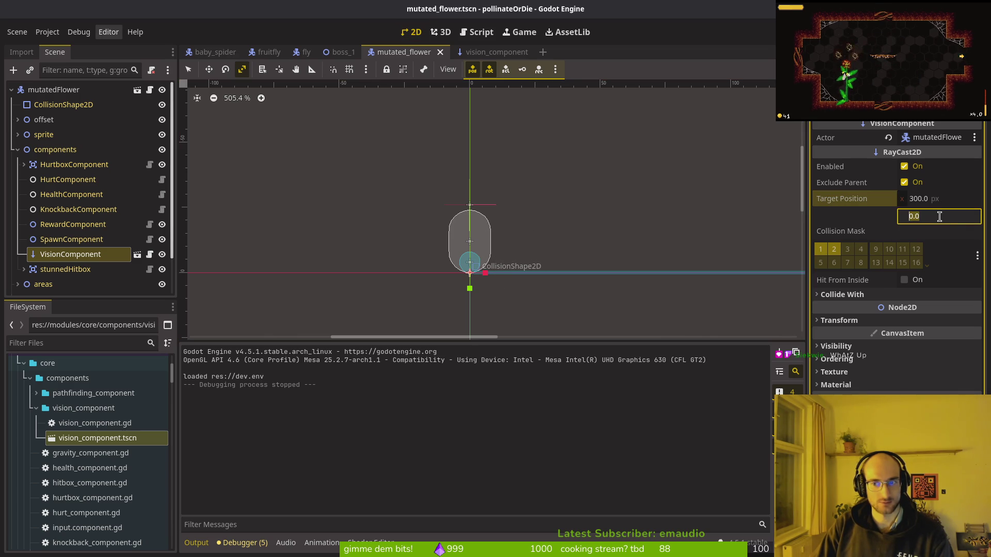
text(-)
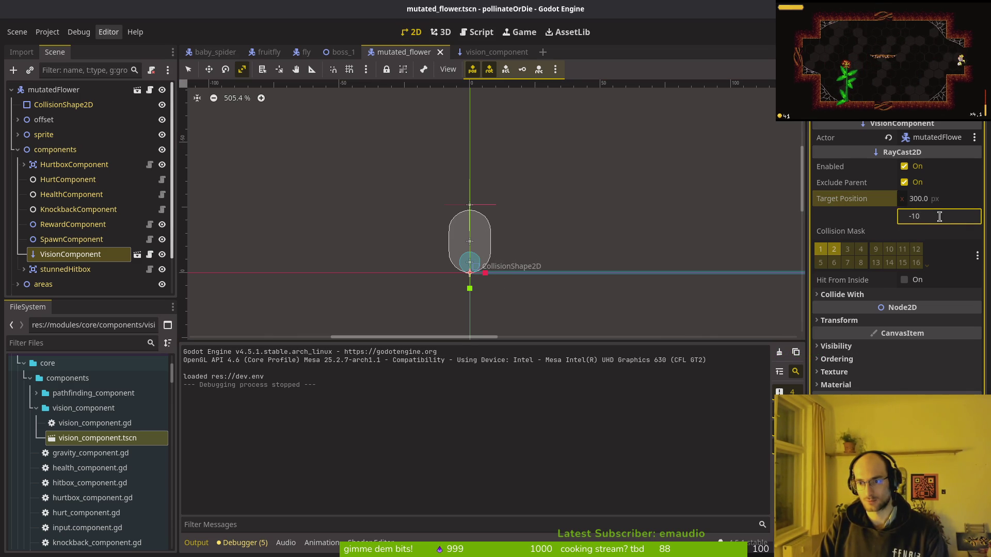
text(300)
key(Return)
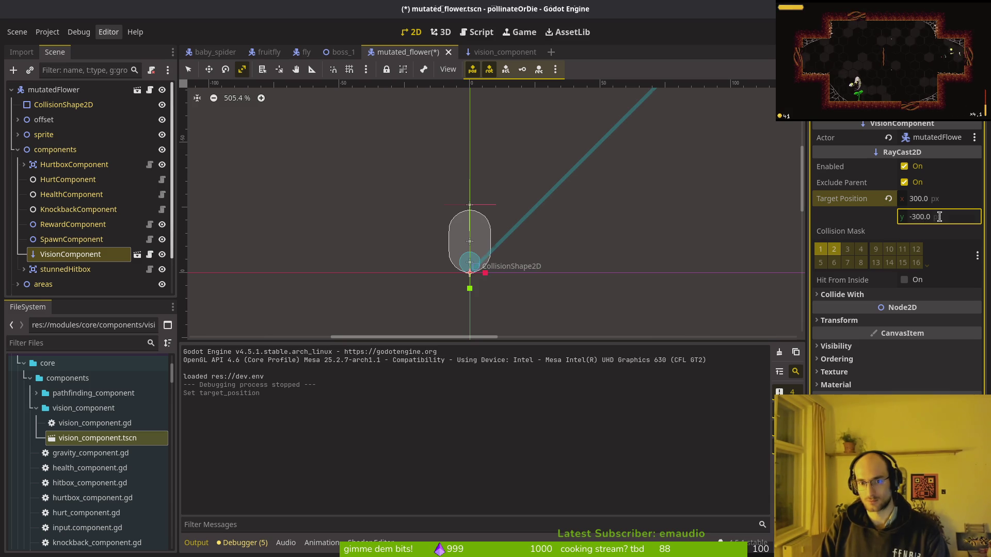
click(922, 199)
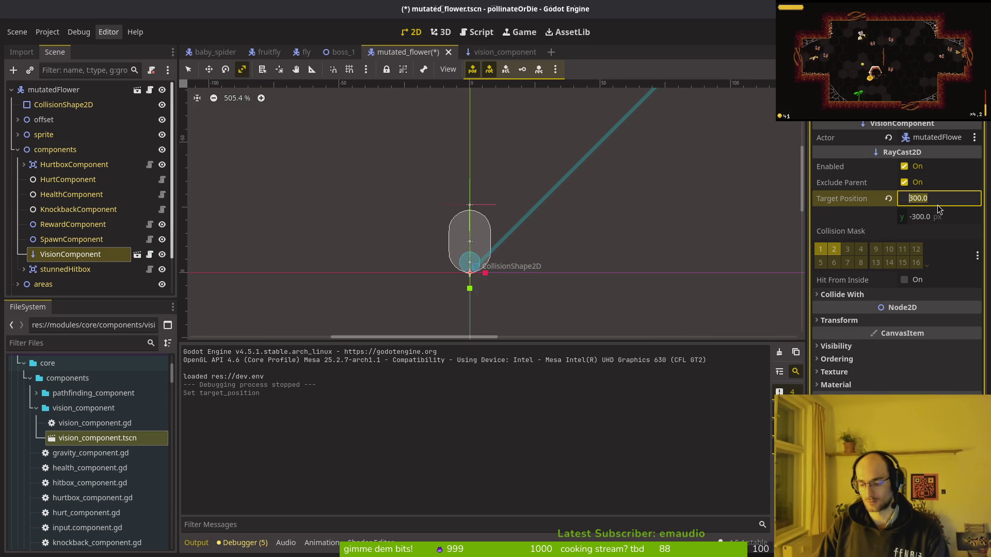
text(0)
key(Return)
key(ctrl+s)
Playtest the game and check the debugging settings in the pause menu
scroll(464, 217, down, 3)
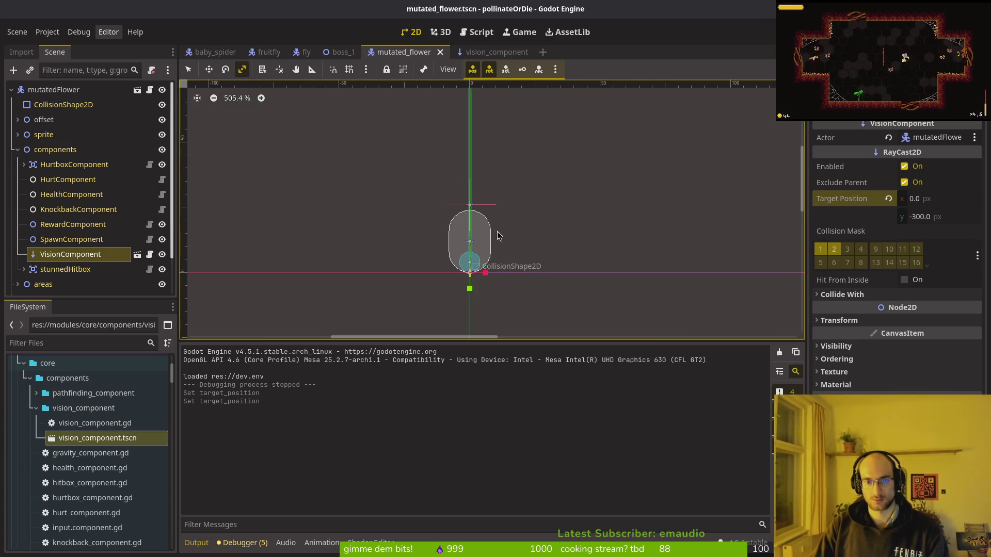
key(F5)
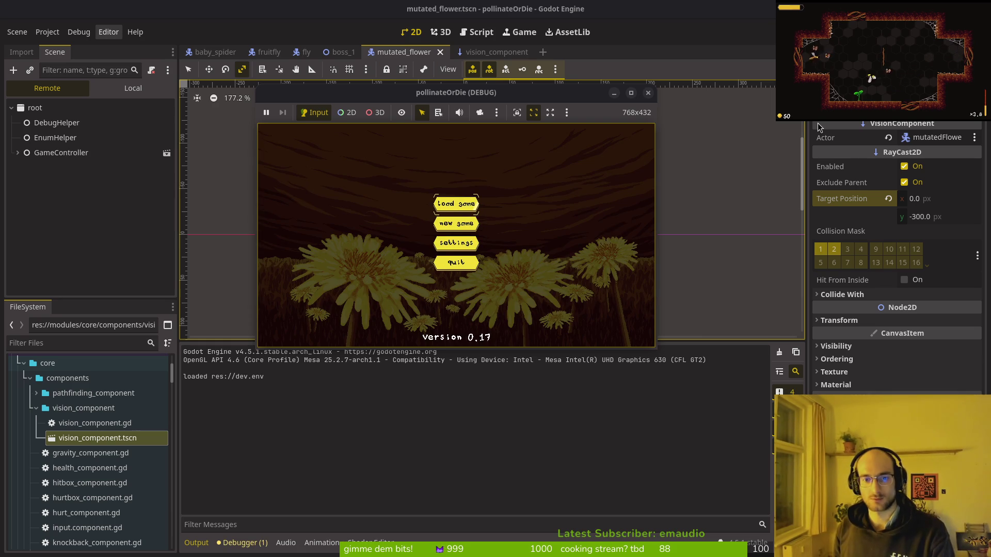
key(Return)
key(Escape)
key(Down)
key(Return)
key(e)
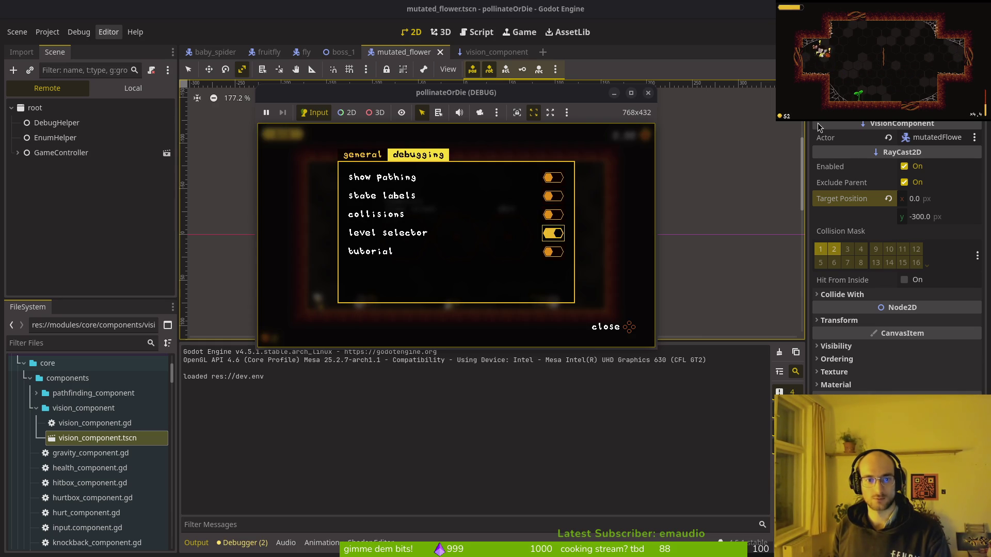
key(Escape)
key(Escape)
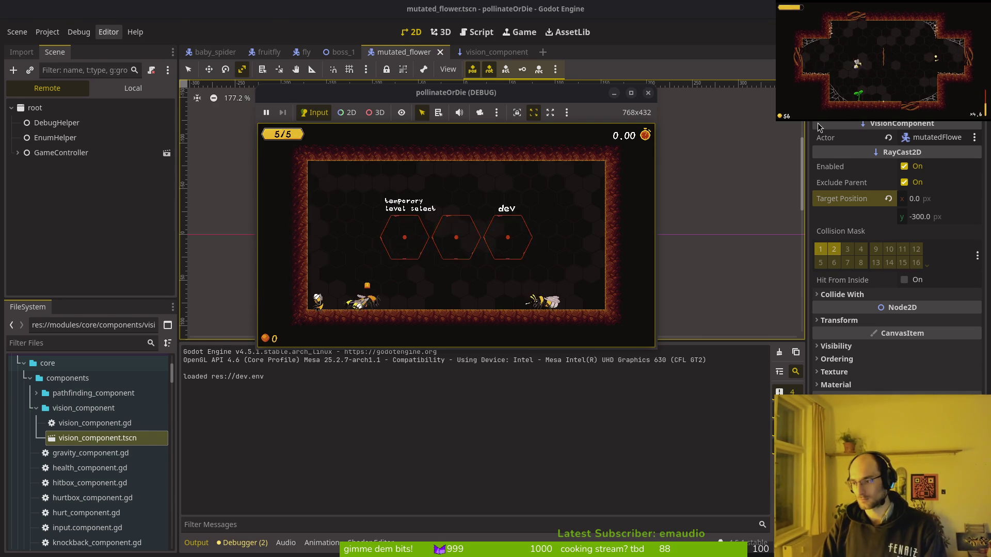
Open debug.helper.gd in Neovim through the file finder
key(super+1)
key(space)
key(f)
key(f)
text(dehe)
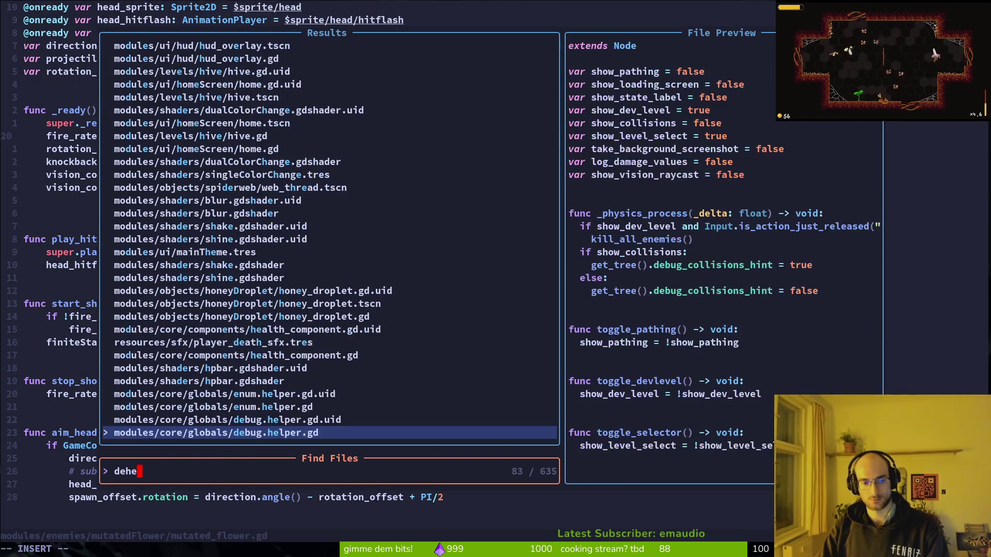
key(Return)
Set show_vision_raycast to true, save with :w, and relaunch the game
click(26, 123)
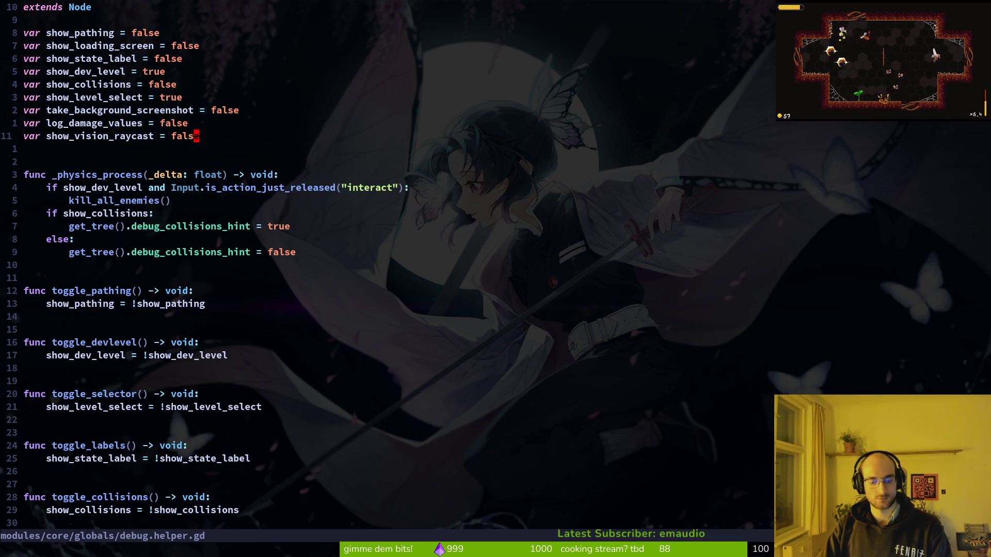
text(ciw)
text(true)
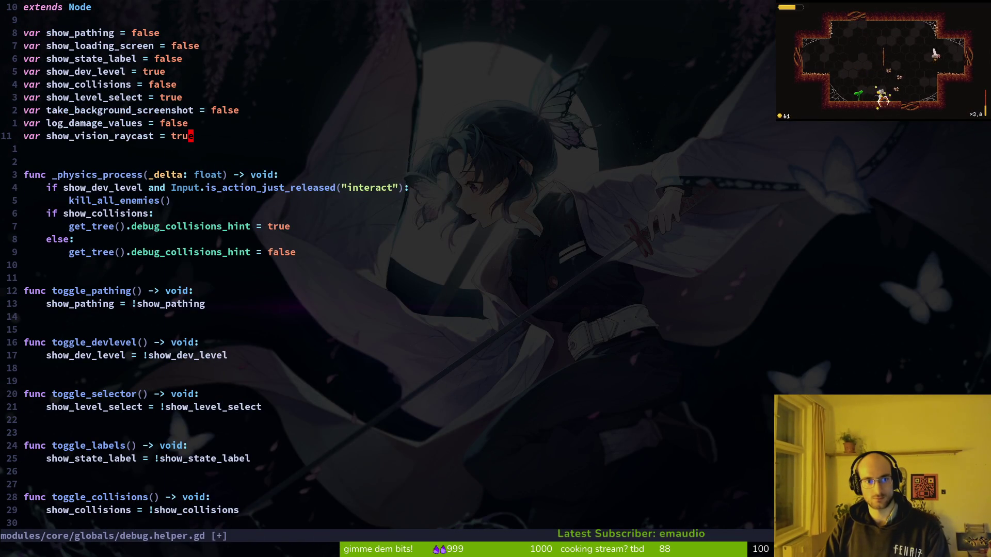
key(Escape)
text(:w)
key(Return)
key(alt+Tab)
key(F5)
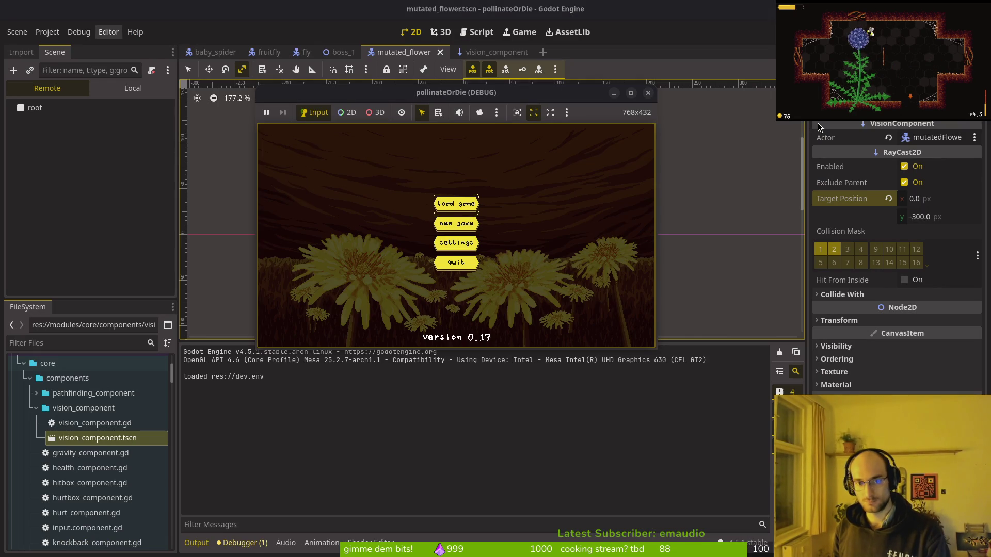
Enter level select, start level 1-4, fight the flower's enemies, then stop the game
key(Return)
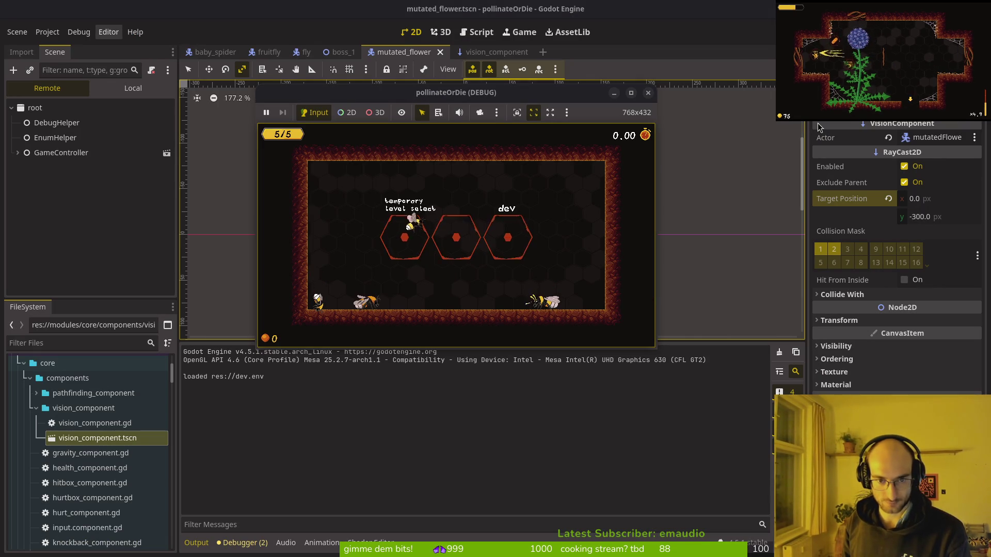
key(Up)
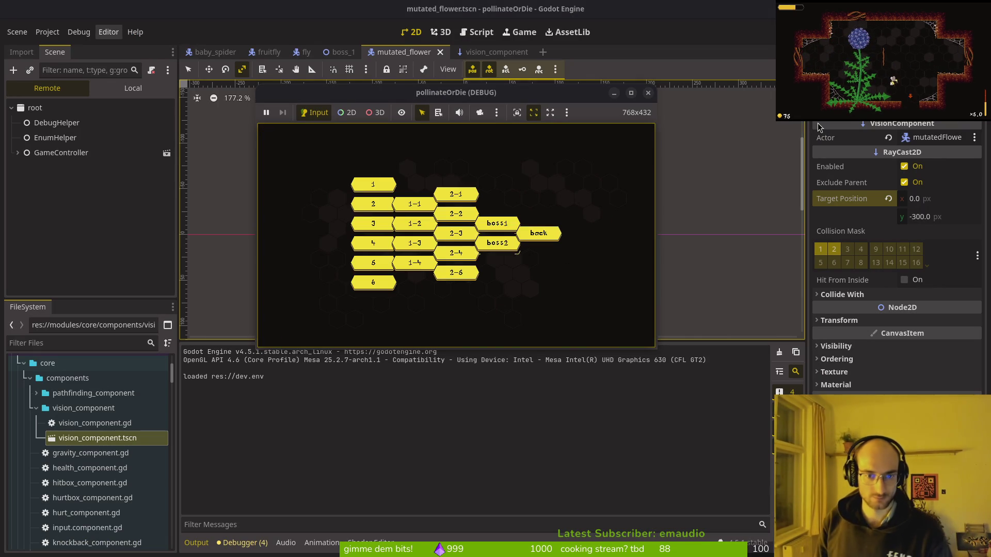
key(Return)
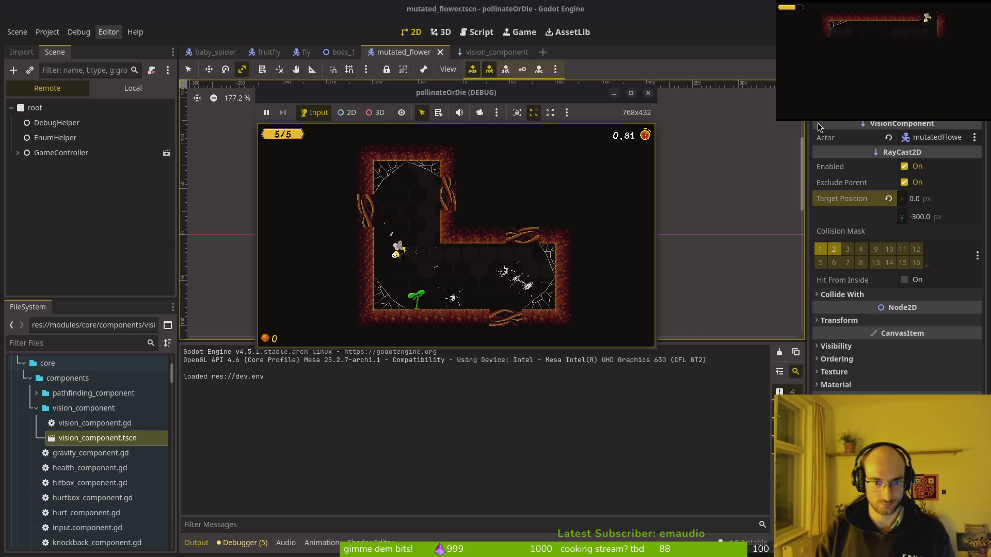
key(Right)
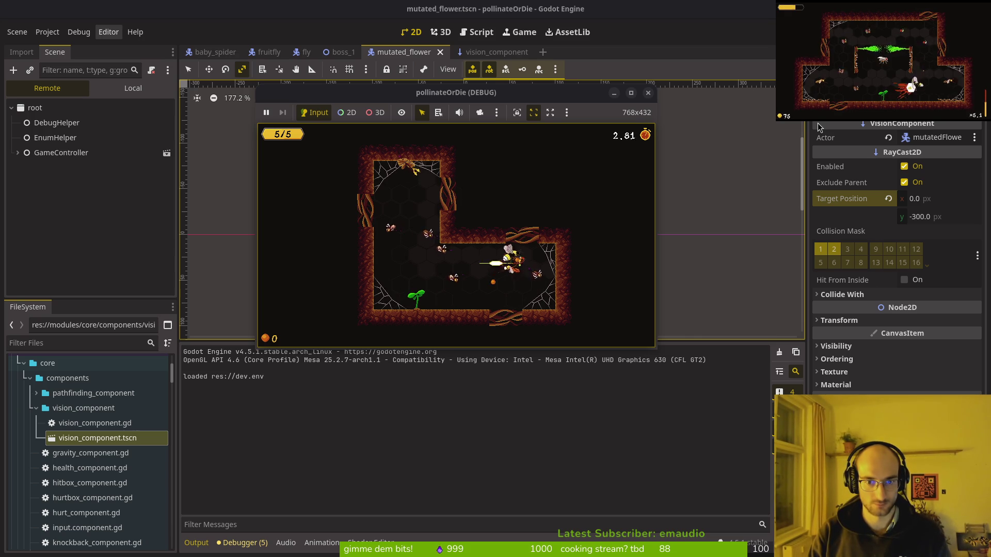
key(Left)
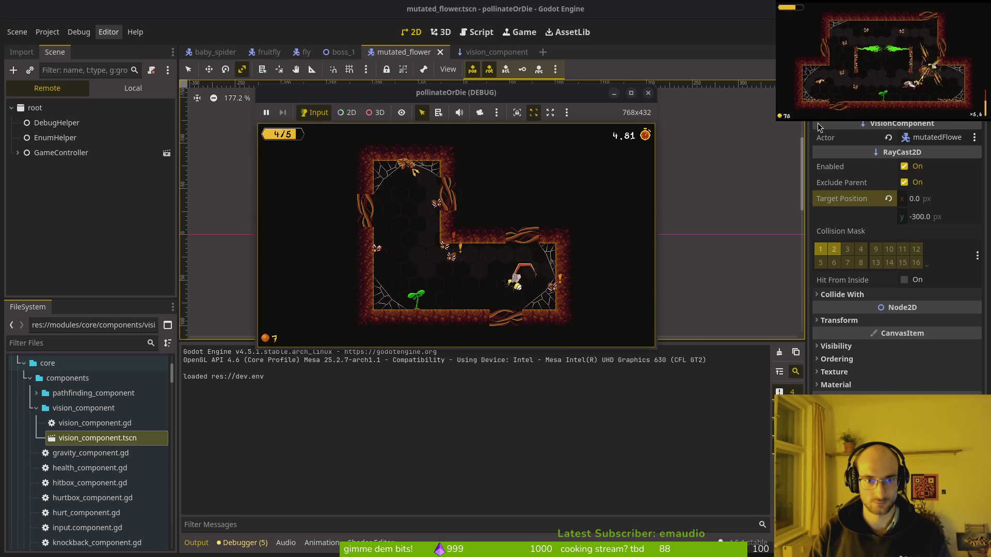
key(Right)
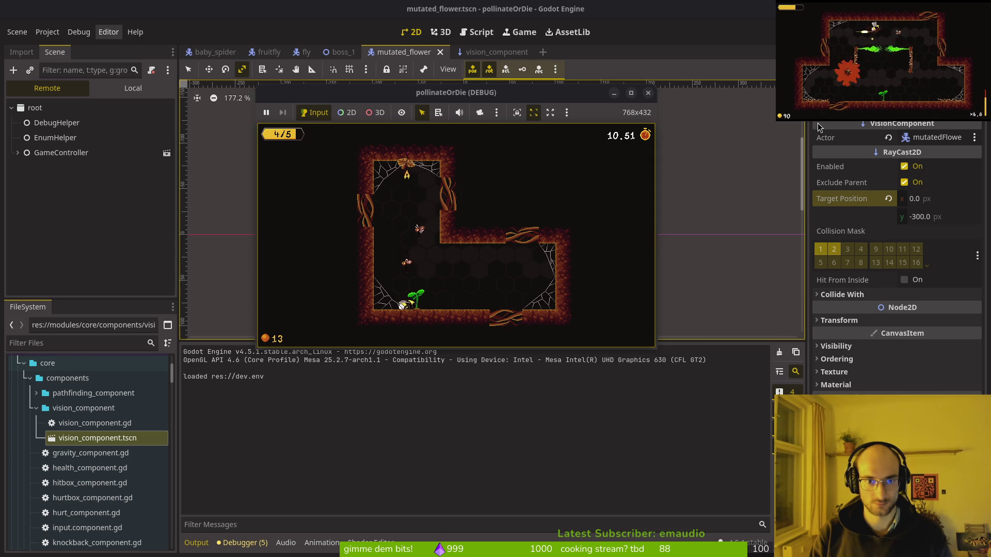
key(Up)
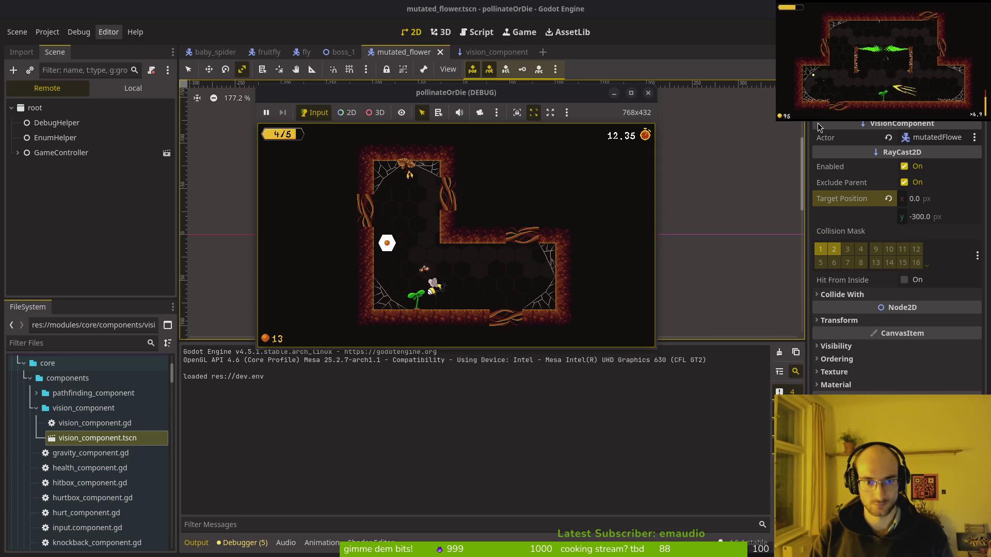
key(Left)
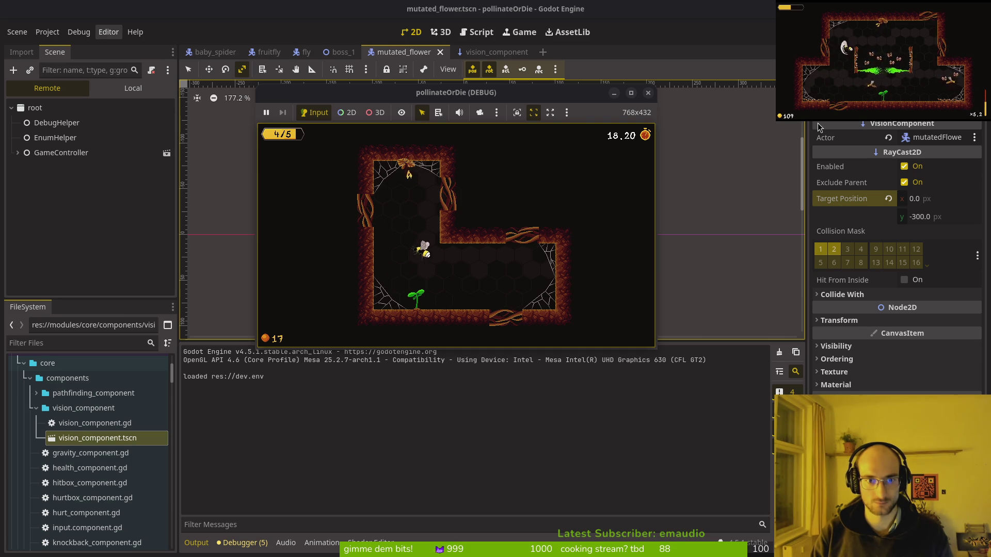
click(648, 93)
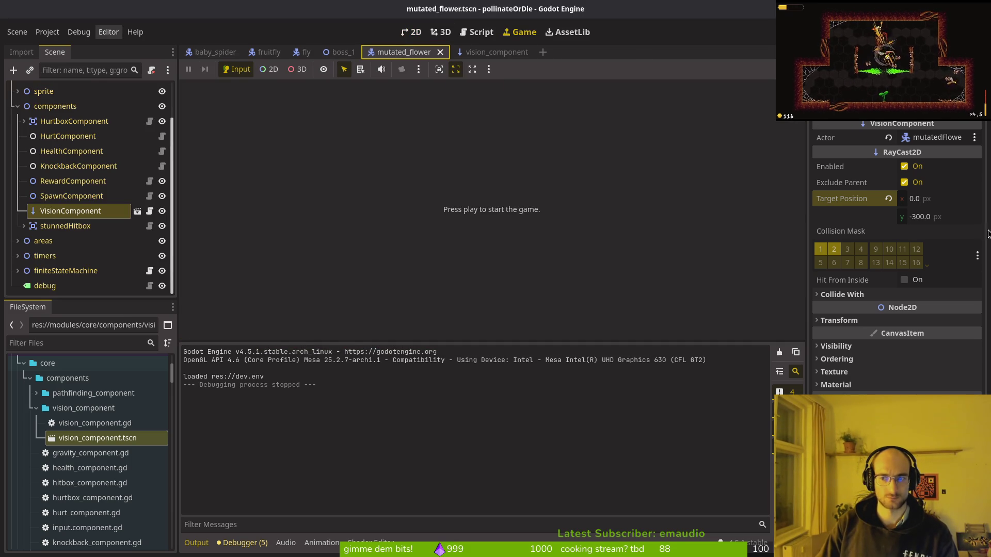
Change the ray's target y to 300 so it points down, then launch the game
click(948, 221)
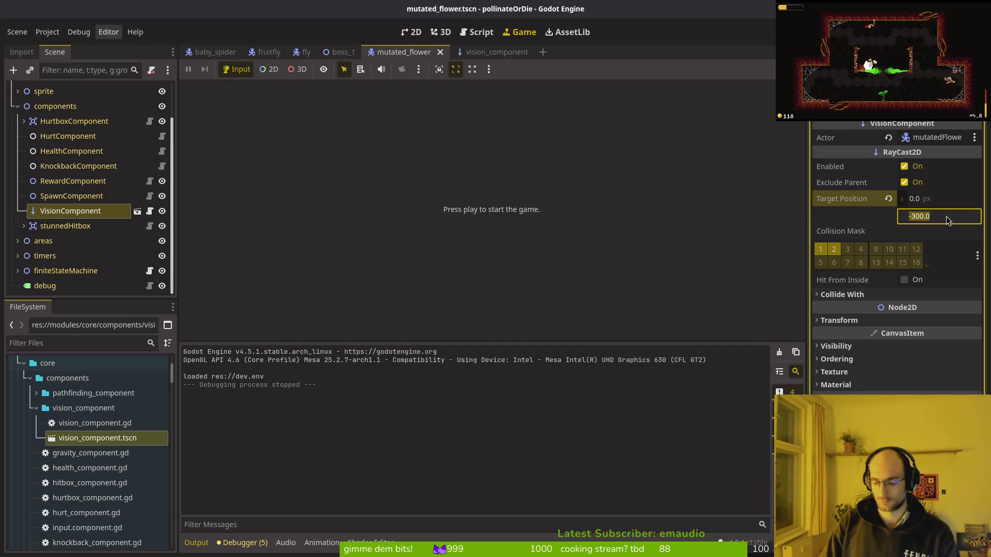
text(300)
key(Return)
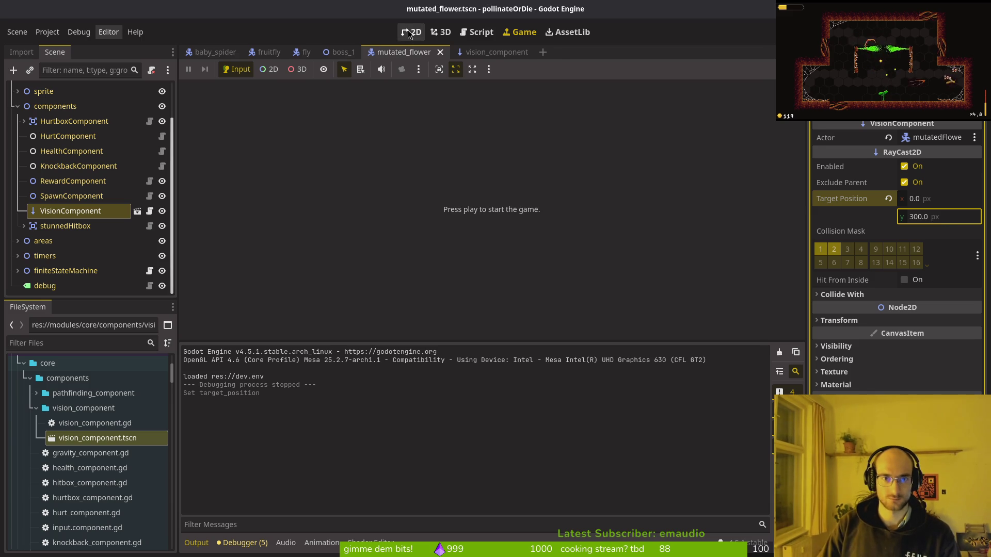
click(410, 33)
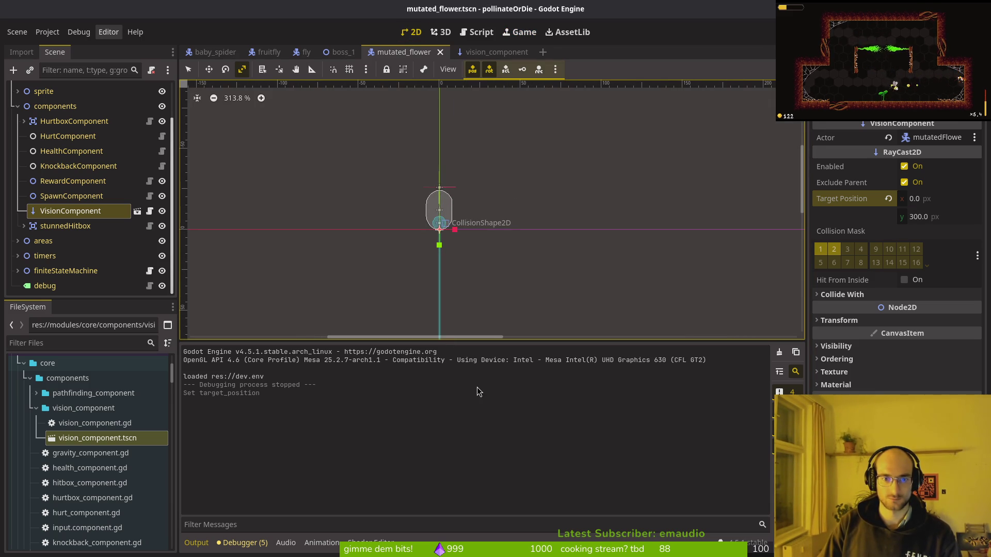
scroll(468, 249, down, 3)
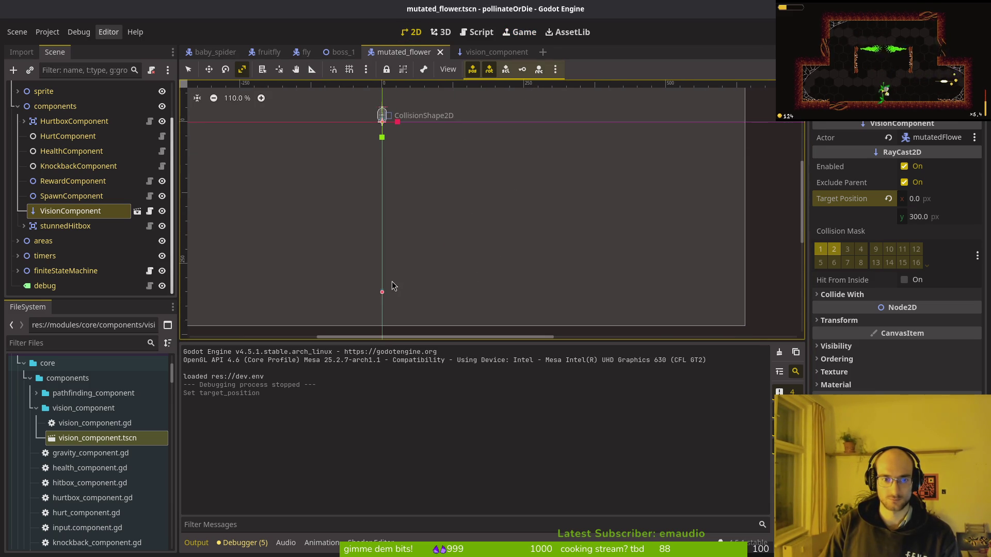
scroll(408, 263, up, 5)
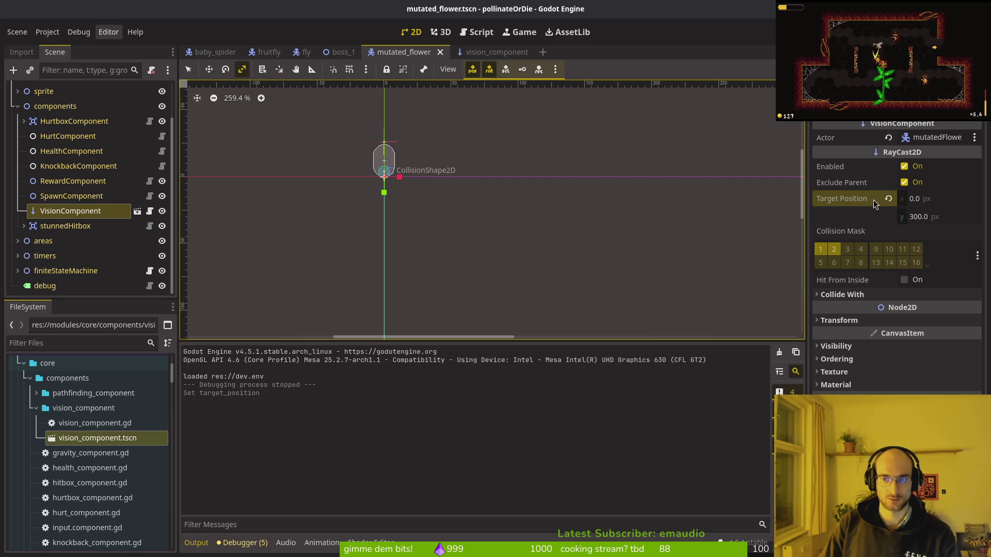
key(F5)
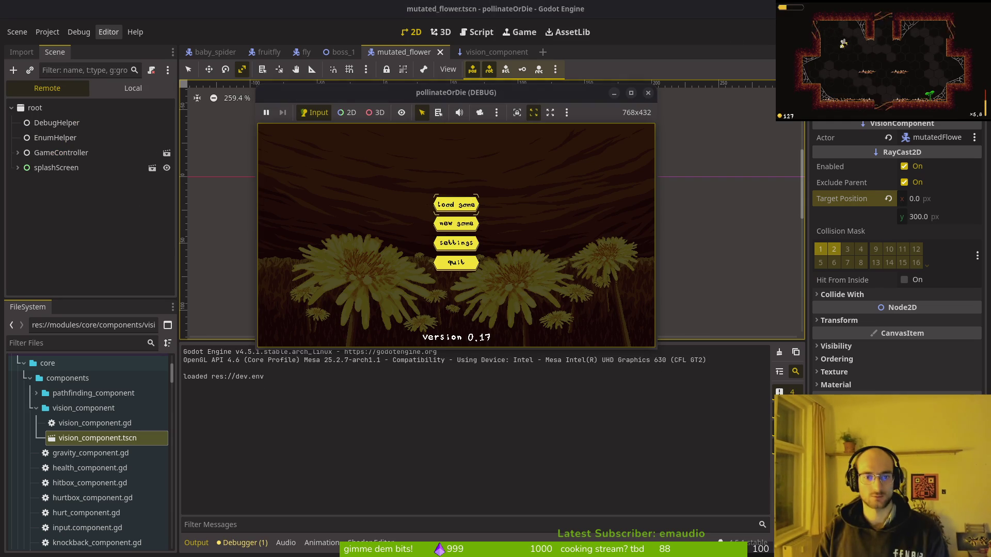
Start the game, fly into the level-select hexagon, and load level 1-4
key(Return)
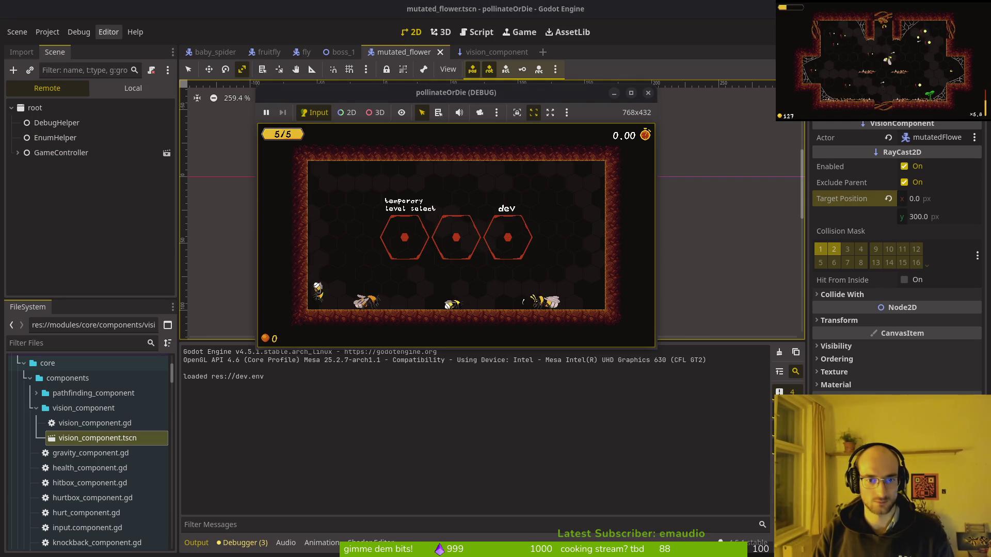
key(Right)
key(Return)
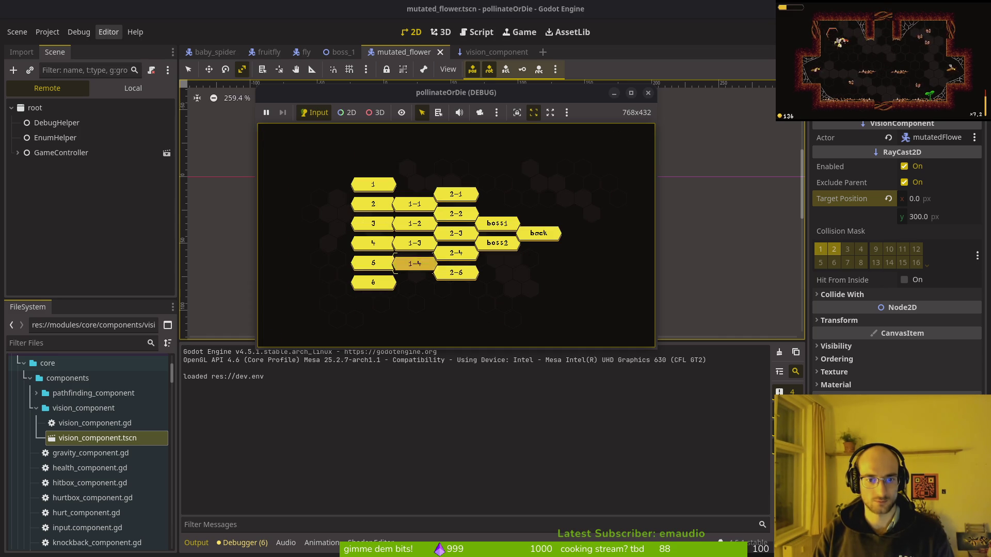
key(Return)
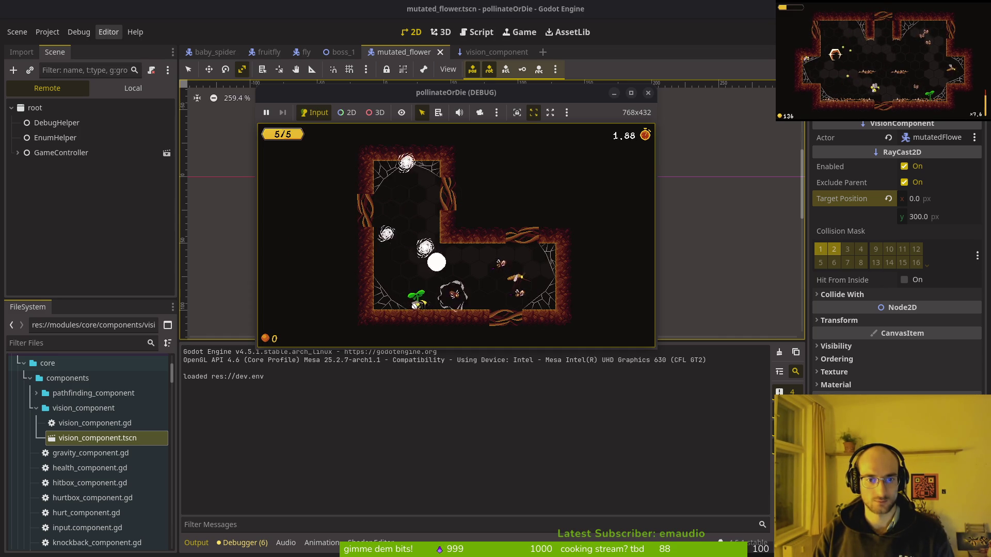
Fly the bee around the room attacking enemies, then close the running game
key(Right)
key(Down)
key(Left)
key(Up)
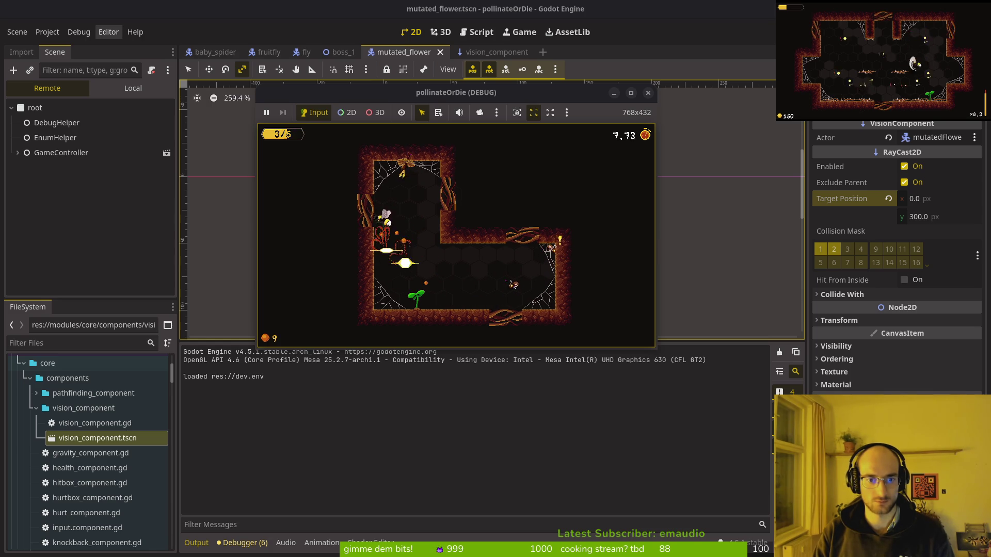
key(Right)
key(Down)
key(Up)
key(Left)
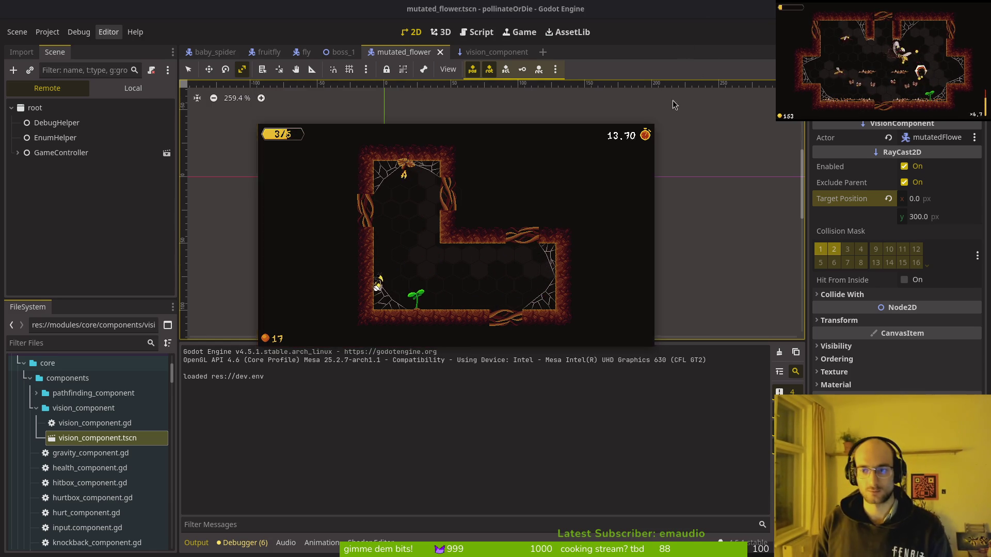
click(648, 93)
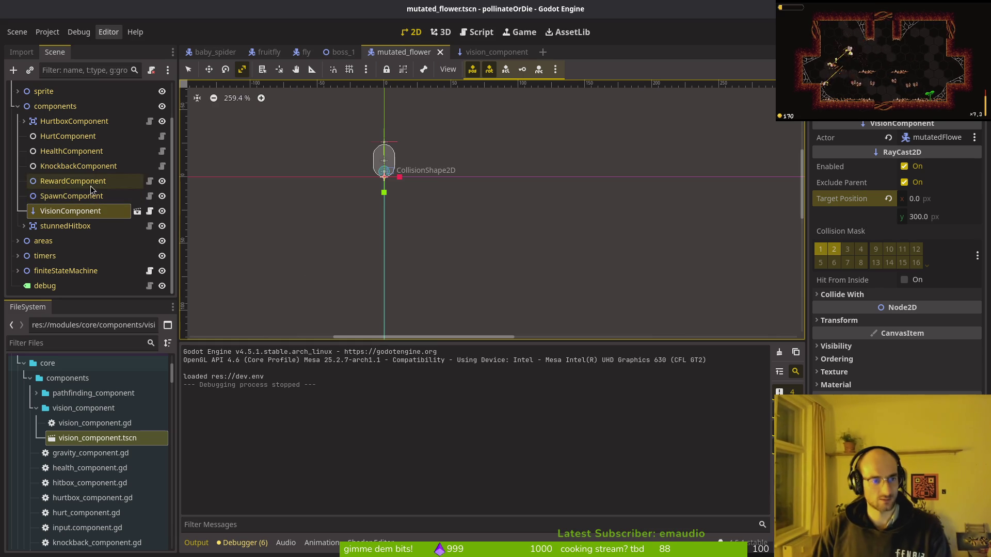
Revert Target Position to (300, 0), save the mutated_flower scene, and relaunch the game
click(888, 199)
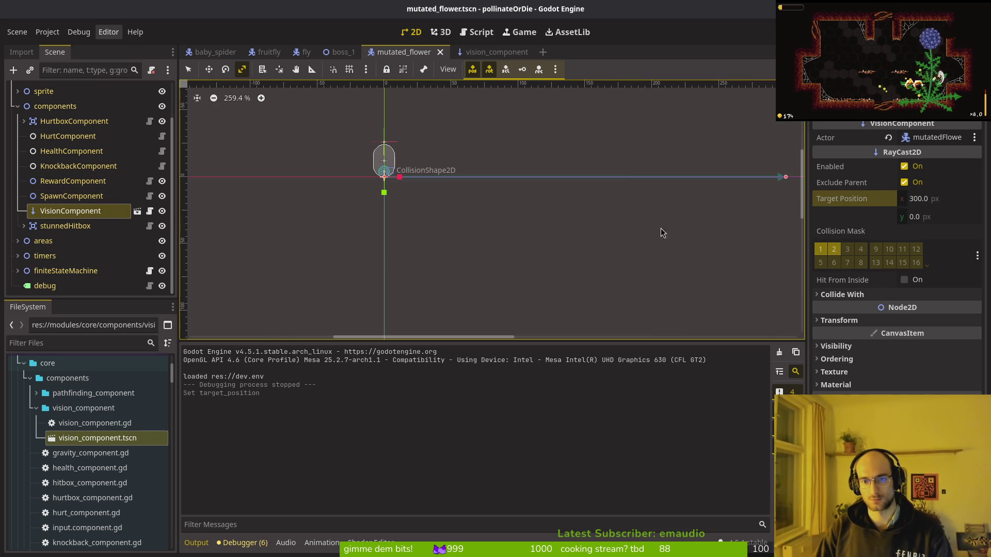
scroll(491, 187, down, 5)
key(ctrl+s)
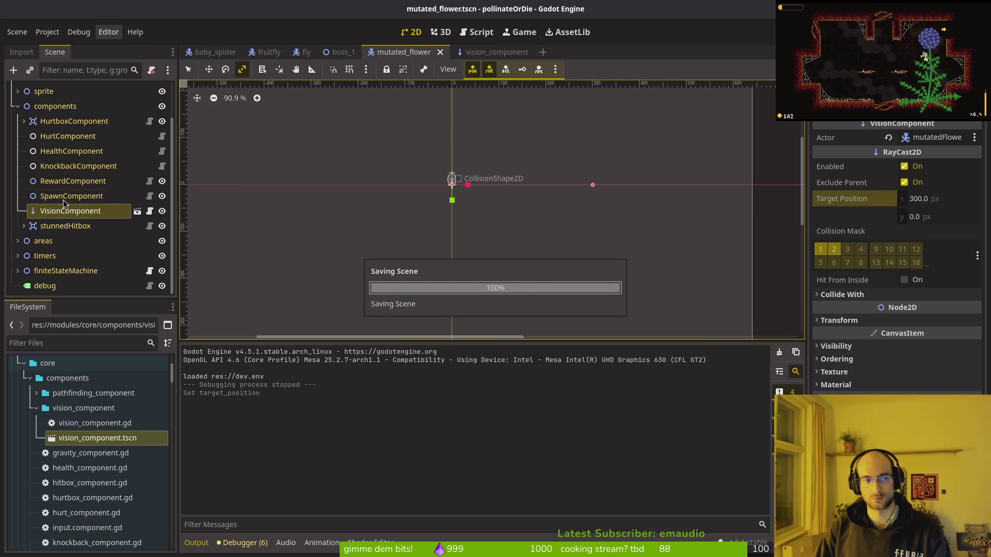
key(F5)
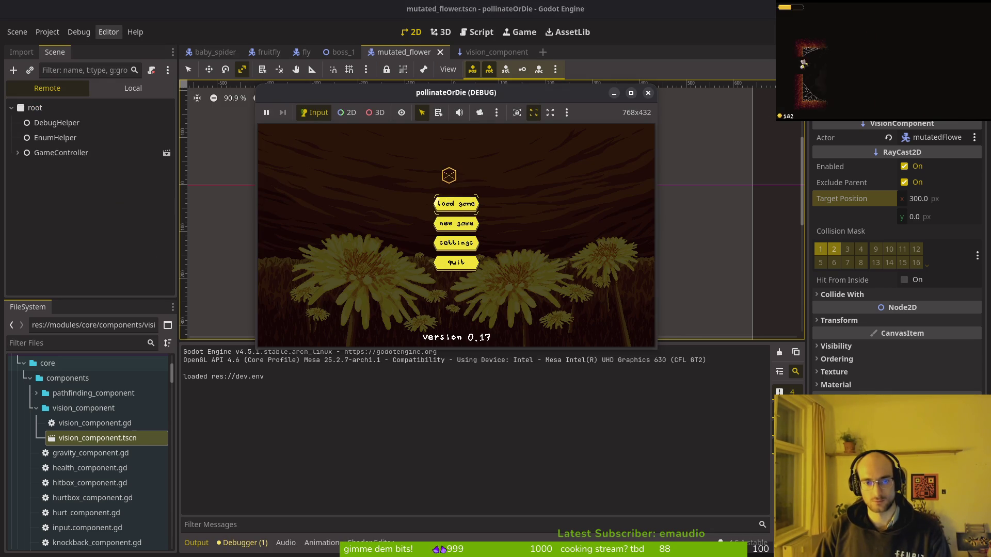
Return to the nest, break the level-select hex, load level 1-4, play, then stop with F8
key(space)
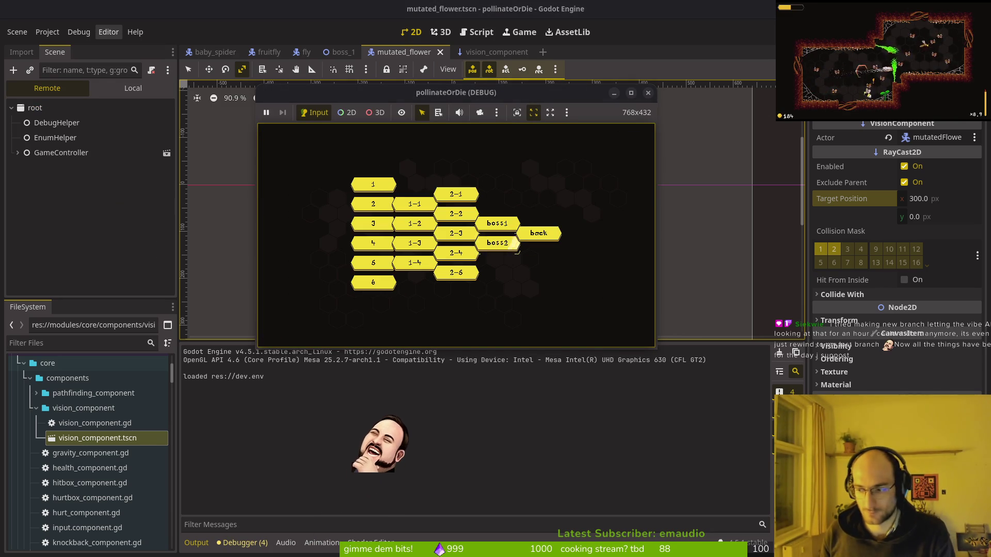
key(Return)
key(Escape)
key(Down)
key(Down)
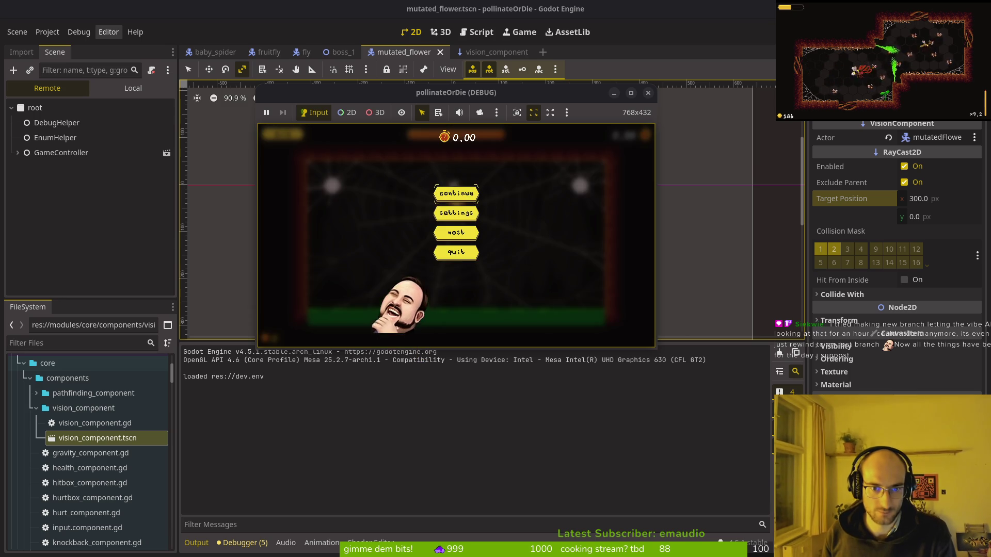
key(Return)
key(space)
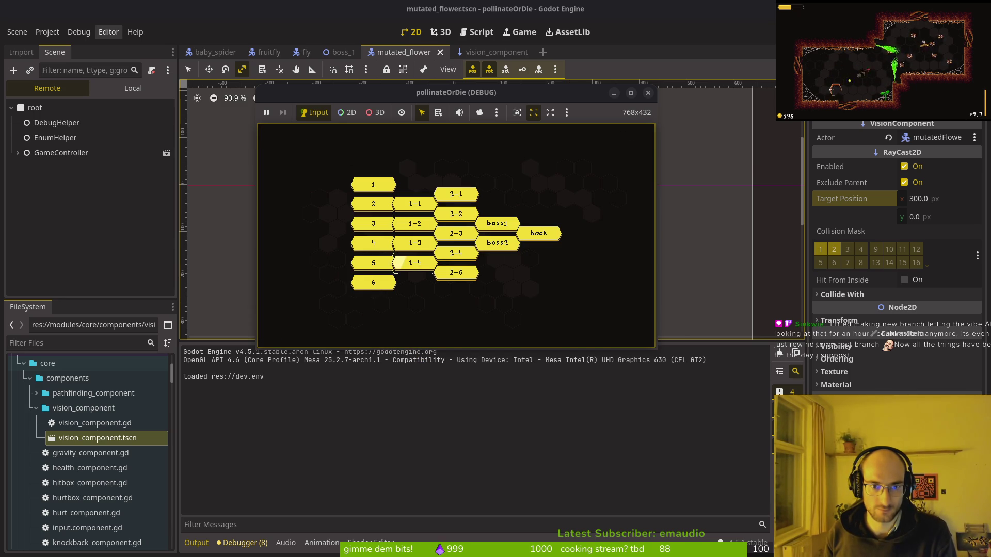
key(Return)
key(Left)
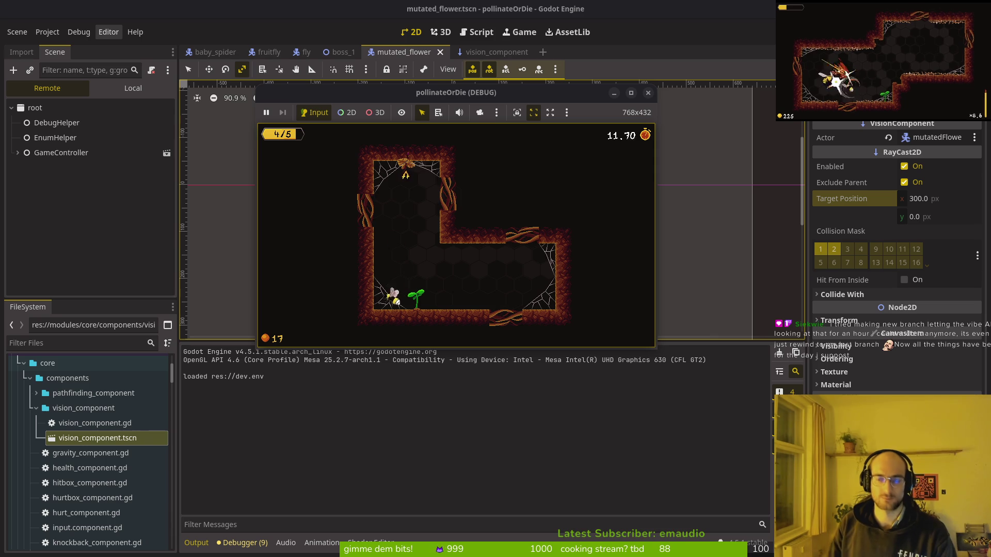
key(F8)
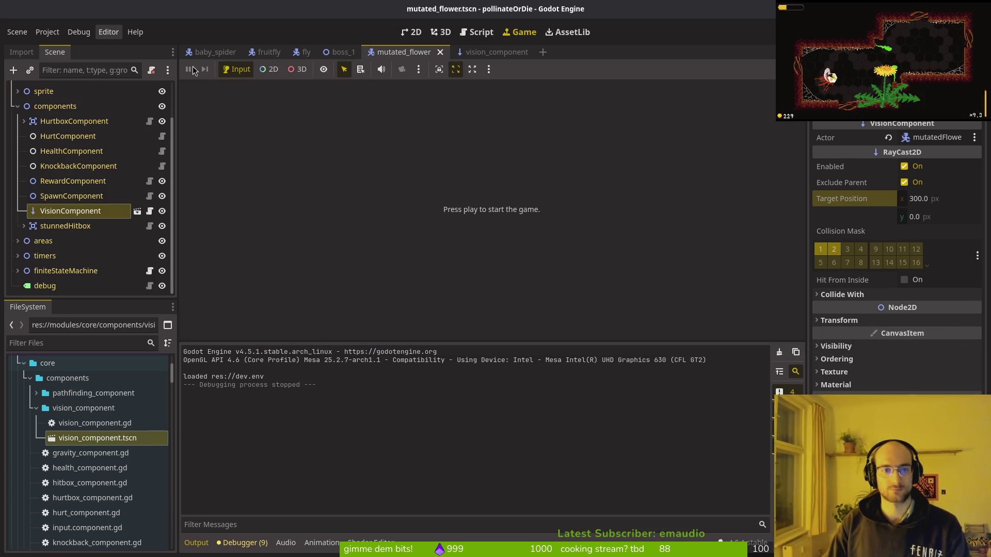
From the 2D view run the game, load level 1-4, play, then stop with F8
click(412, 32)
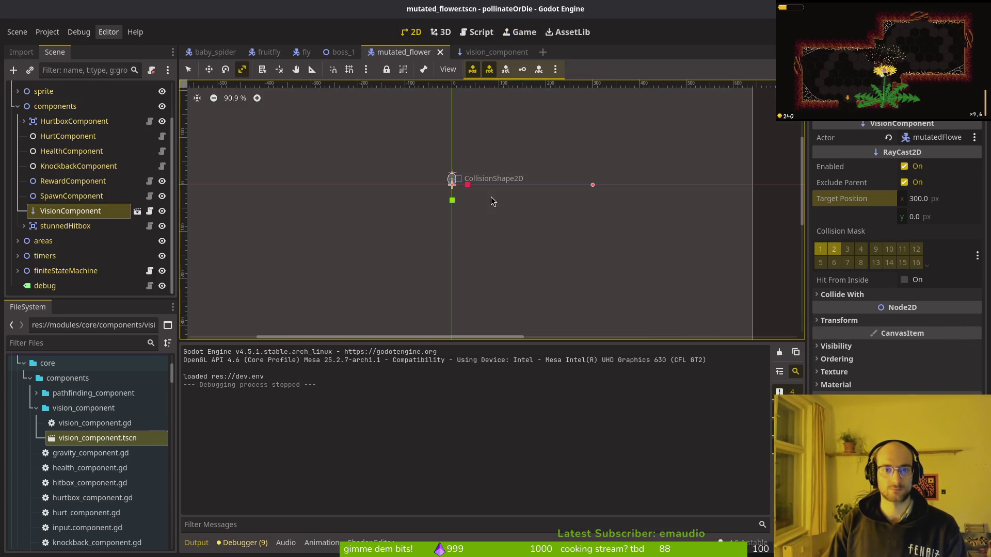
scroll(453, 218, down, 5)
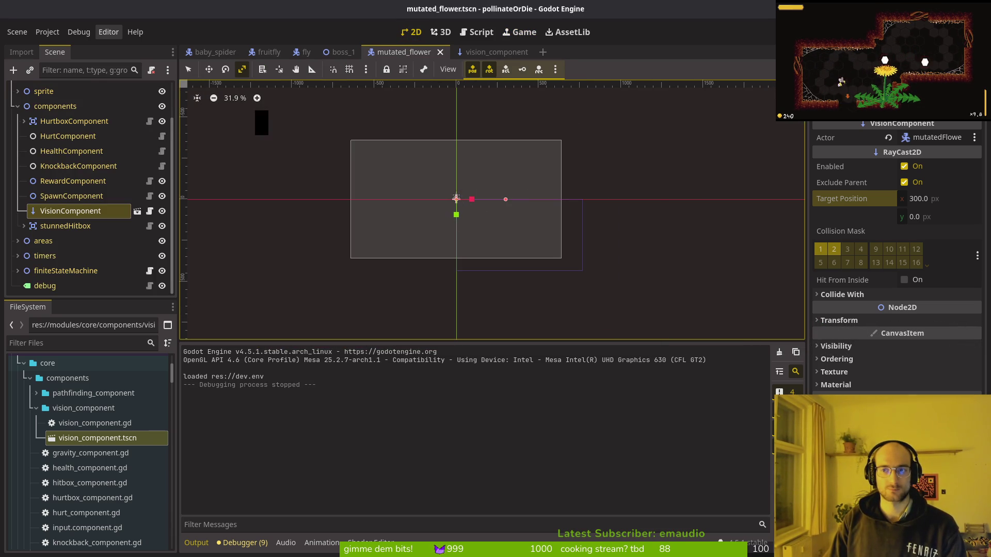
key(F5)
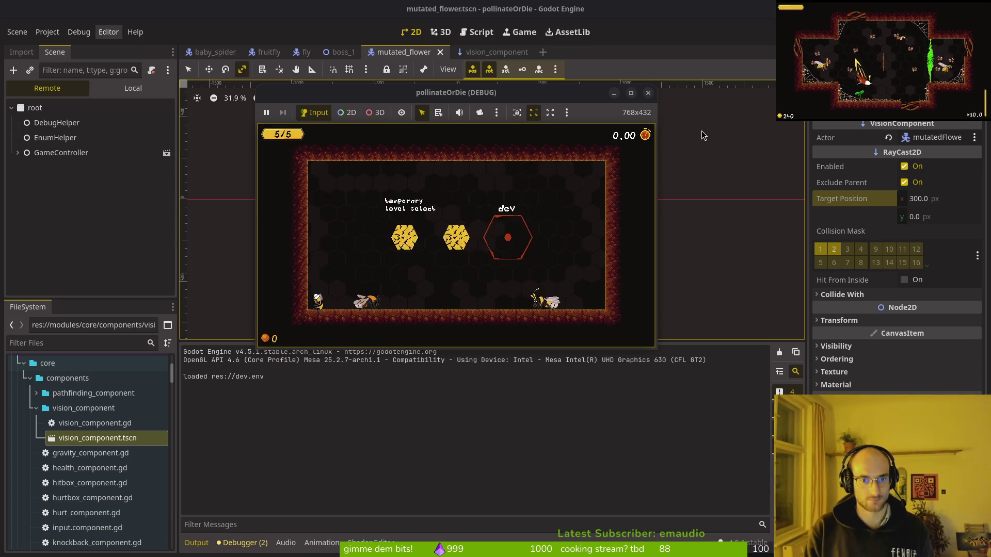
key(Down)
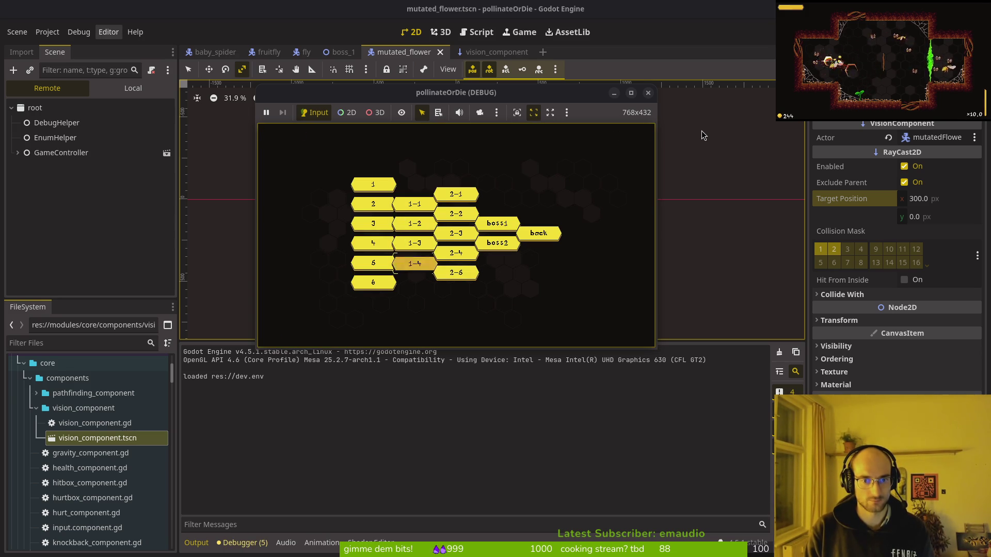
key(Return)
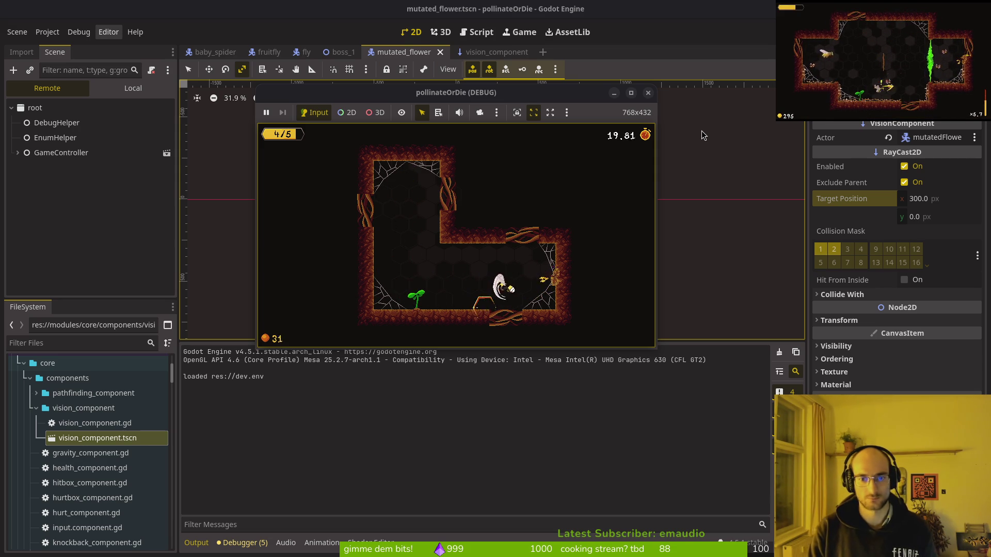
key(F8)
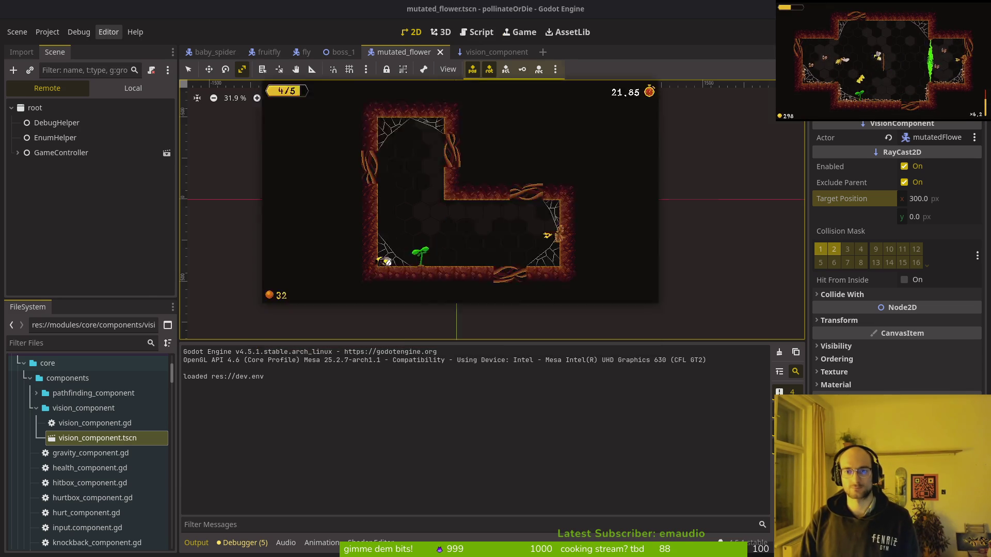
Open mutated_flower.gd in Neovim and jump to the aim_head function
key(super+1)
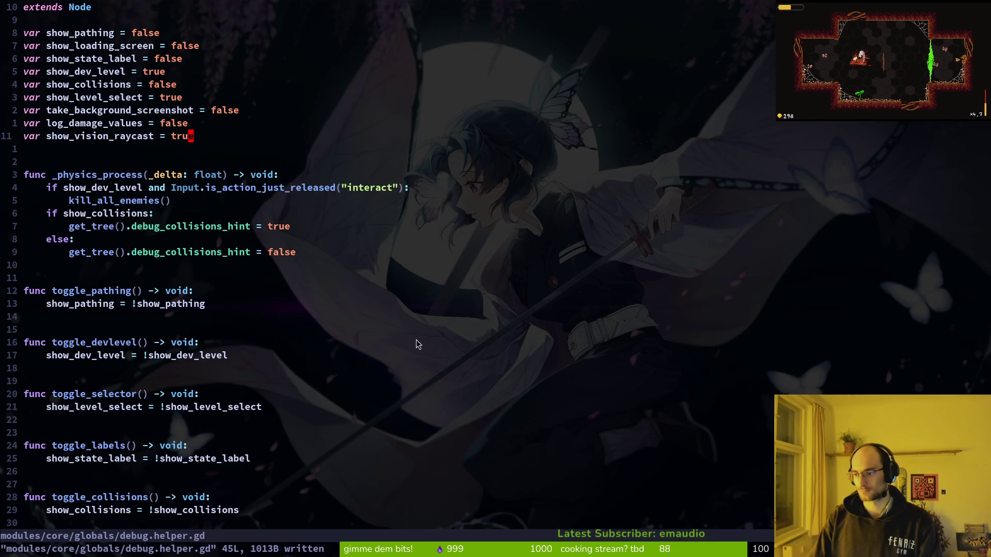
key(space)
key(f)
key(f)
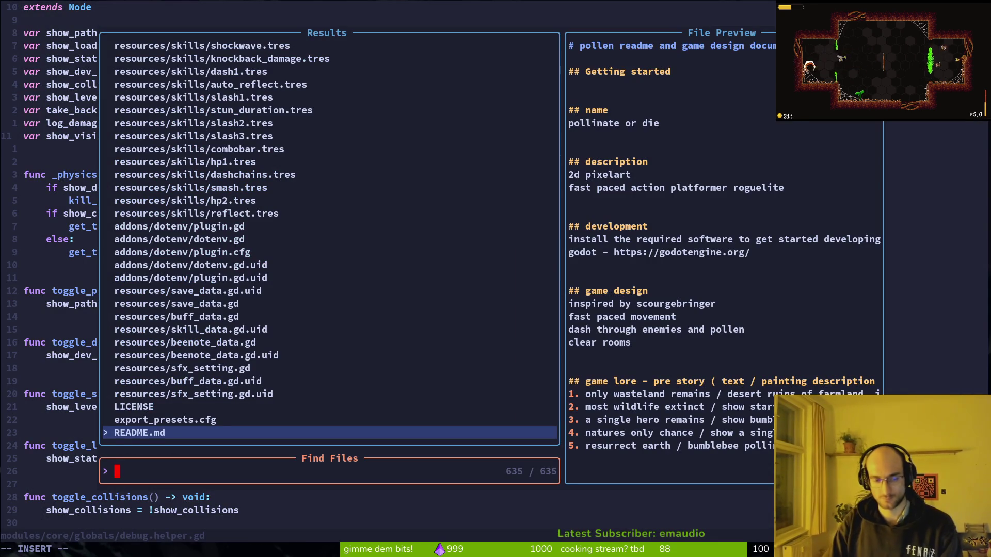
text(mutflower)
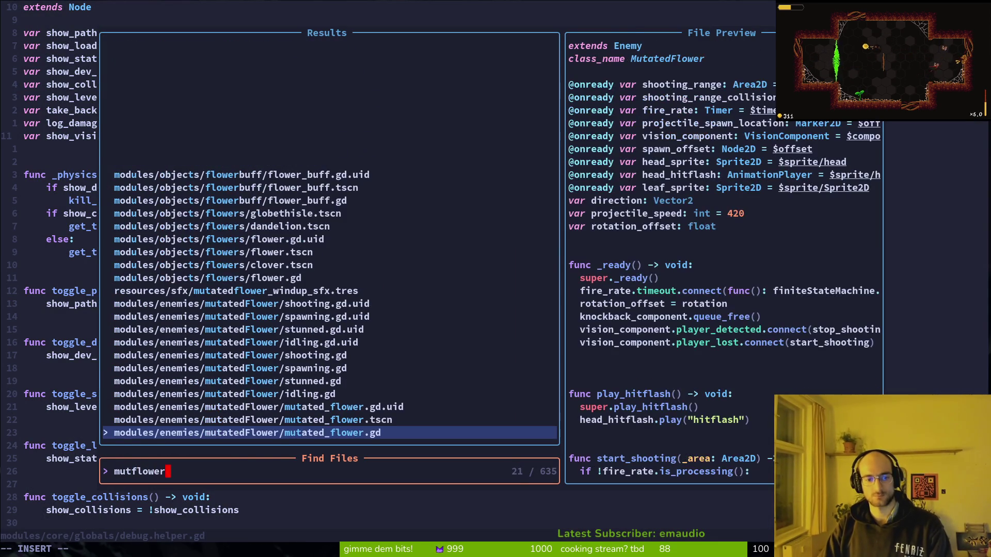
key(Return)
key(ctrl+d)
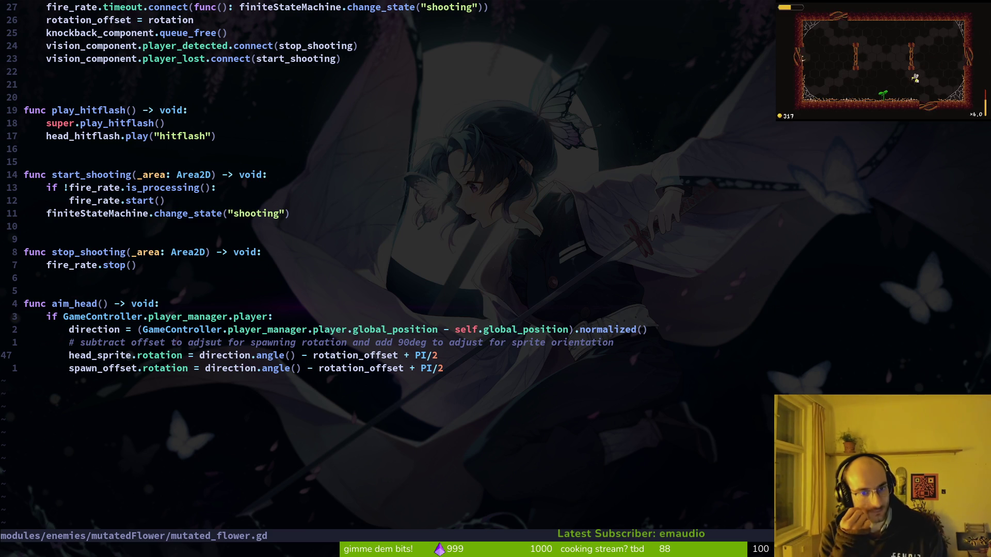
Duplicate the head_sprite rotation line for vision_component, save, and run the game
key(V)
key(y)
key(o)
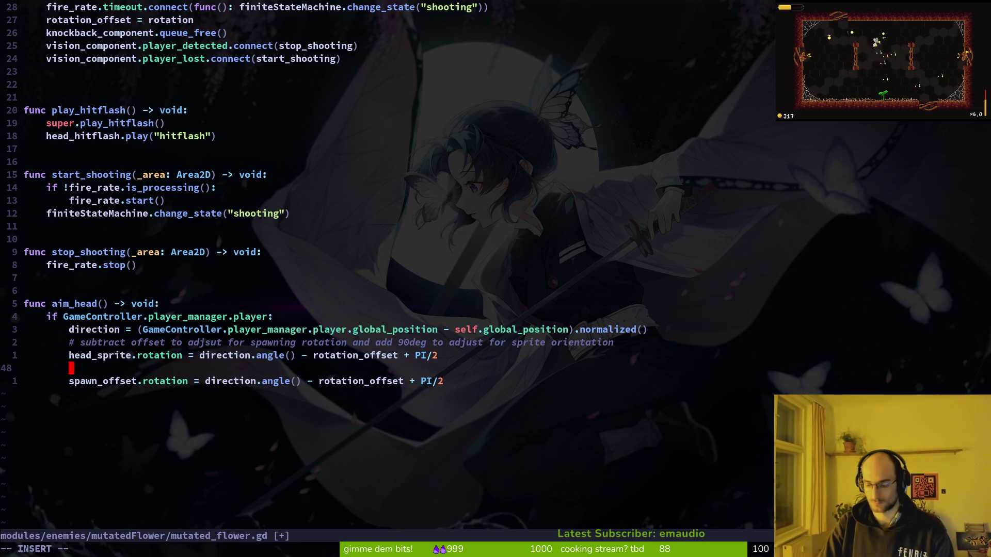
text(head_sp)
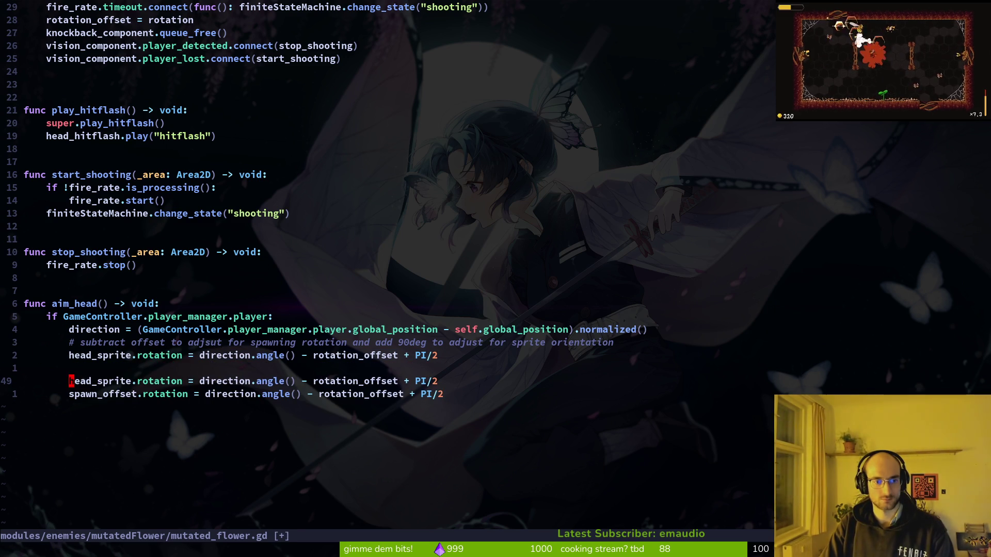
text(cwvision_component)
key(Escape)
key(ctrl+s)
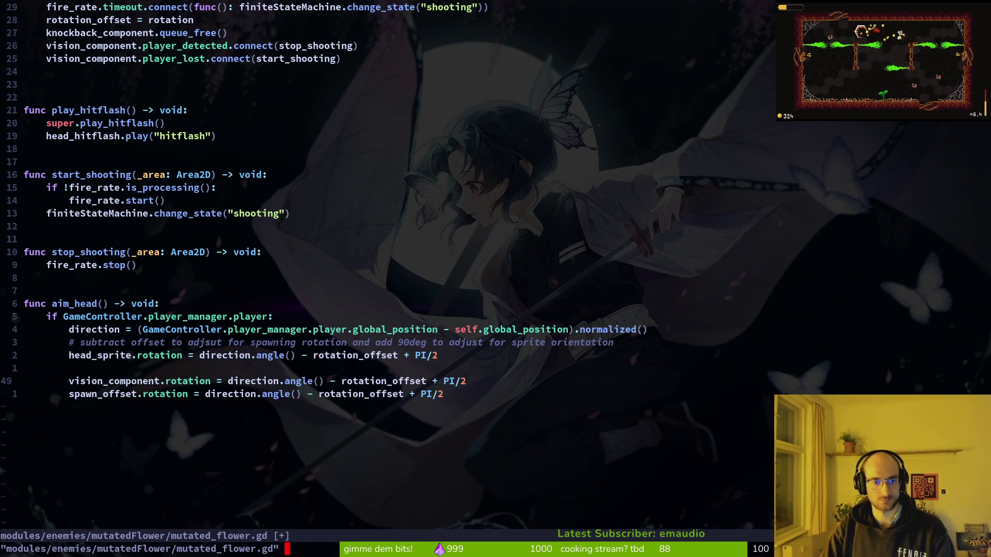
key(k)
key(d)
key(d)
key(ctrl+s)
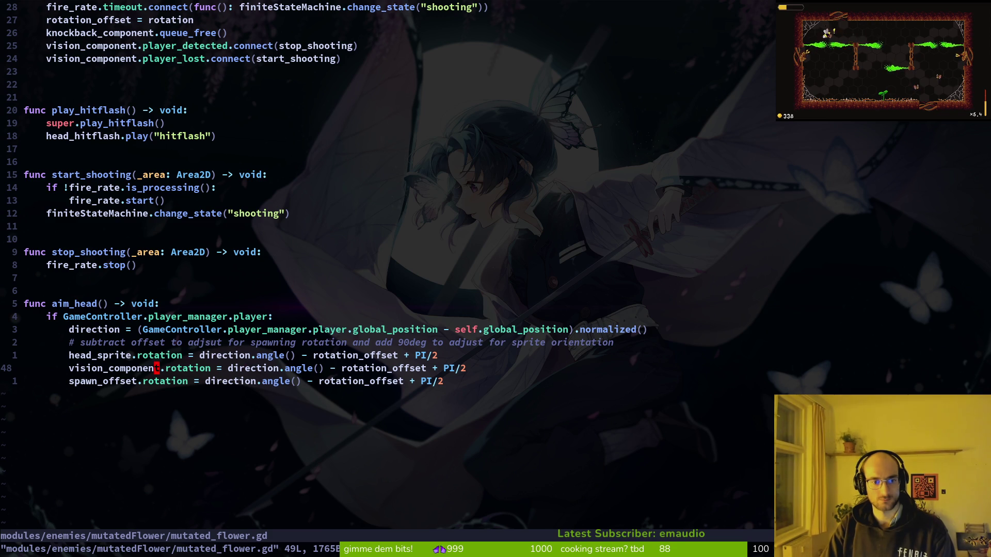
key(alt+Tab)
key(F5)
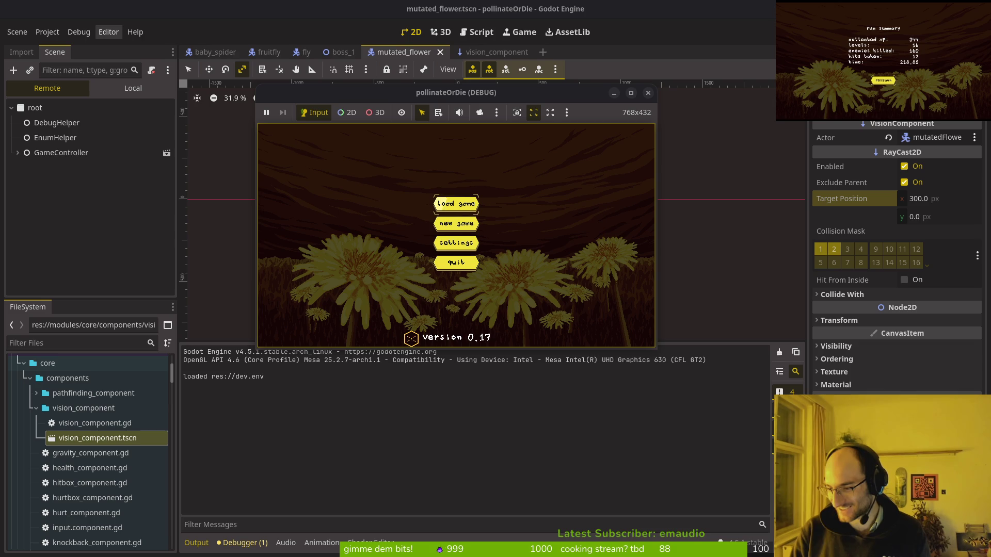
Load the saved game, start level 1-4 from level select, play, then stop the game
key(Return)
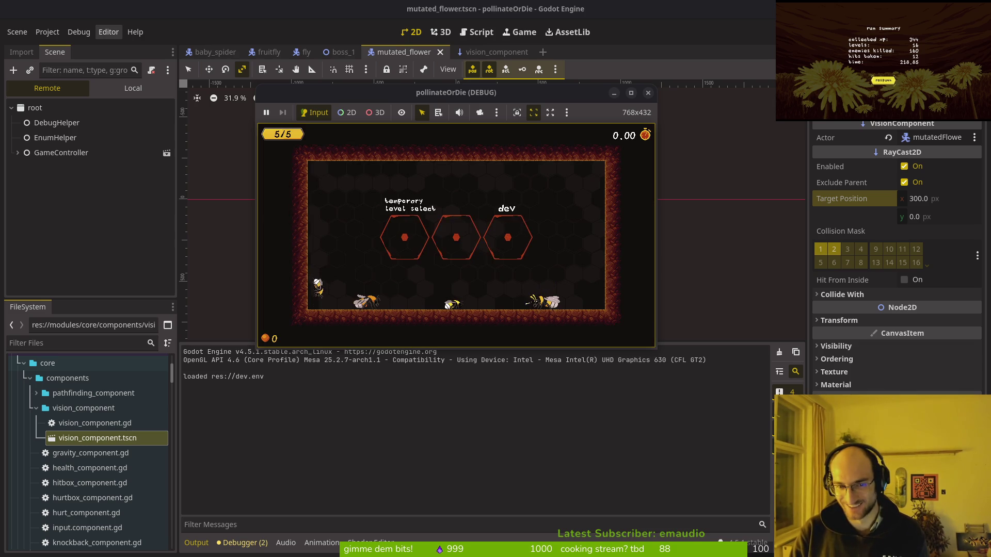
key(Return)
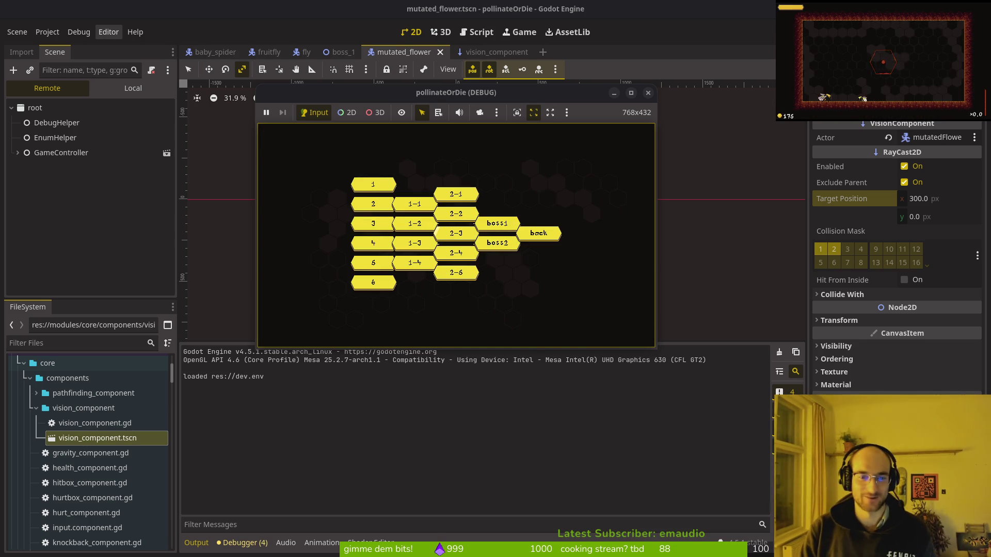
click(395, 261)
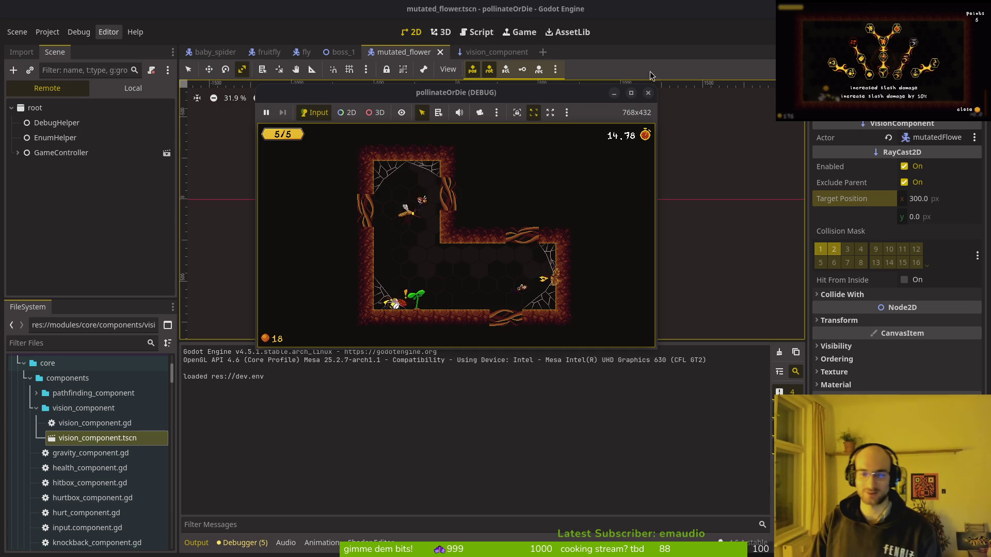
click(648, 92)
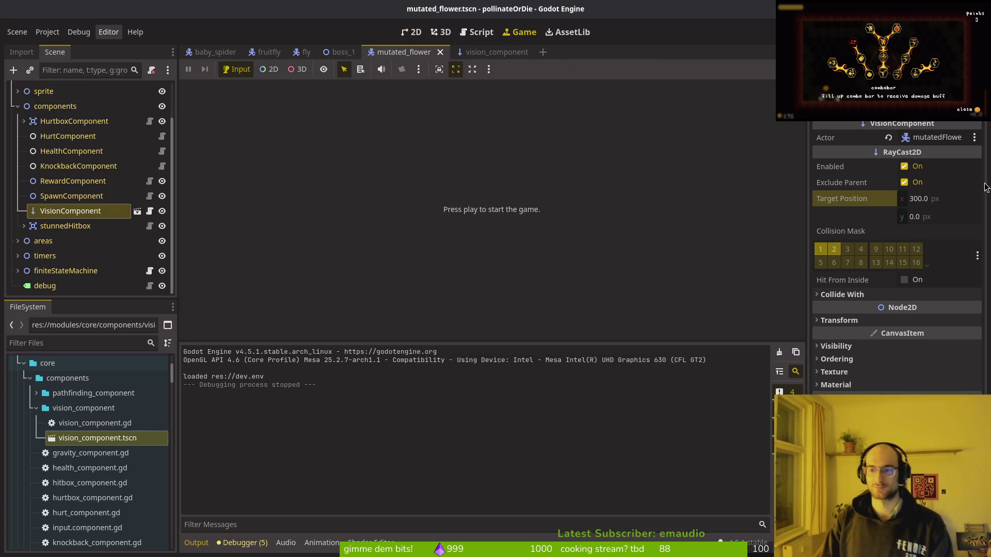
Set the VisionComponent ray's target x to 0 in the Inspector and save the scene
click(411, 33)
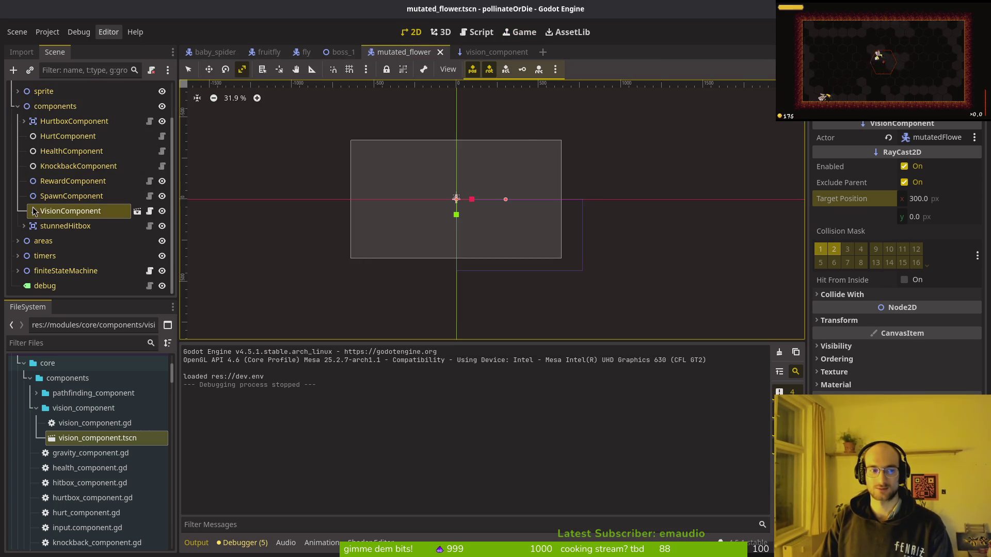
scroll(457, 211, up, 9)
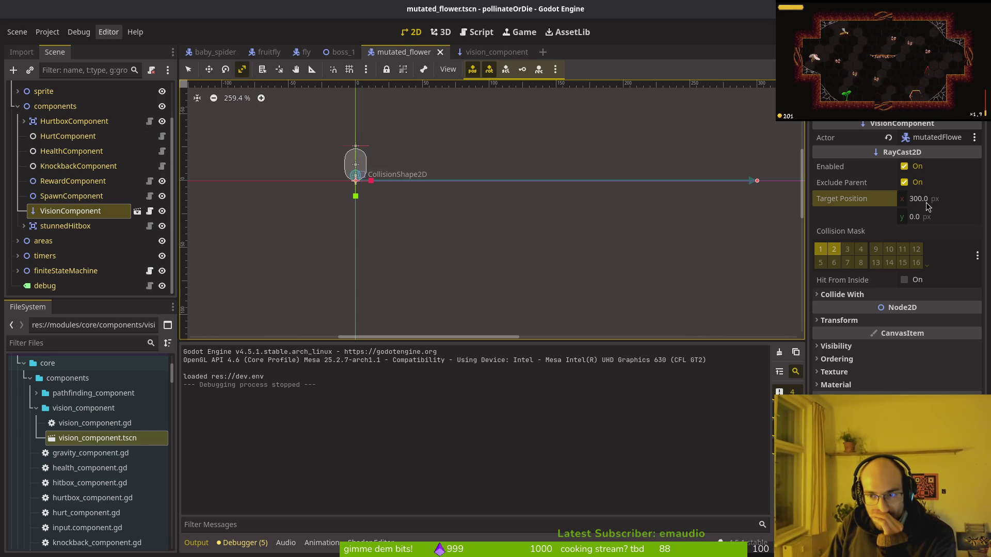
click(938, 217)
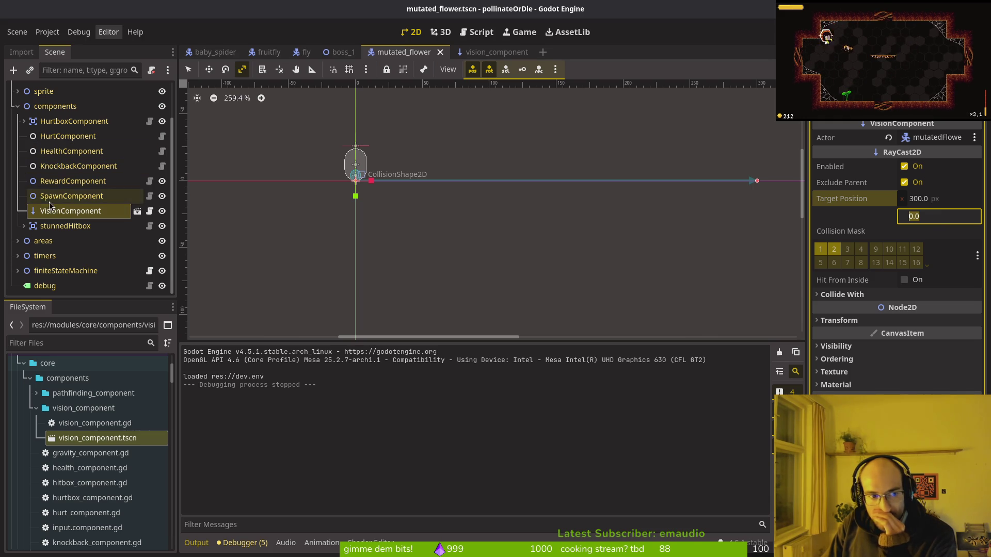
key(alt+Tab)
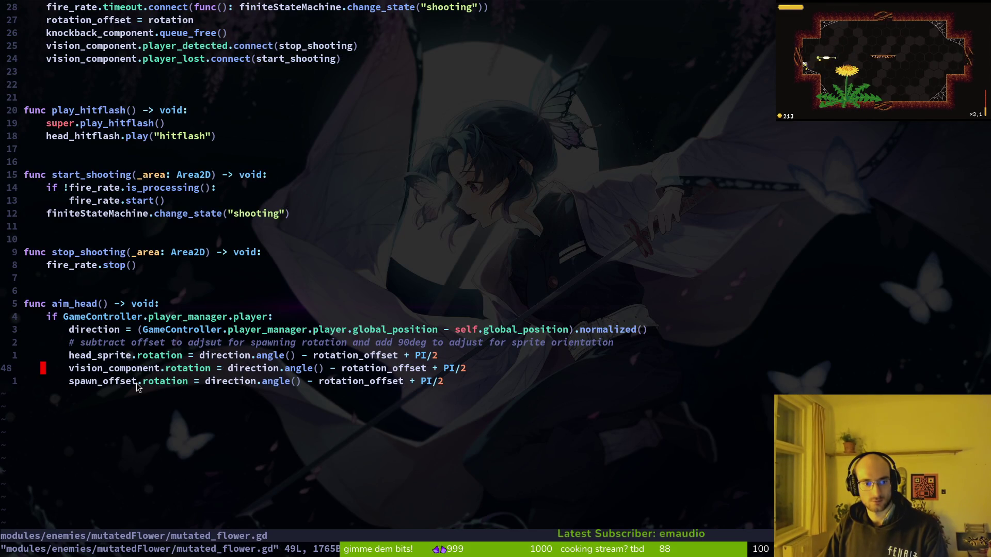
key(alt+Tab)
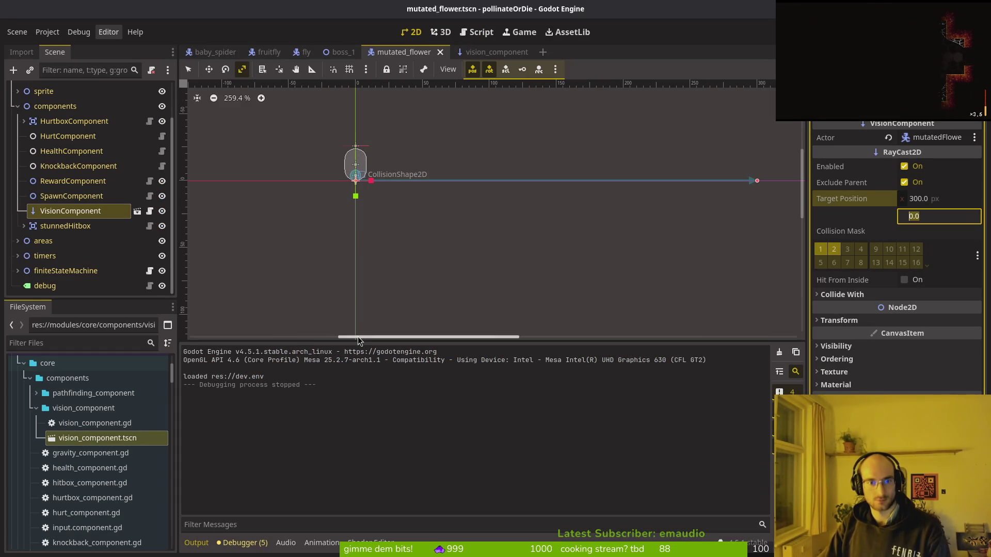
scroll(516, 284, up, 3)
scroll(567, 276, left, 2)
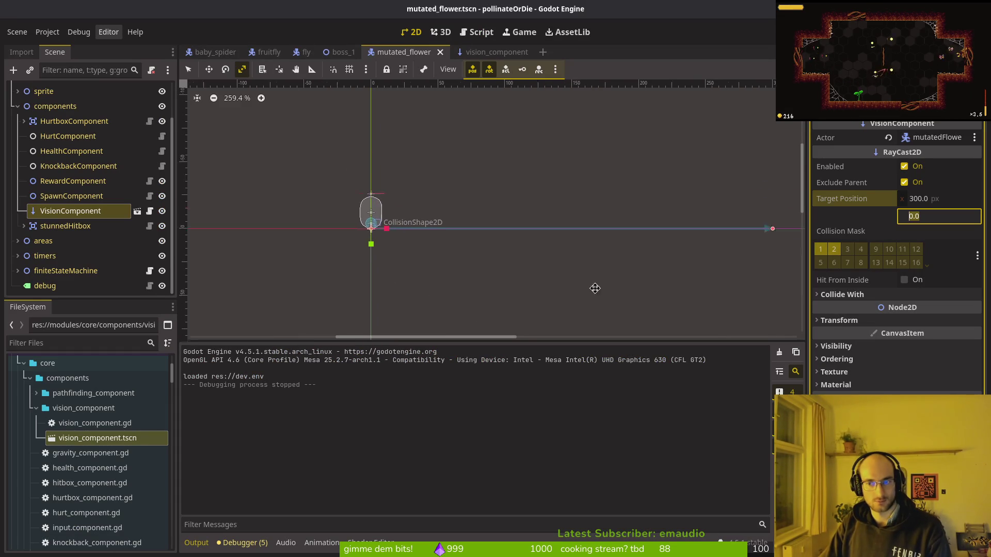
click(944, 199)
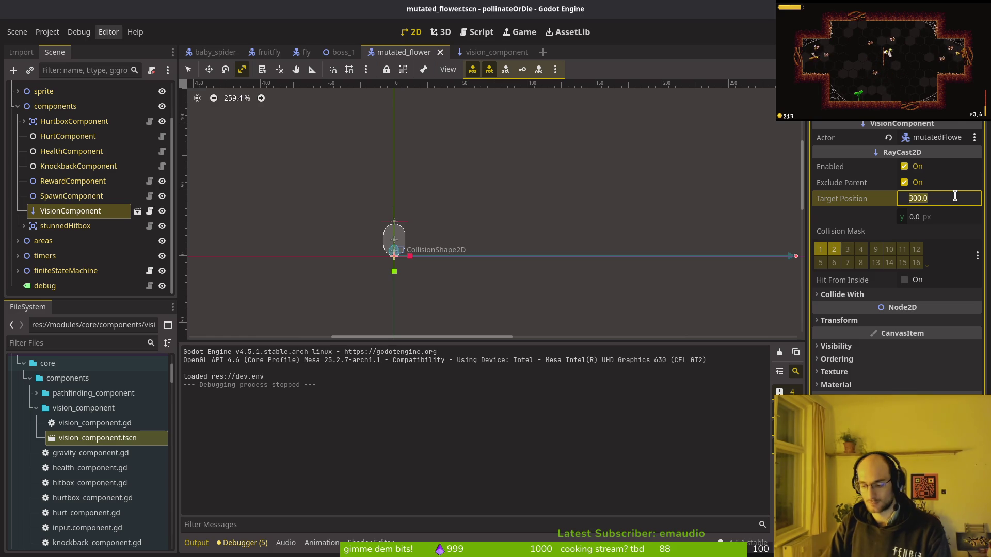
text(0)
key(Return)
key(ctrl+s)
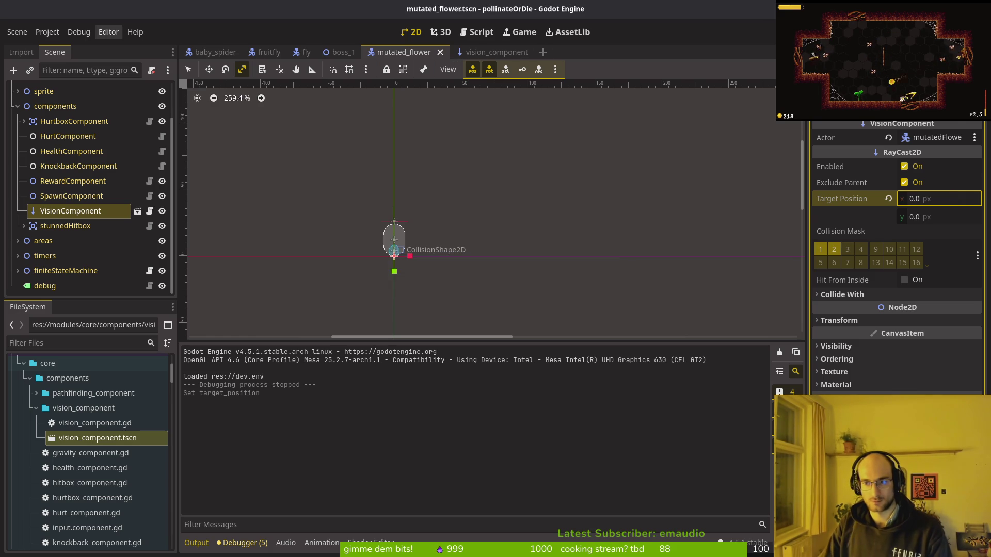
Set the ray's target y to -300, save, and run the game
click(939, 217)
text(-2)
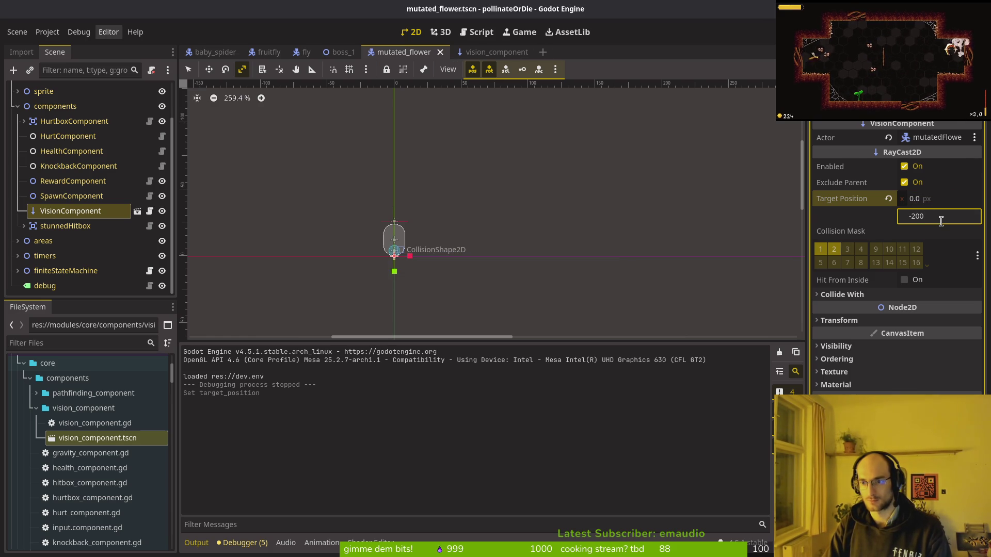
text(-300)
key(Return)
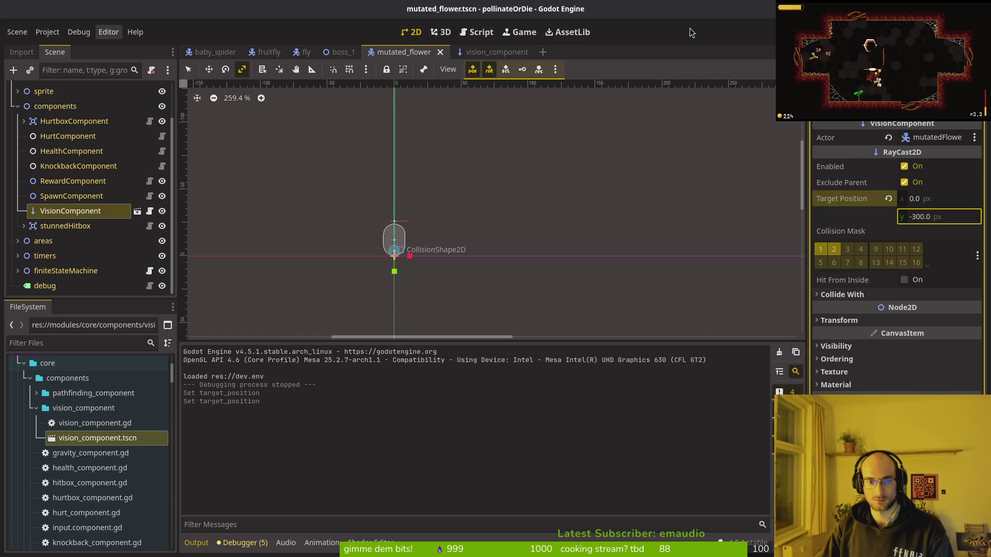
scroll(500, 165, down, 7)
key(ctrl+s)
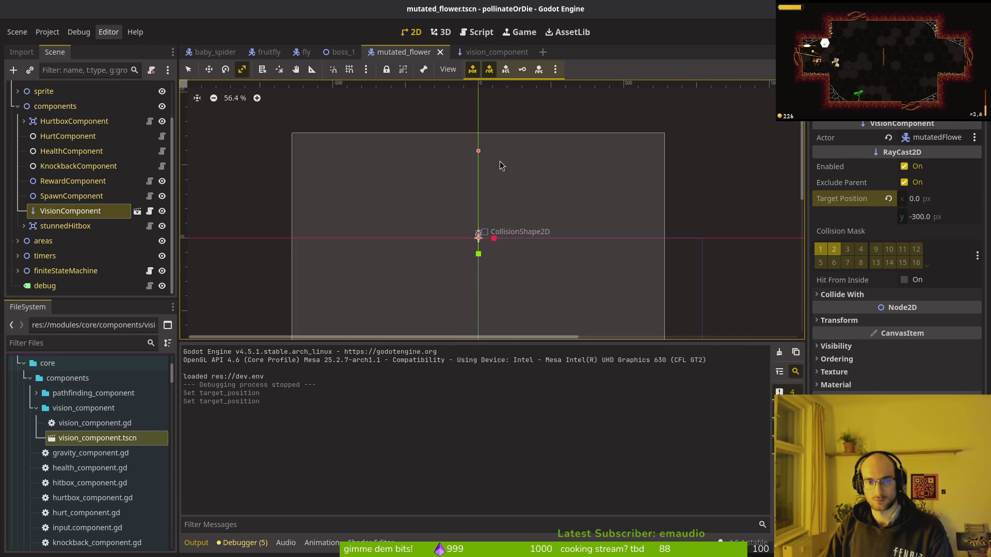
key(F5)
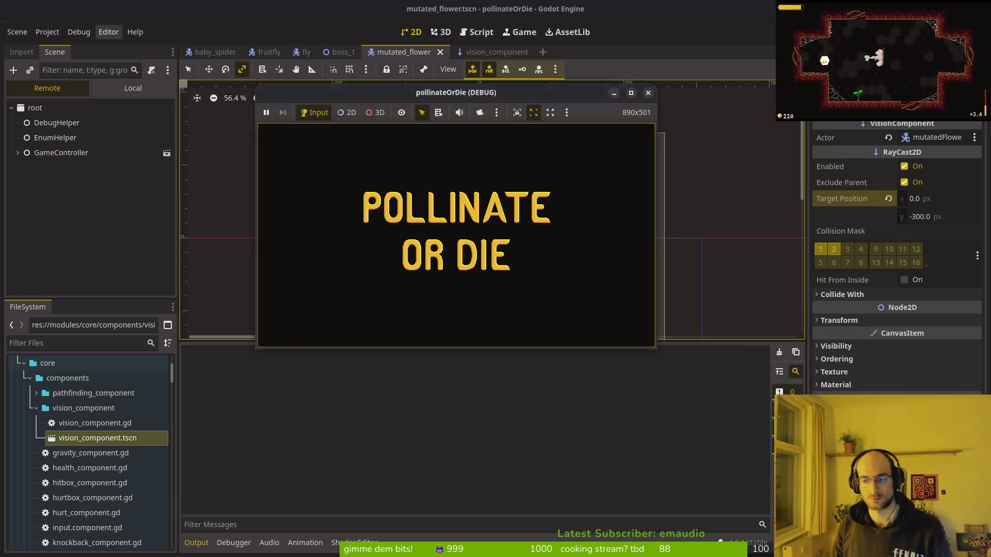
Playtest level 1-4, moving the bee right along the floor, then stop the game
key(Return)
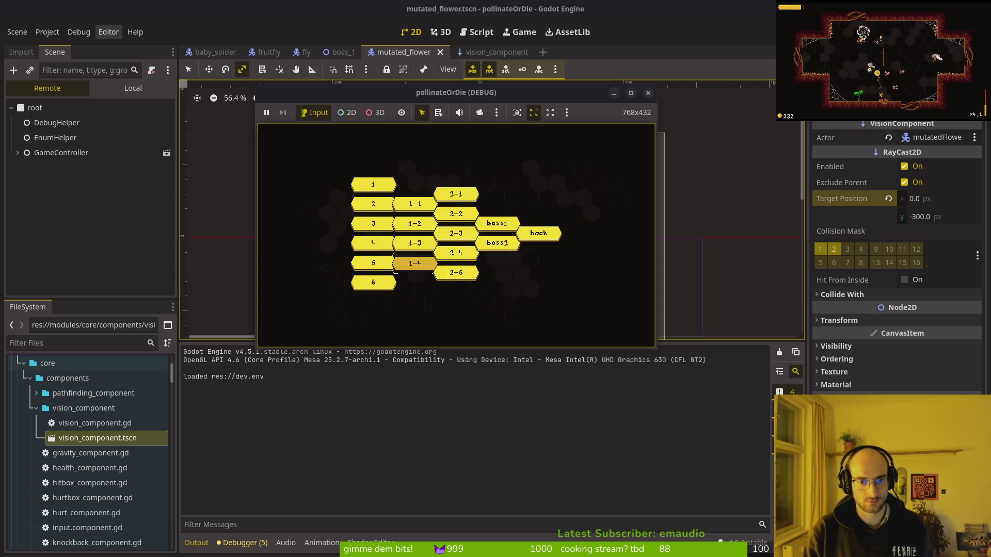
key(Return)
key(Right)
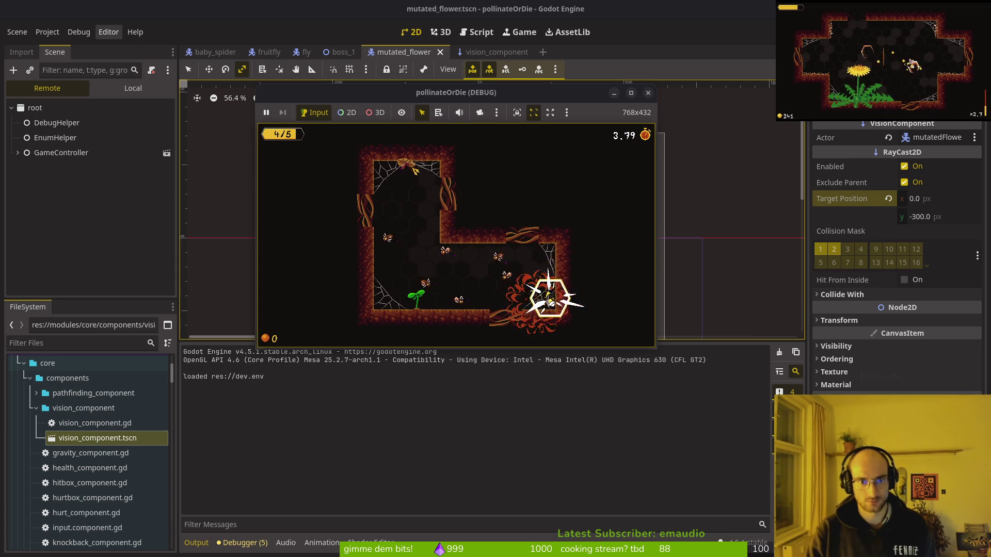
click(702, 114)
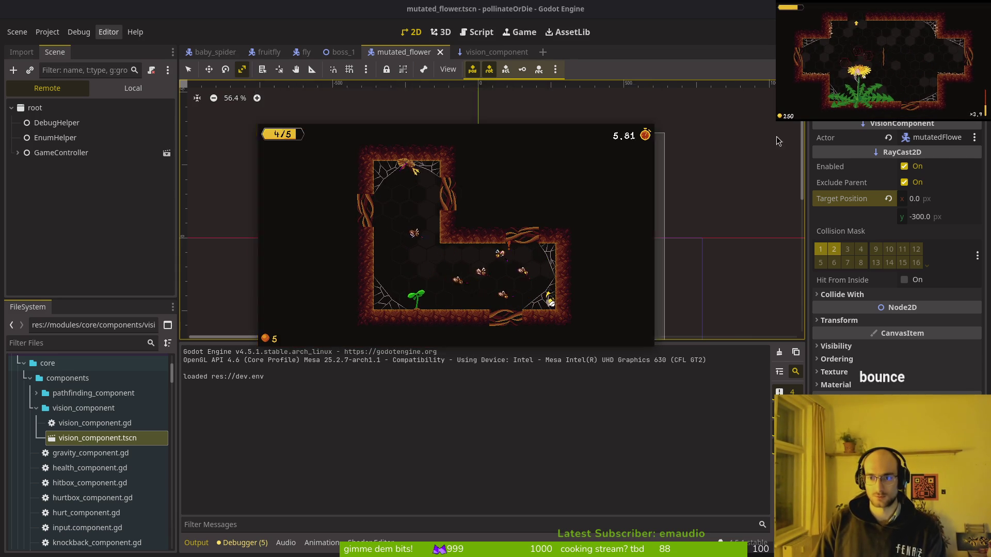
key(F8)
Set the VisionComponent ray's Target Position to (-300, 0) and save the scene
click(948, 200)
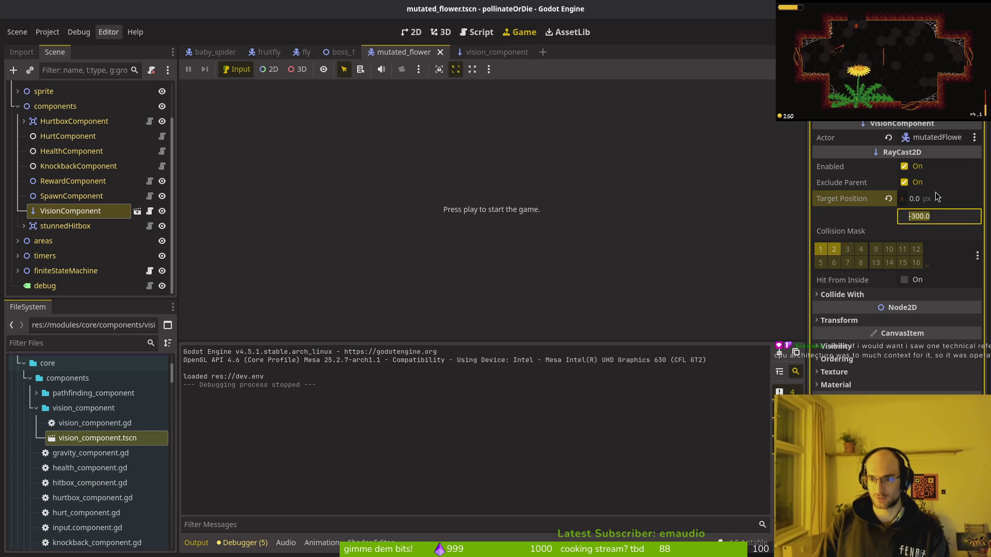
text(-2)
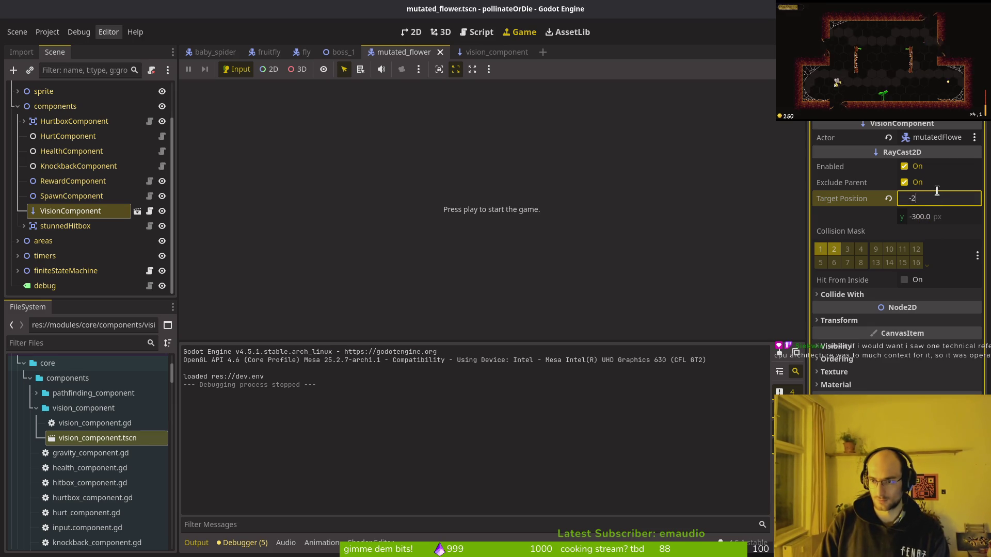
key(Tab)
text(0)
key(ctrl+s)
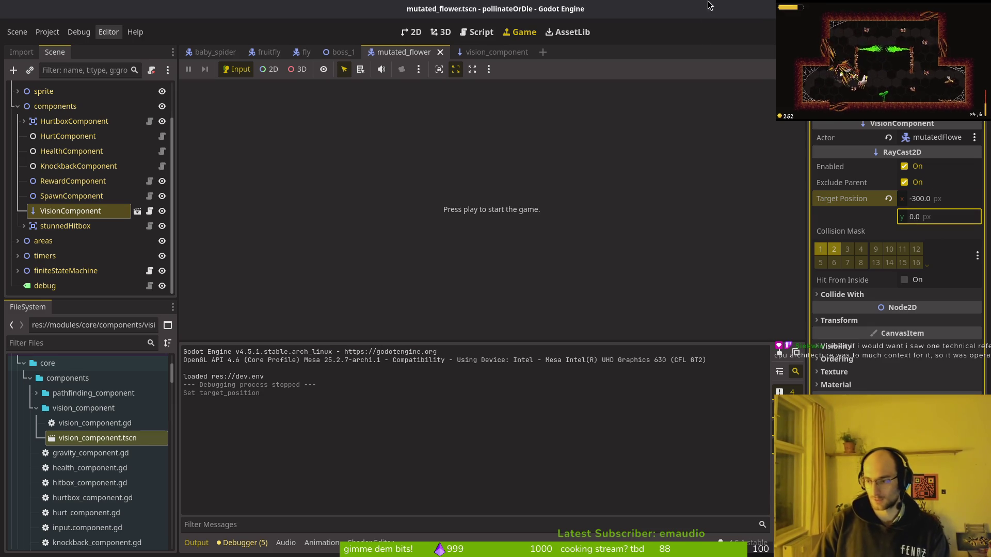
Rerun the game and play level 1-4, moving the bee left, then close it
key(F5)
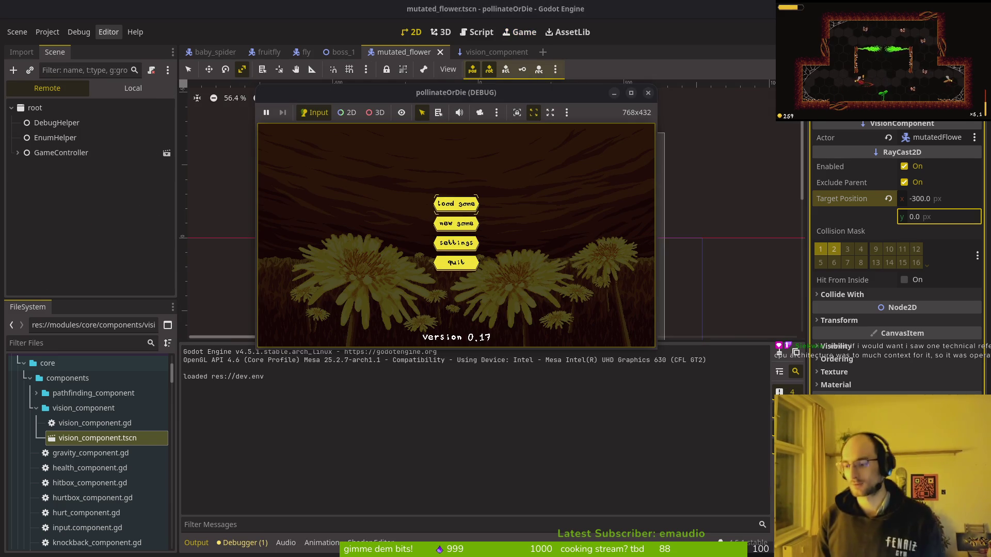
key(Return)
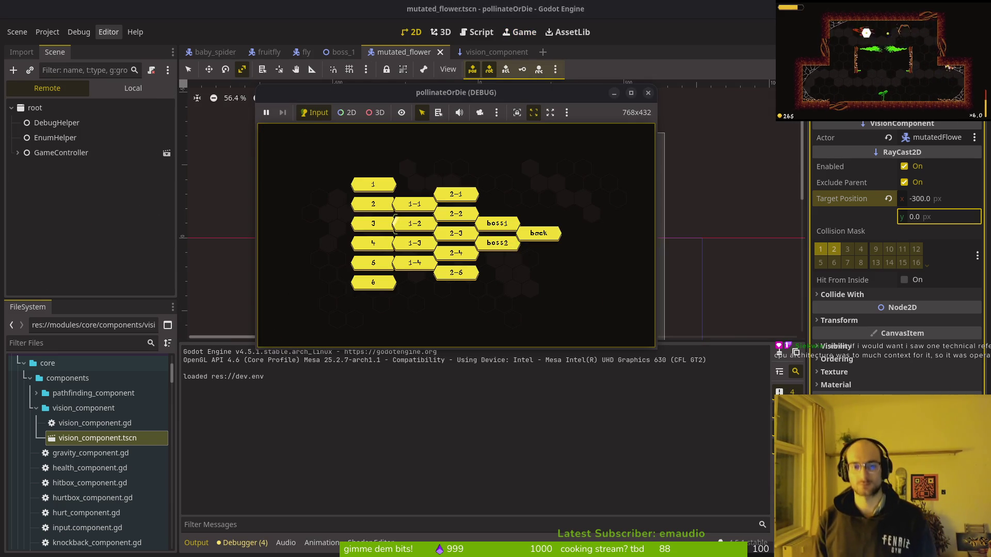
key(Return)
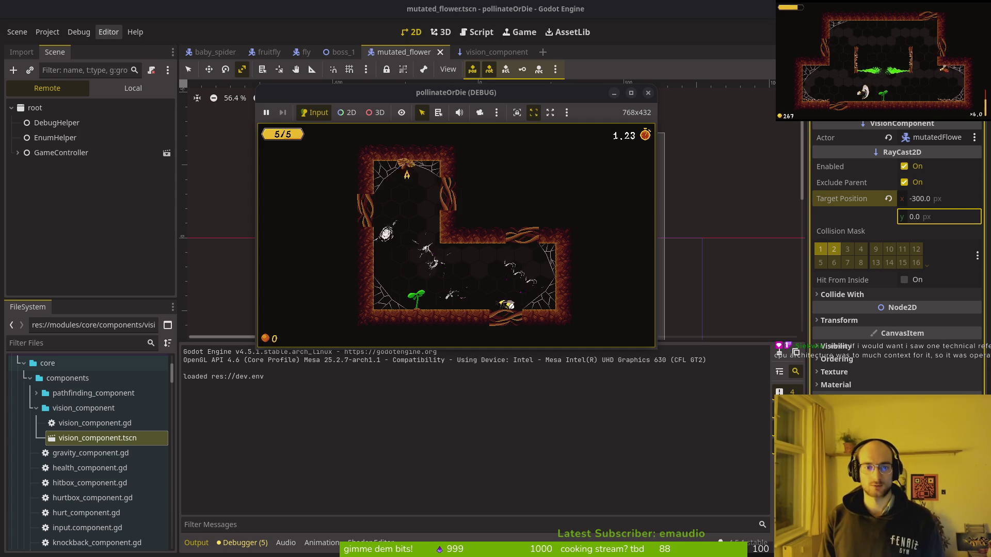
key(Left)
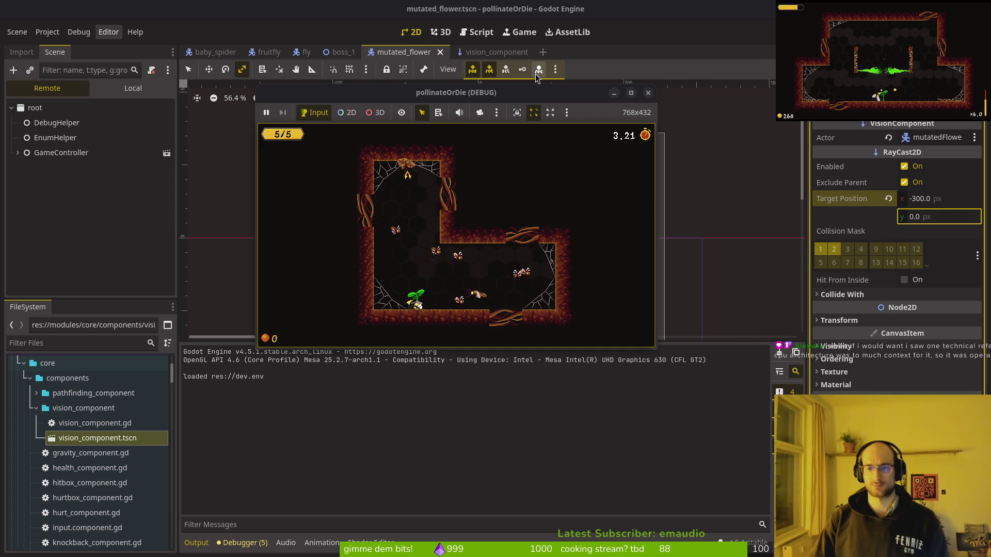
click(647, 92)
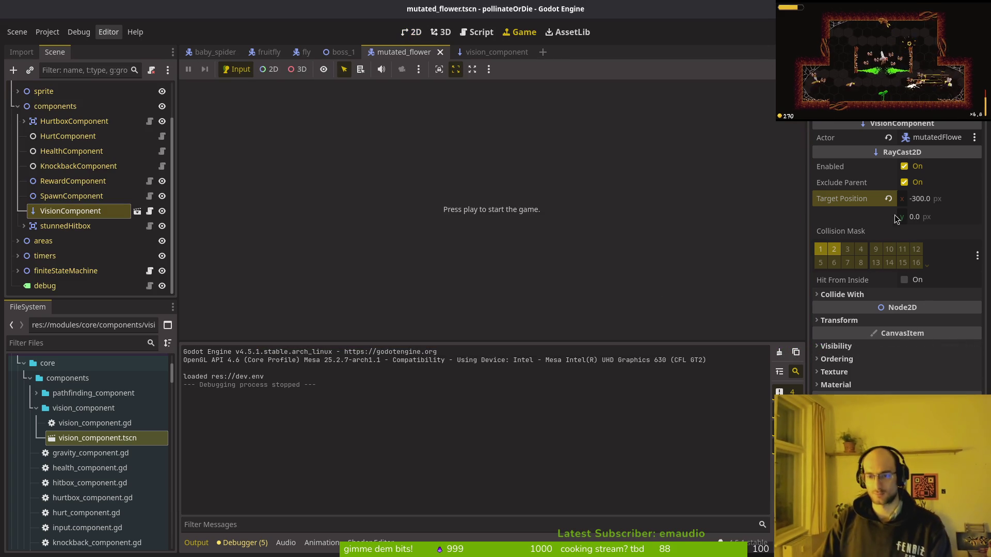
In the 2D scene view, revert the ray's target x back to 300
click(414, 37)
scroll(533, 237, down, 1)
scroll(531, 250, up, 2)
scroll(352, 228, up, 5)
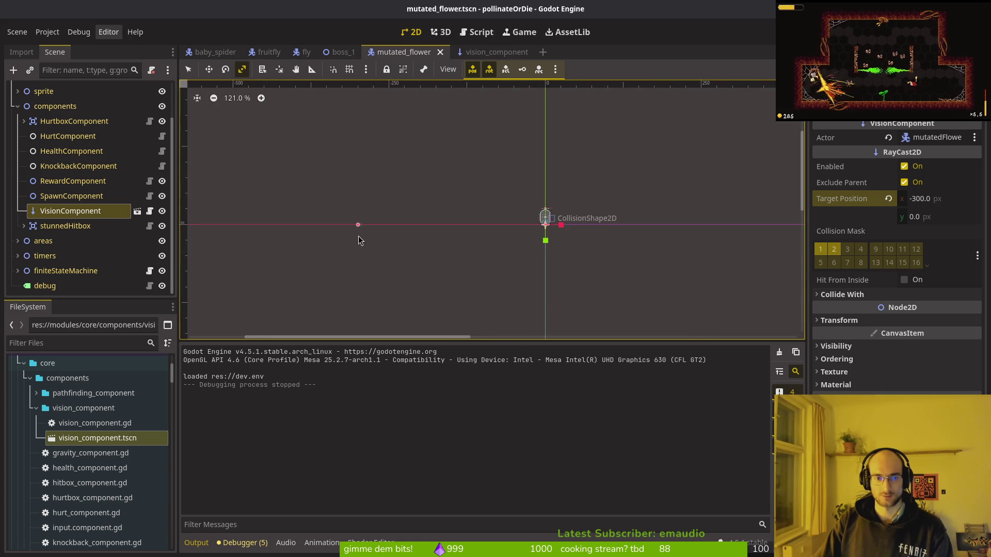
click(888, 199)
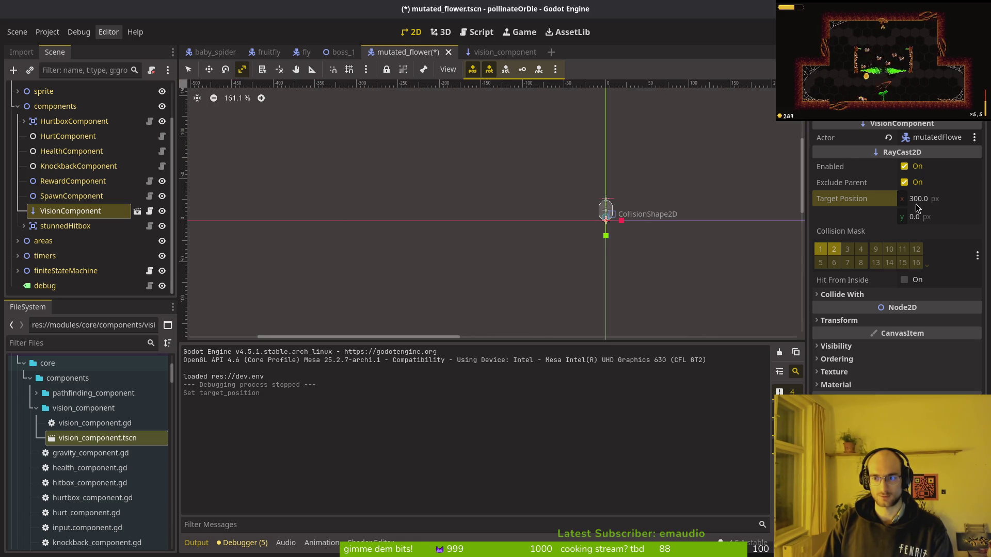
Finish the PI/2 rotation offset edit on line 48 of the flower script, save, and launch the game
key(alt+Tab)
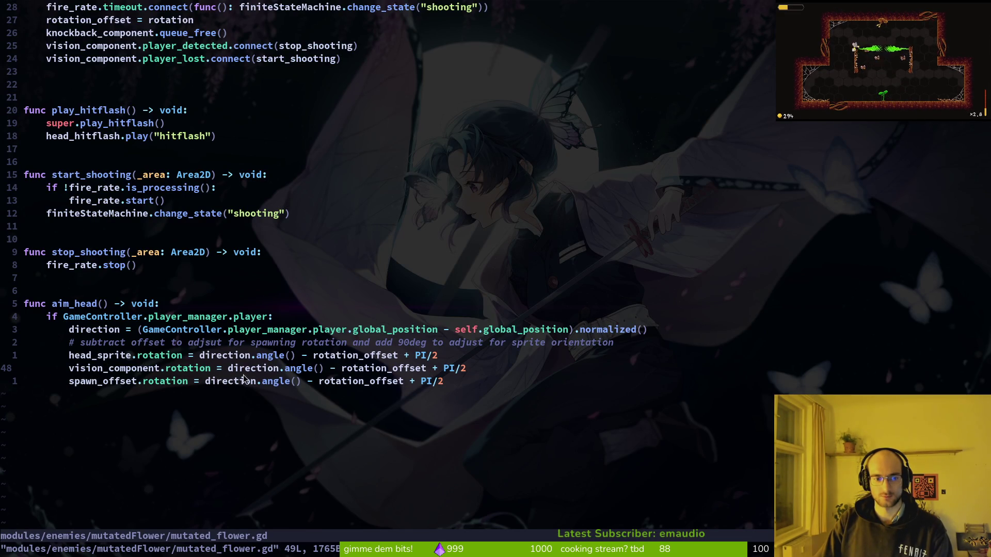
text(s)
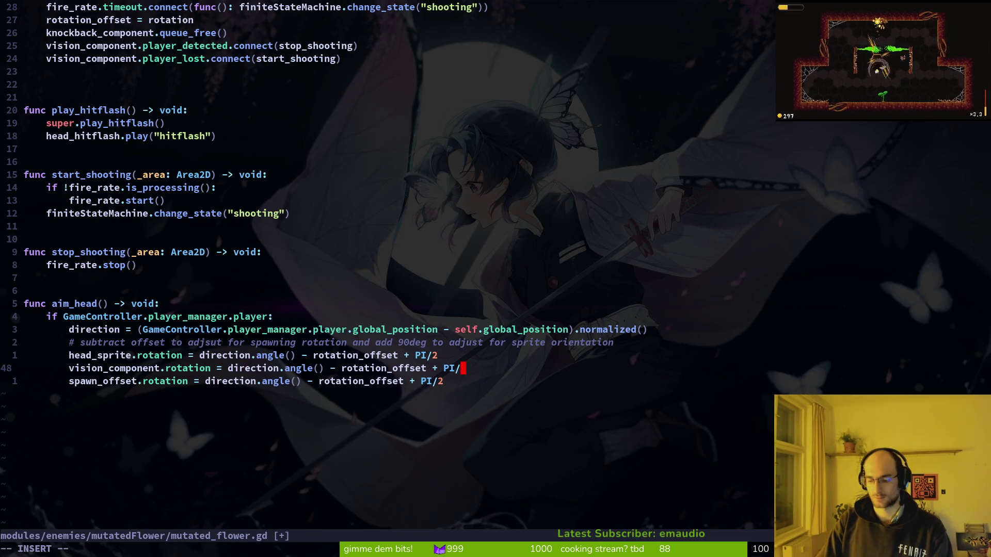
text(2)
key(Escape)
key(alt+Tab)
key(F5)
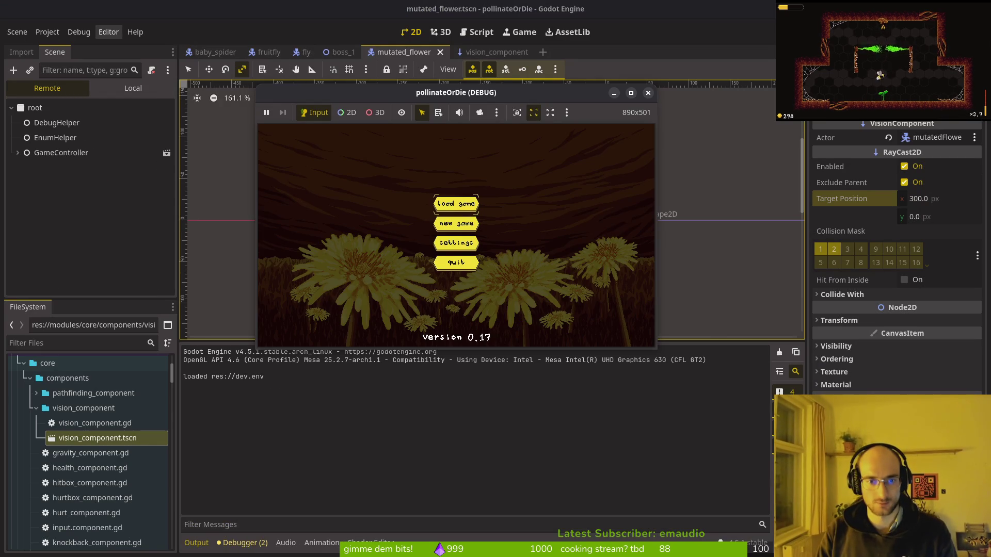
Play level 1-4, walking the bee to the sprout, then close the game
key(d)
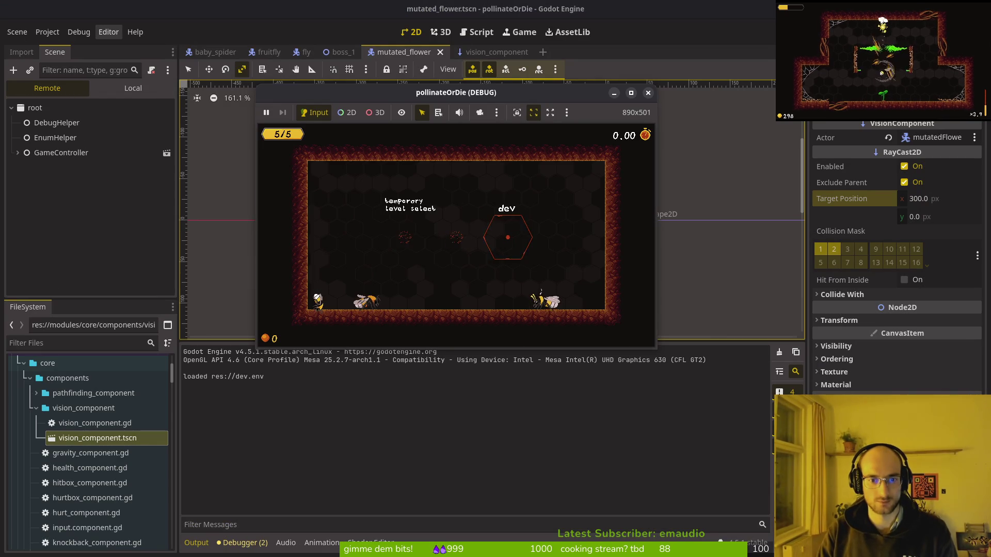
key(Return)
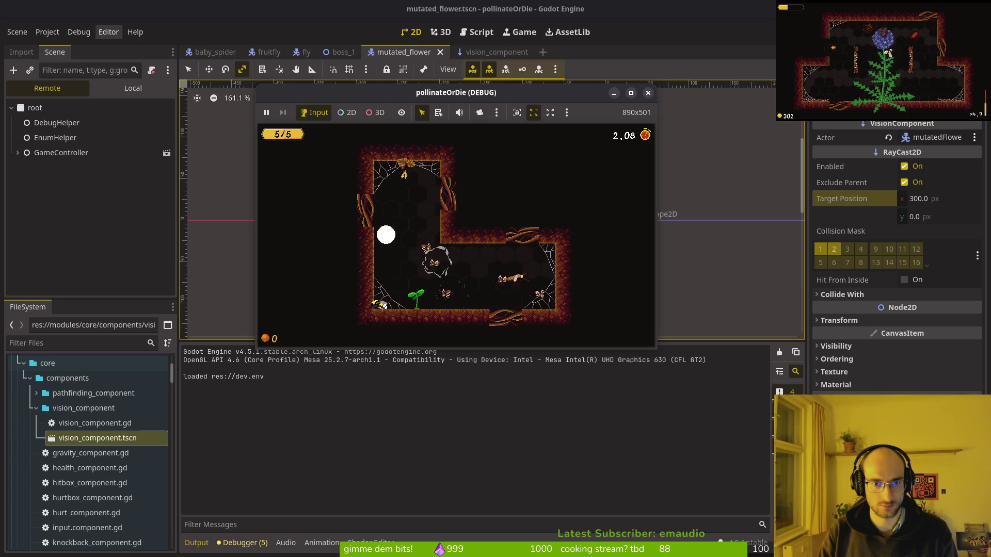
key(d)
key(Escape)
Delete the vision_component.rotation line in mutated_flower.gd and save the script
key(alt+Tab)
text(Vd:w)
key(Return)
Relaunch the game, play level 1-4 again, and stop it with F8
key(alt+Tab)
key(F5)
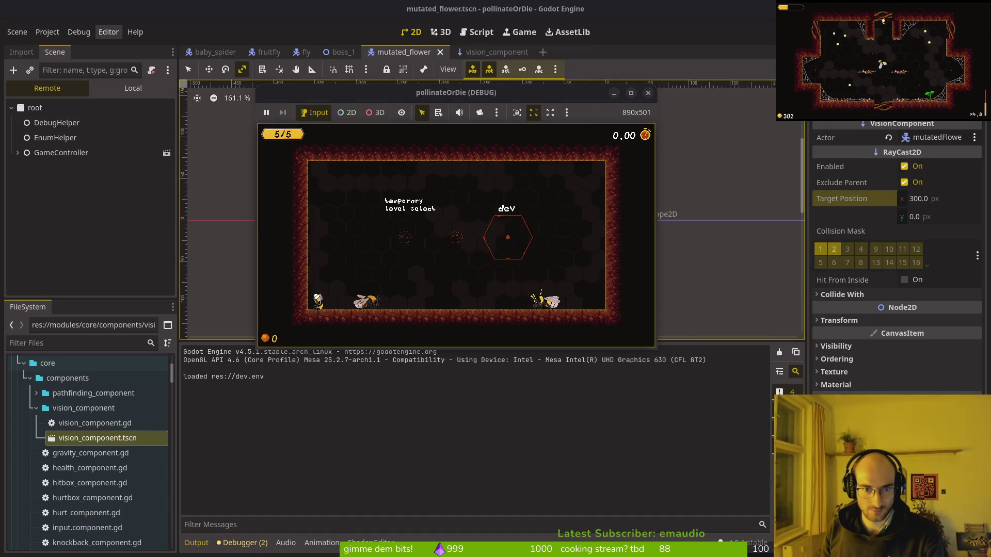
click(414, 262)
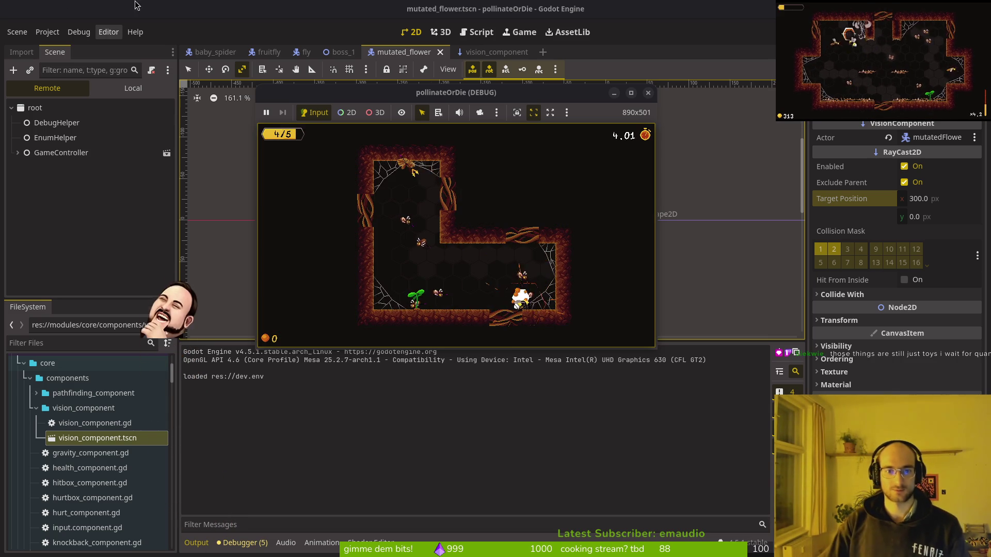
key(F8)
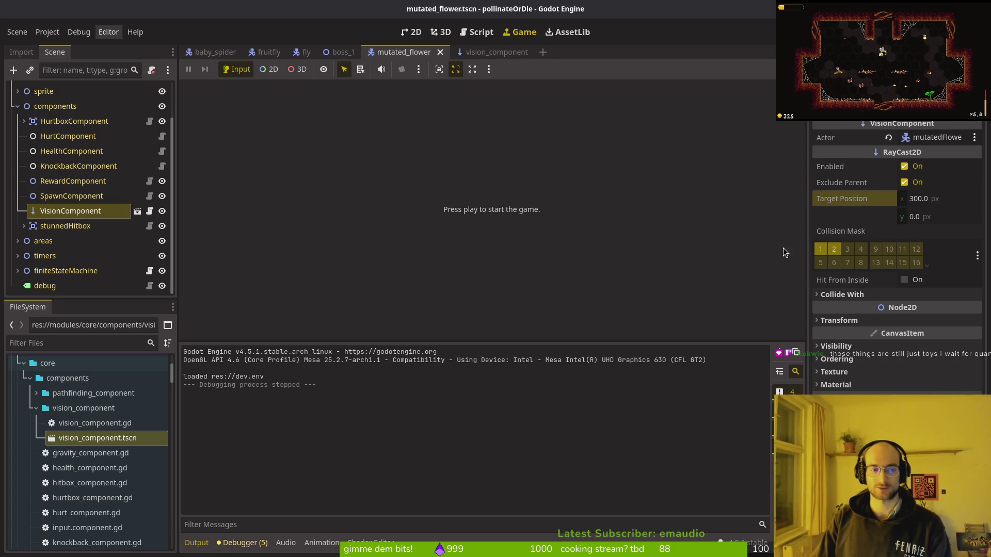
key(alt+Tab)
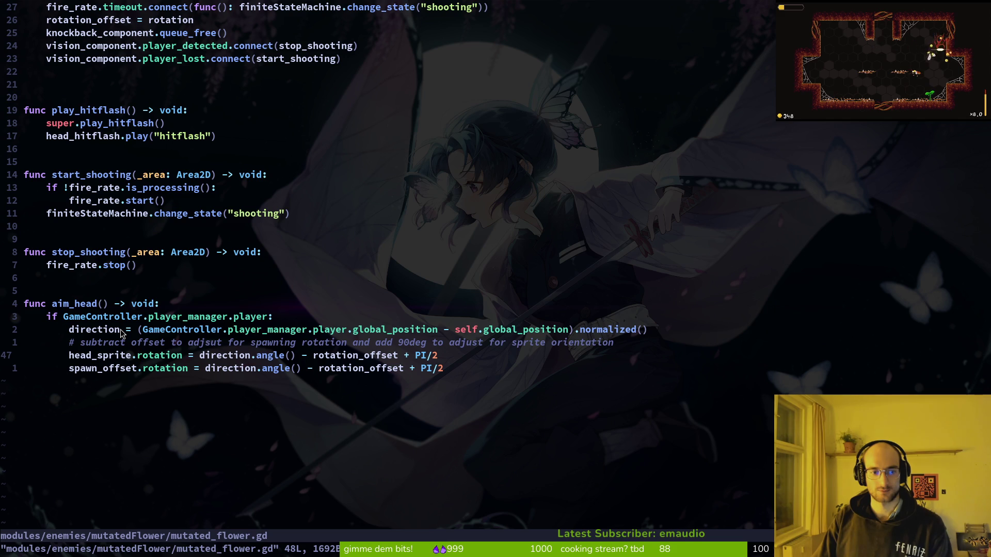
Undo the deletion to restore the vision_component.rotation line in the flower script
key(alt+Tab)
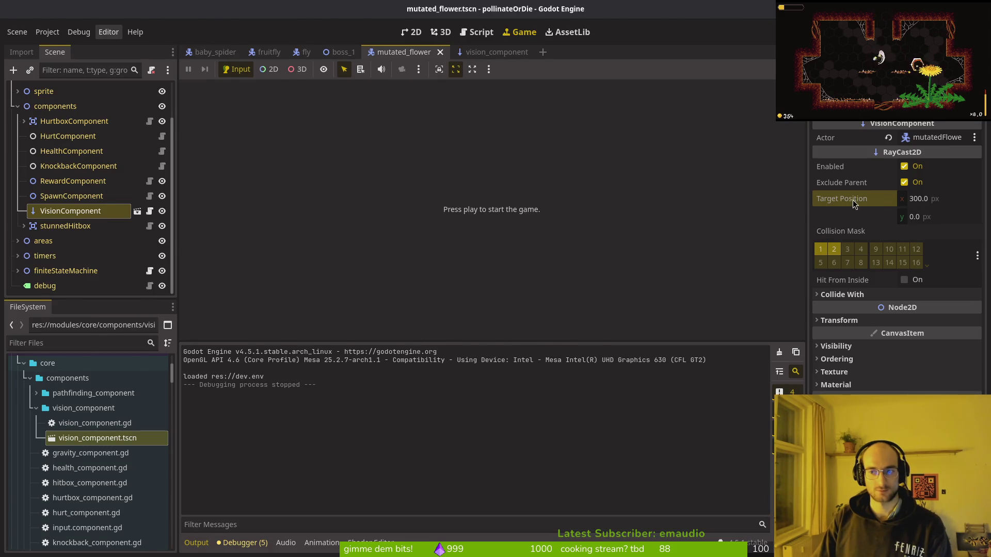
key(alt+Tab)
key(u)
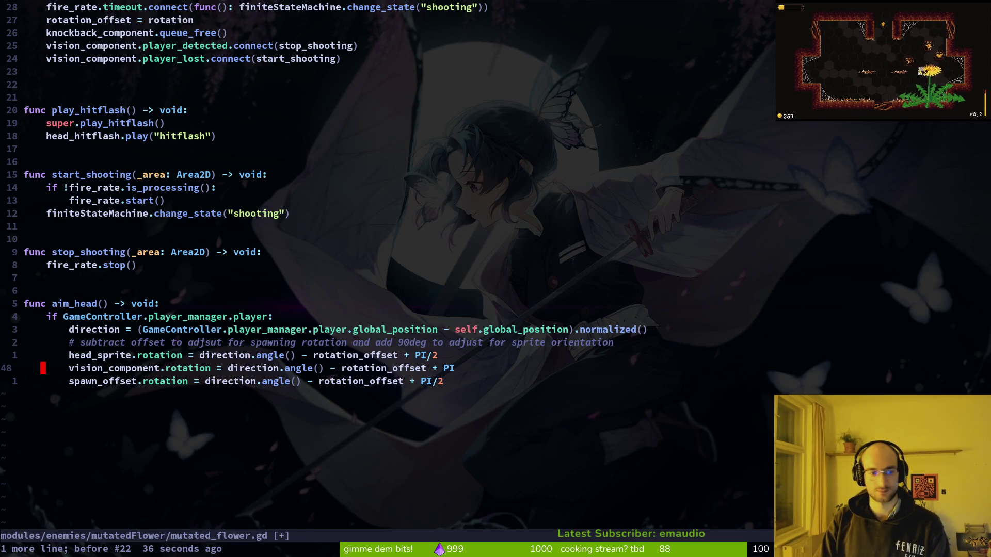
Remove ' - rotation_offset + PI' so the line uses direction.angle() alone, and save
key(w)
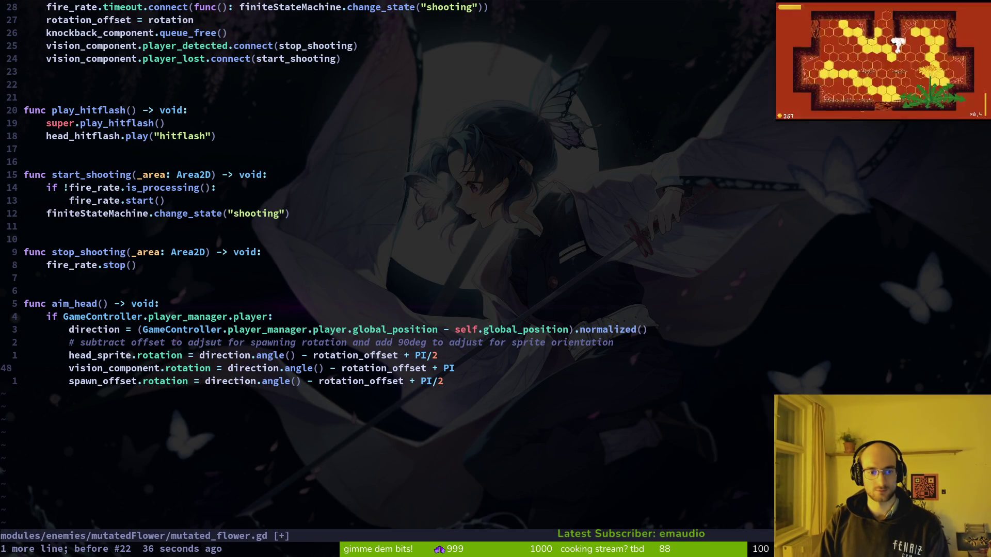
key(v)
key(w)
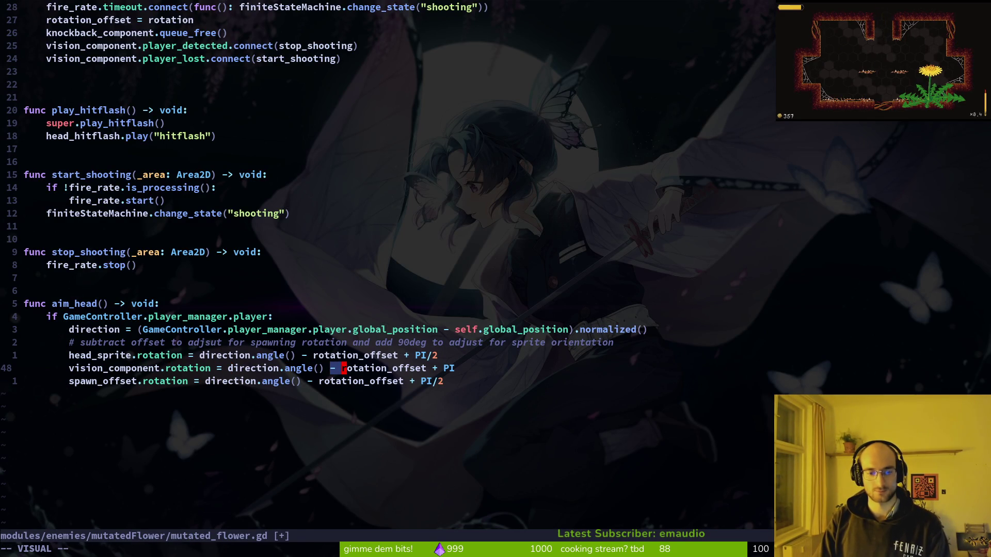
key(w)
key(w)
key(e)
key(d)
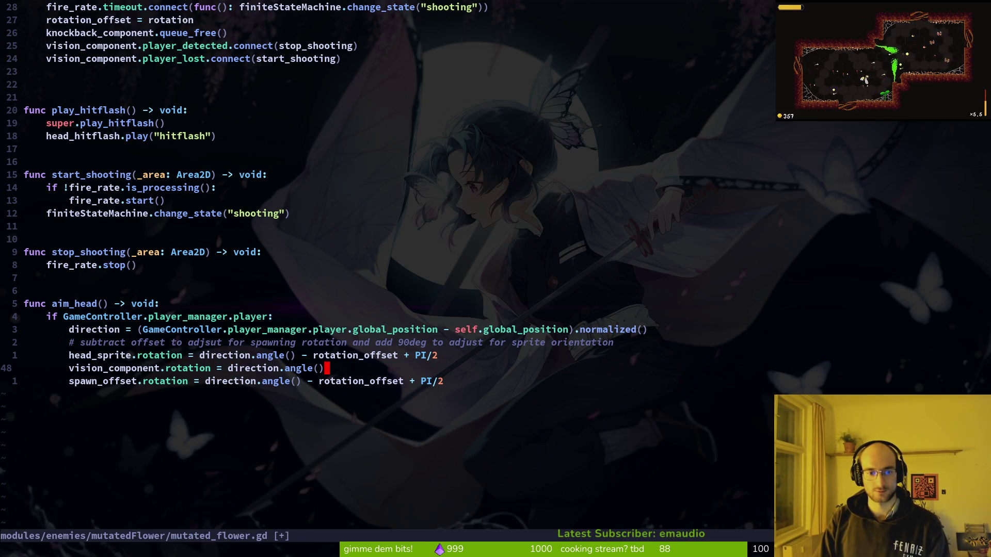
key(Escape)
text(:w)
key(Return)
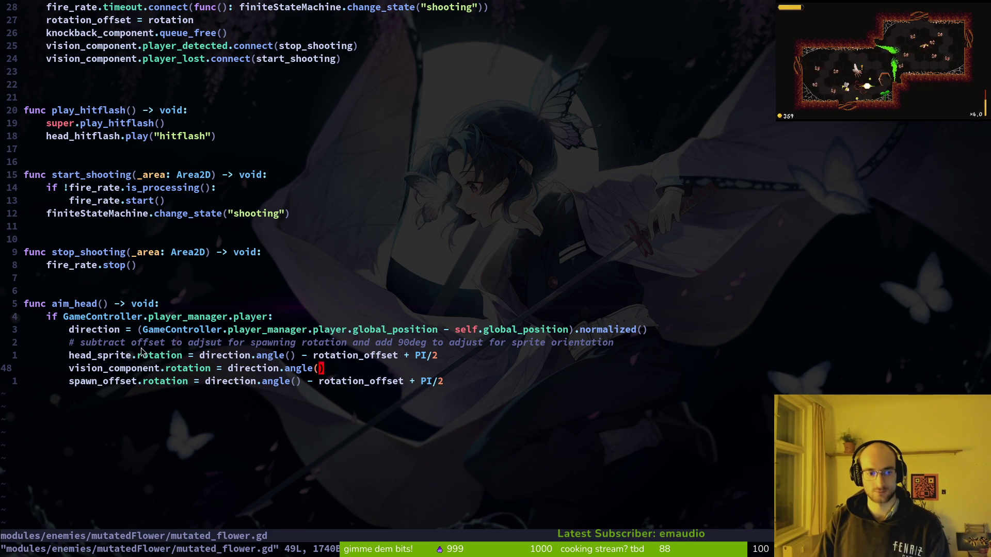
key(alt+Tab)
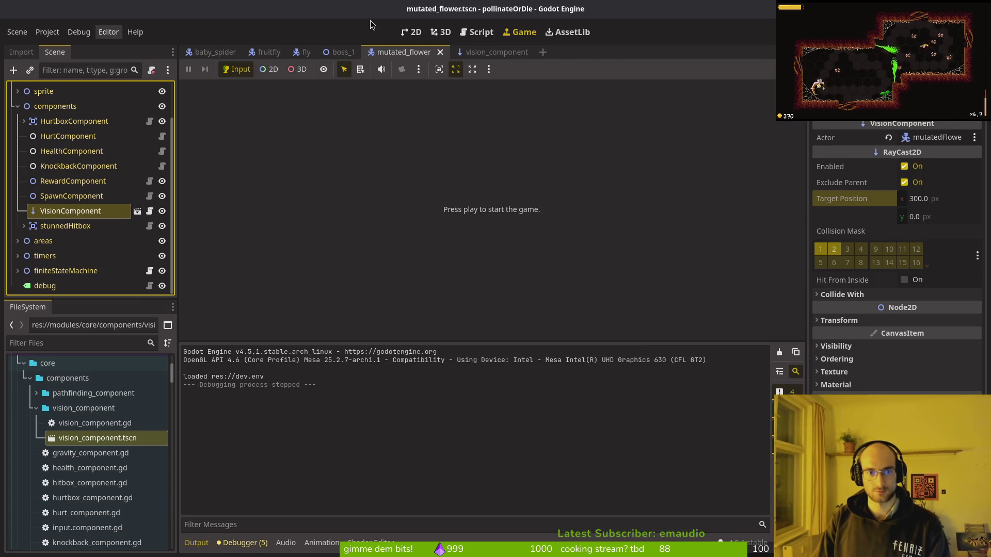
Undo an accidental scale, rotate the VisionComponent ray up-left, then save and run the game
click(411, 32)
mouse_move(677, 175)
mouse_down()
mouse_move(565, 146)
mouse_move(456, 187)
mouse_move(534, 253)
mouse_up()
key(ctrl+z)
click(188, 69)
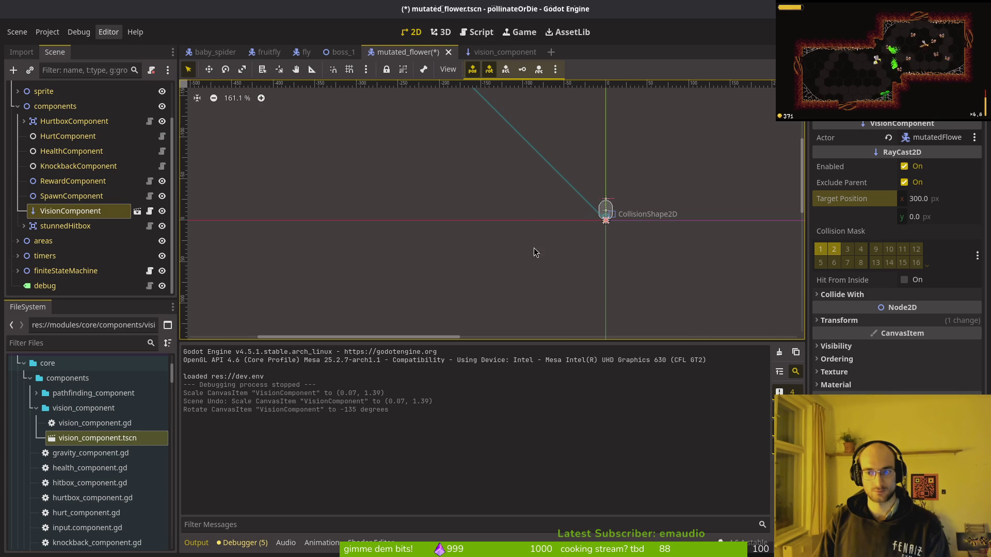
click(844, 321)
mouse_move(452, 256)
mouse_down()
mouse_move(490, 283)
mouse_move(502, 310)
mouse_move(673, 214)
mouse_move(645, 139)
mouse_move(654, 153)
mouse_up()
key(F5)
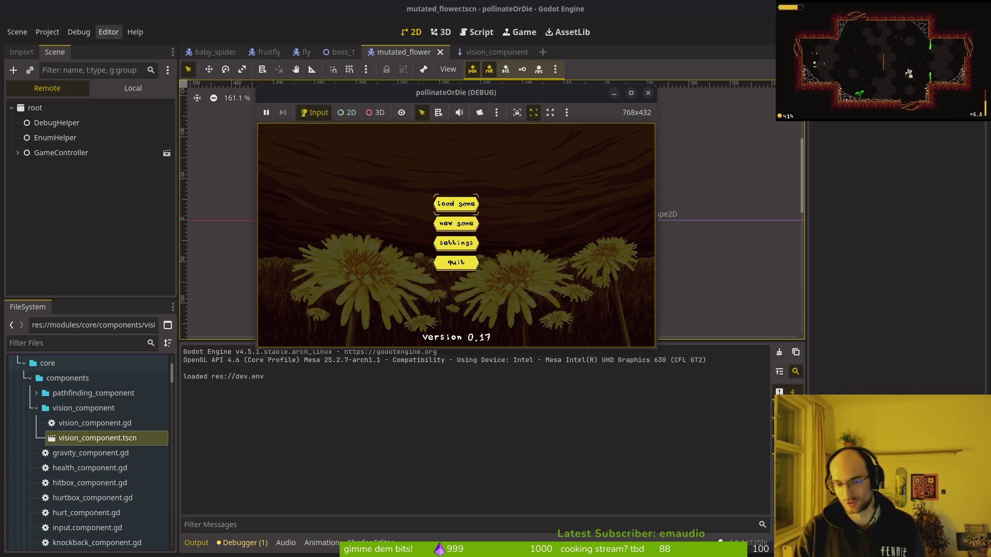
Play level 1-4 from the level select at full 5/5 health, then close the game window
key(Return)
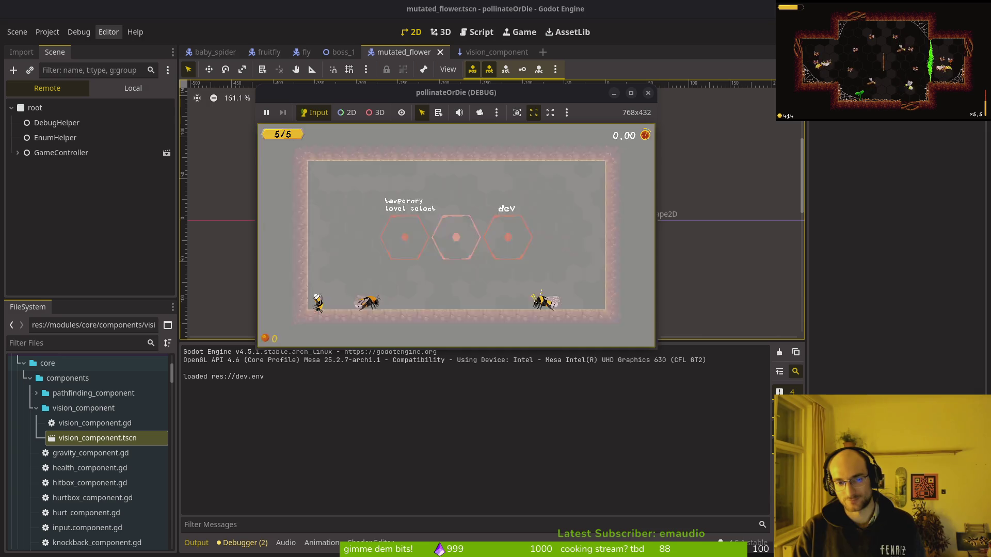
key(Return)
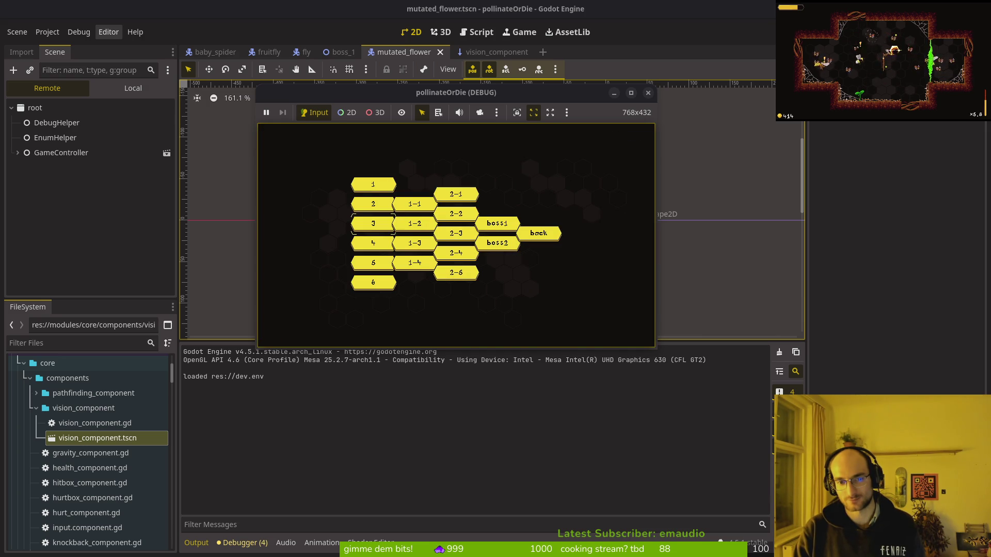
key(Return)
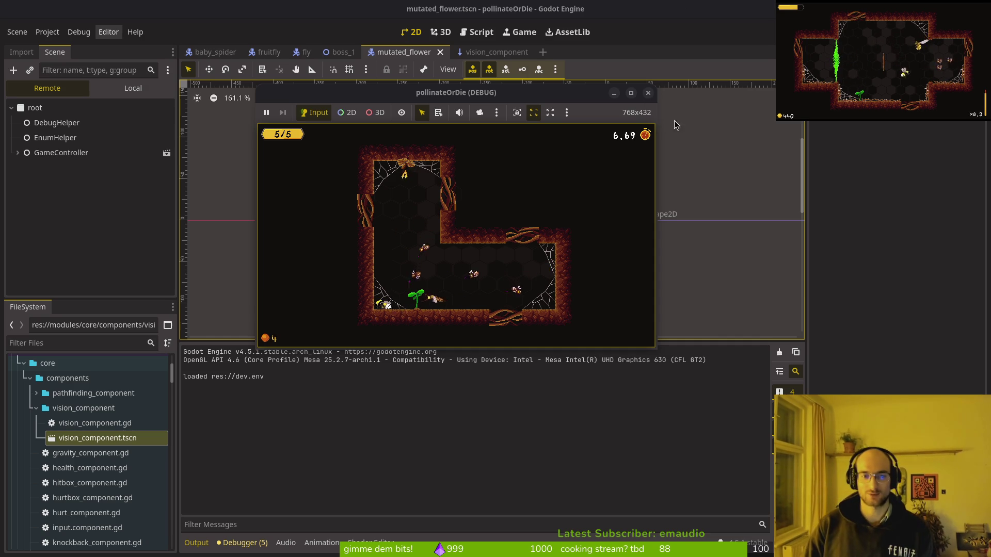
click(648, 94)
key(alt+Tab)
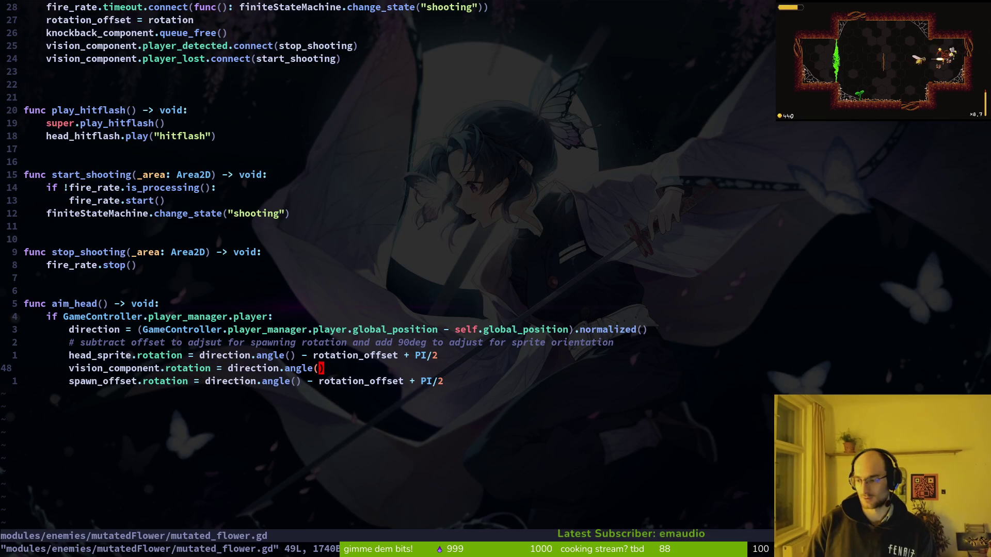
Delete line 48's vision_component.rotation with dd, save, and relaunch the game with F5
key(d)
key(d)
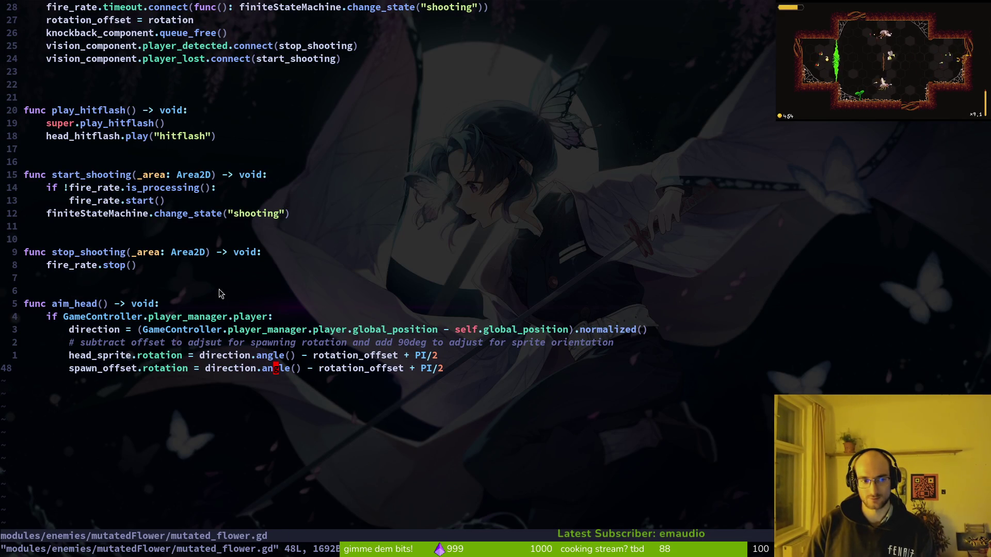
key(alt+Tab)
key(F5)
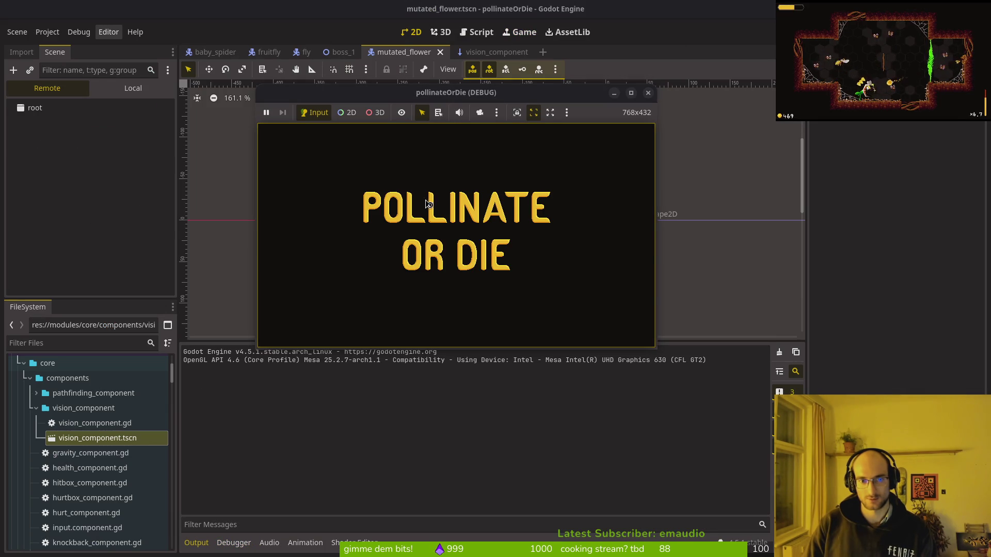
Load the game, pick level 1-4 from the level select, and stop debugging with F8
click(441, 209)
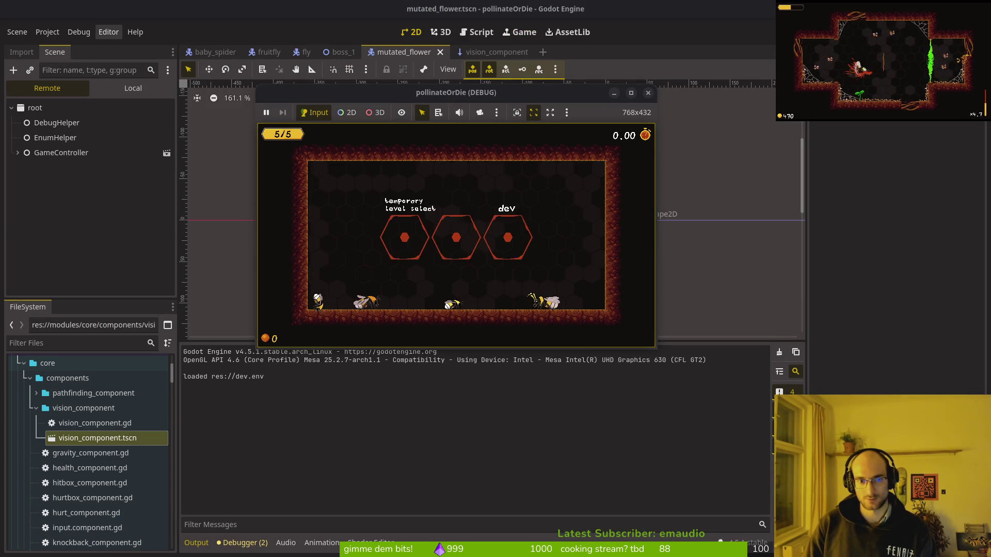
click(455, 238)
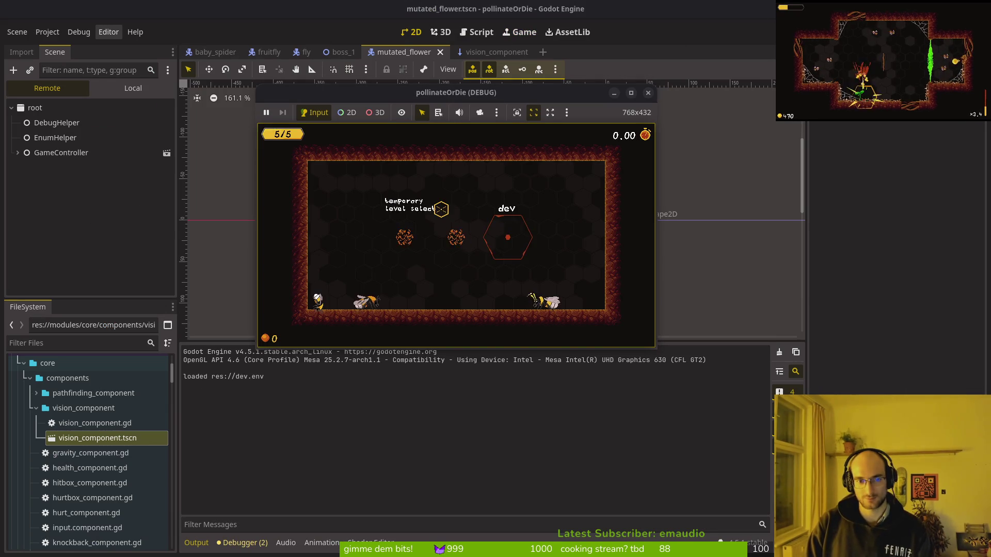
key(Return)
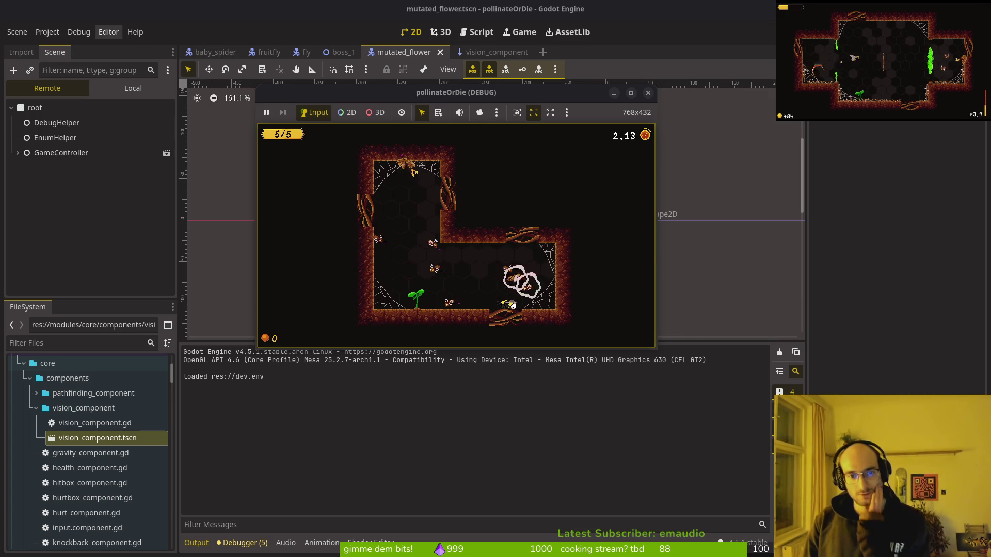
key(F8)
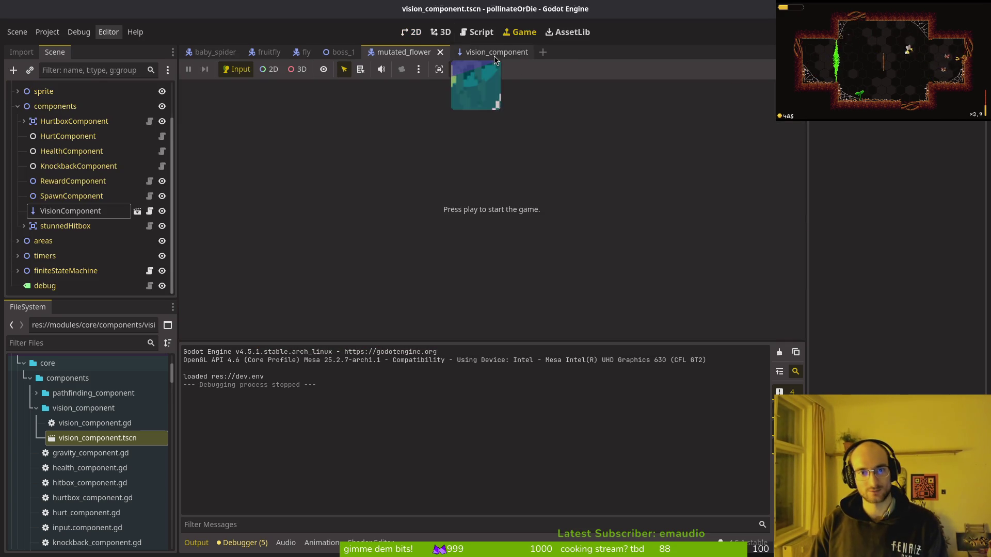
Rotate the VisionComponent to about -90° in the mutated_flower scene, then save and launch
click(490, 52)
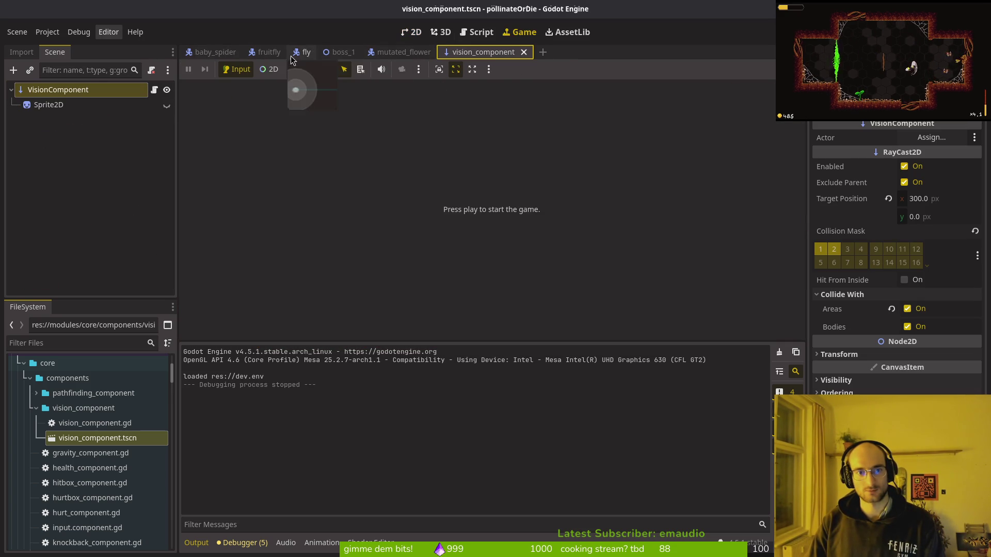
click(407, 53)
click(414, 34)
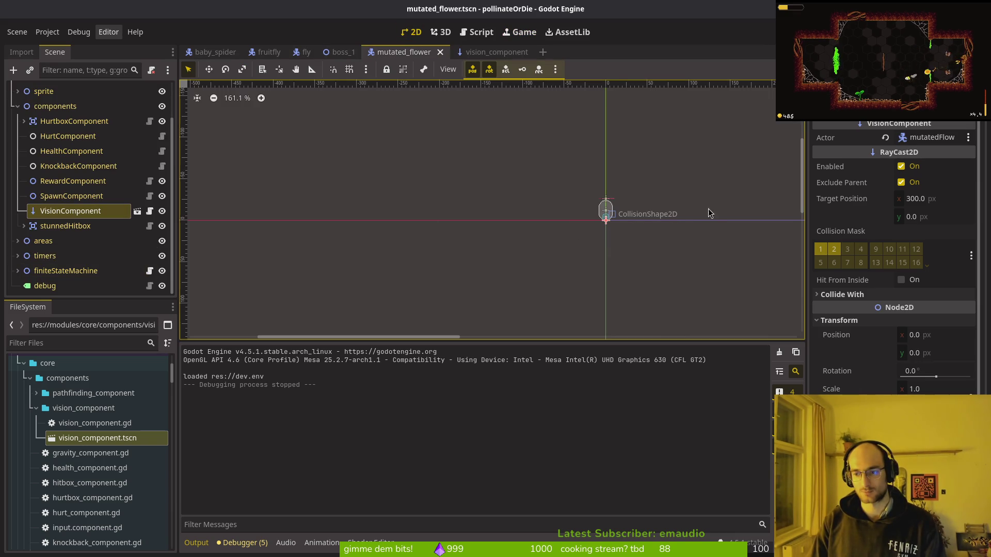
mouse_move(642, 202)
mouse_down()
mouse_move(630, 150)
mouse_move(593, 172)
mouse_move(605, 176)
mouse_up()
key(F5)
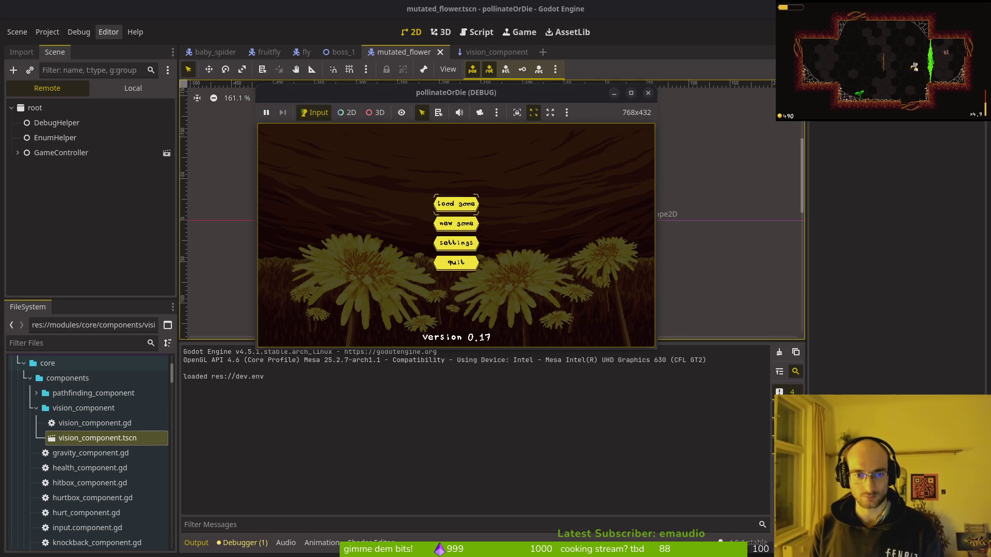
Play level 1-4 from the level select, then stop the running game
click(405, 238)
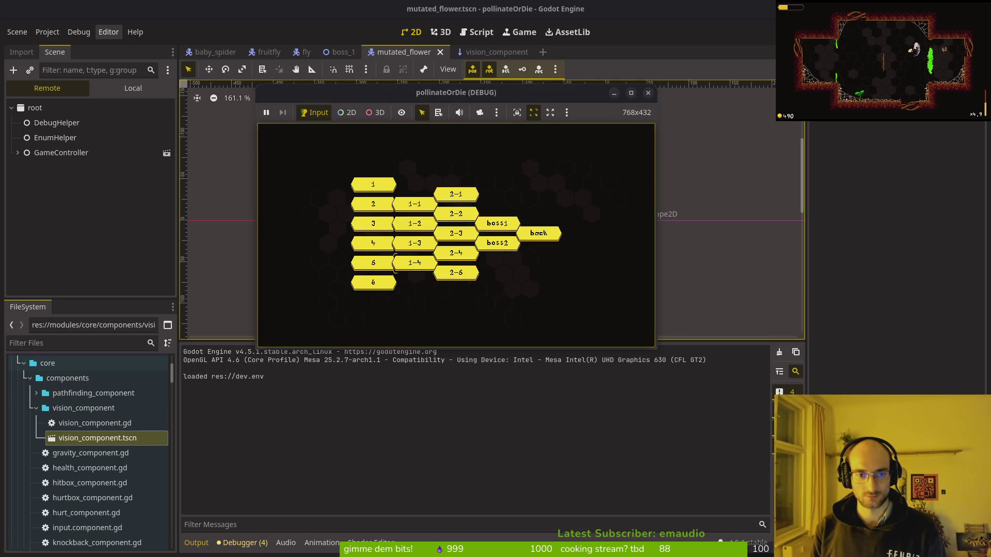
click(400, 258)
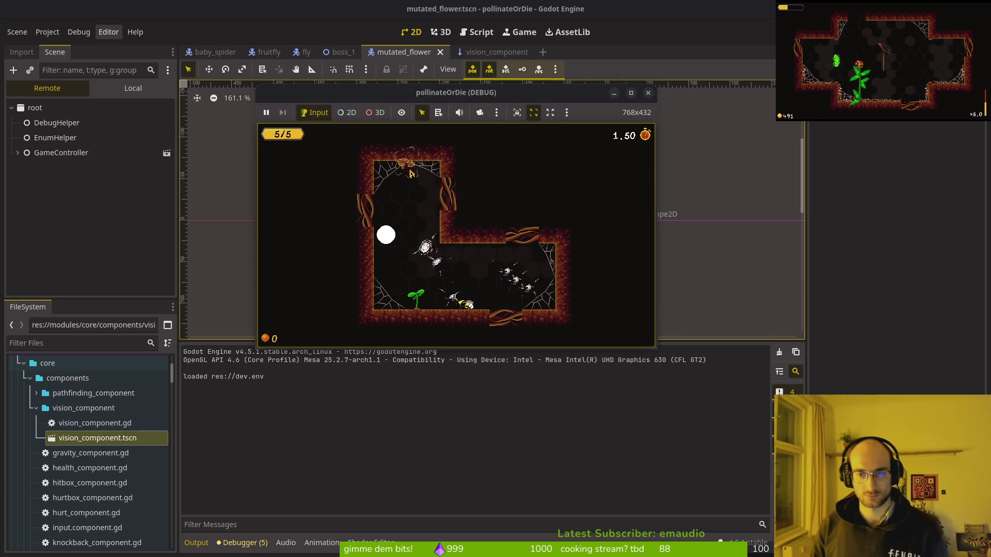
click(648, 93)
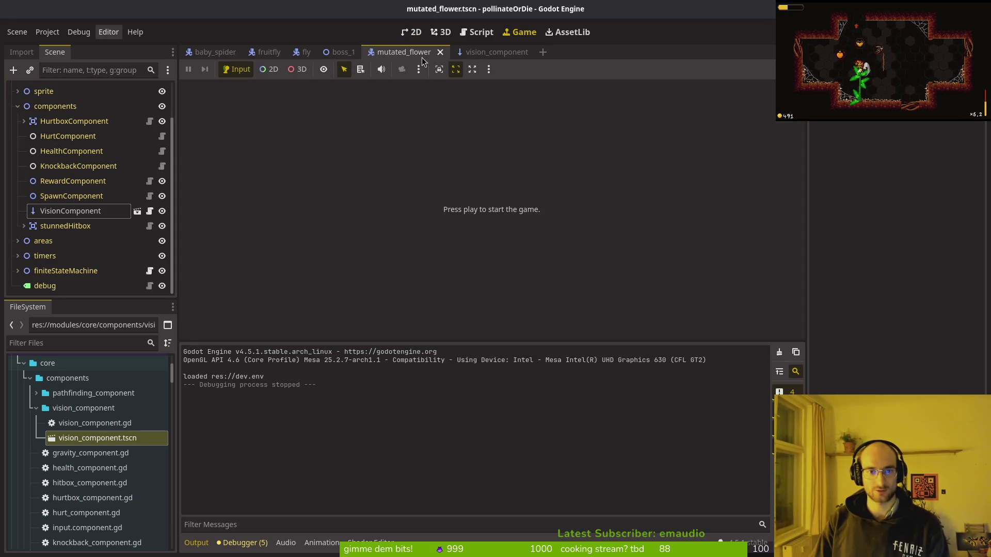
Reset the VisionComponent rotation to 0° and save the mutated flower scene
click(465, 52)
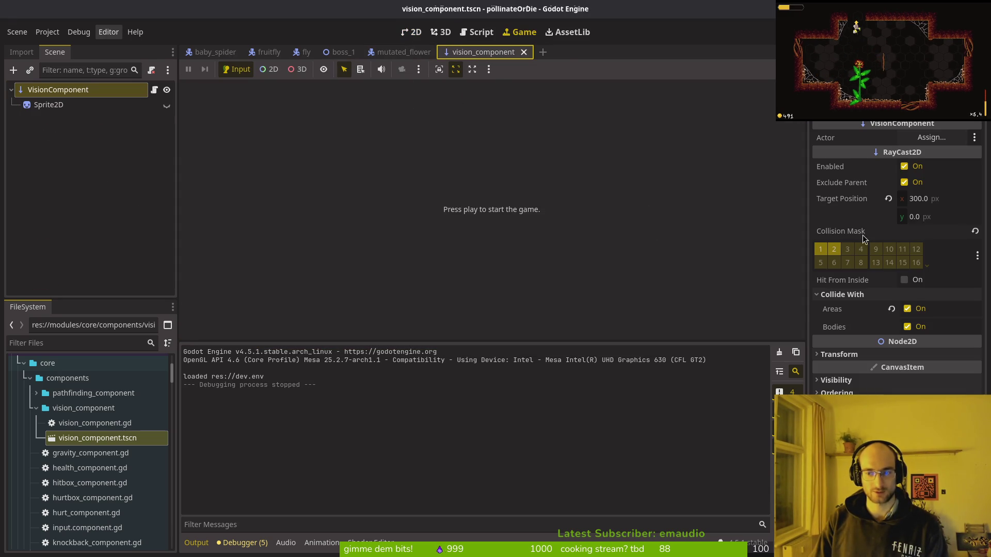
click(403, 52)
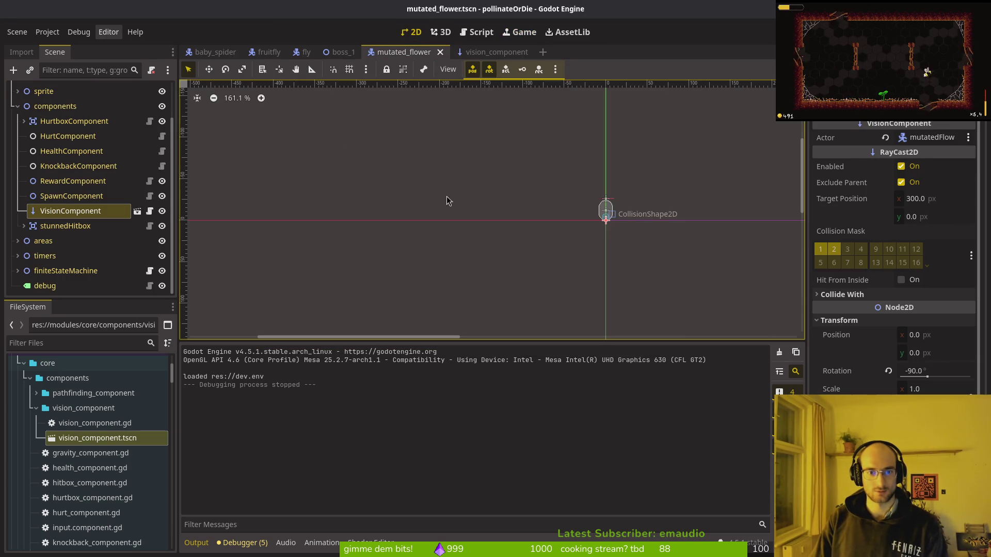
key(ctrl+z)
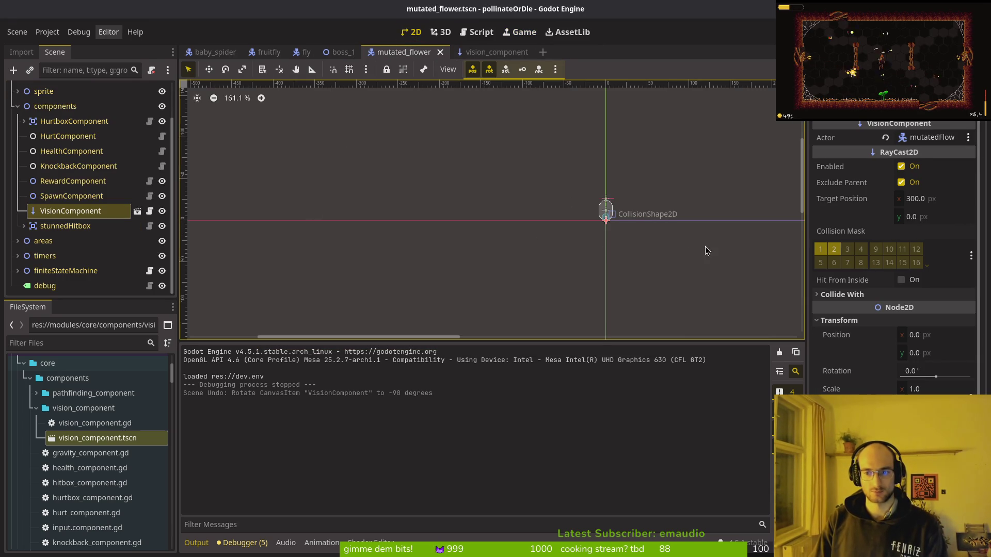
drag(576, 237, 482, 224)
scroll(522, 213, up, 6)
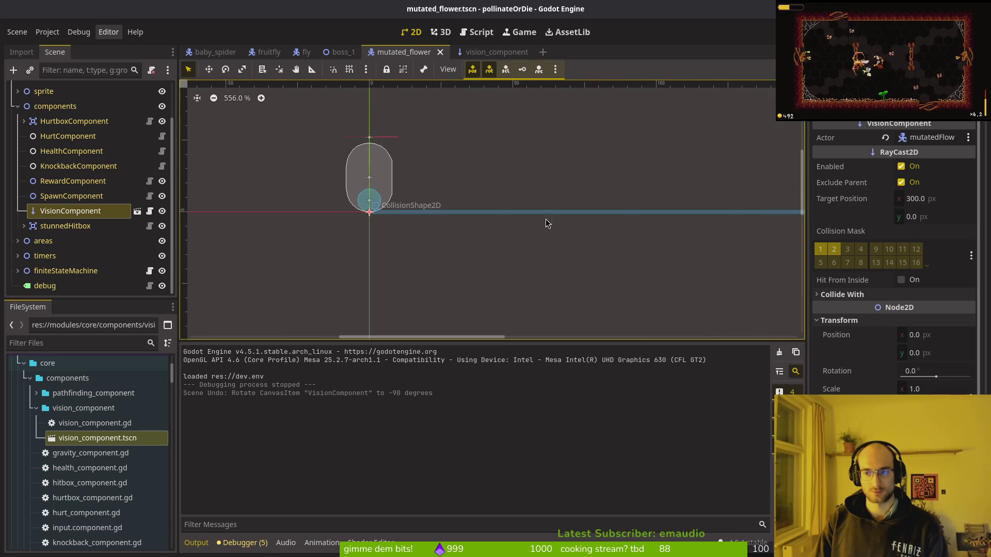
key(ctrl+shift+z)
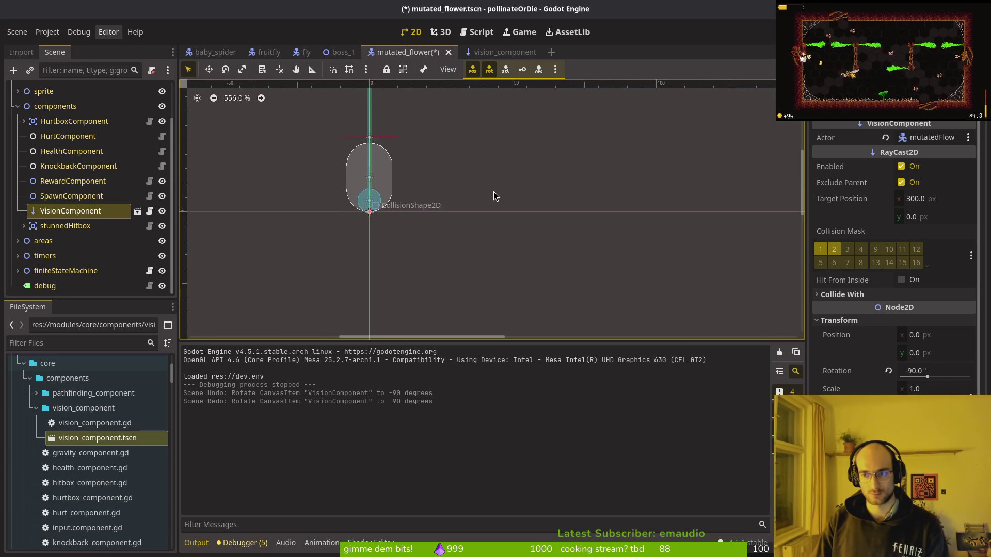
key(ctrl+s)
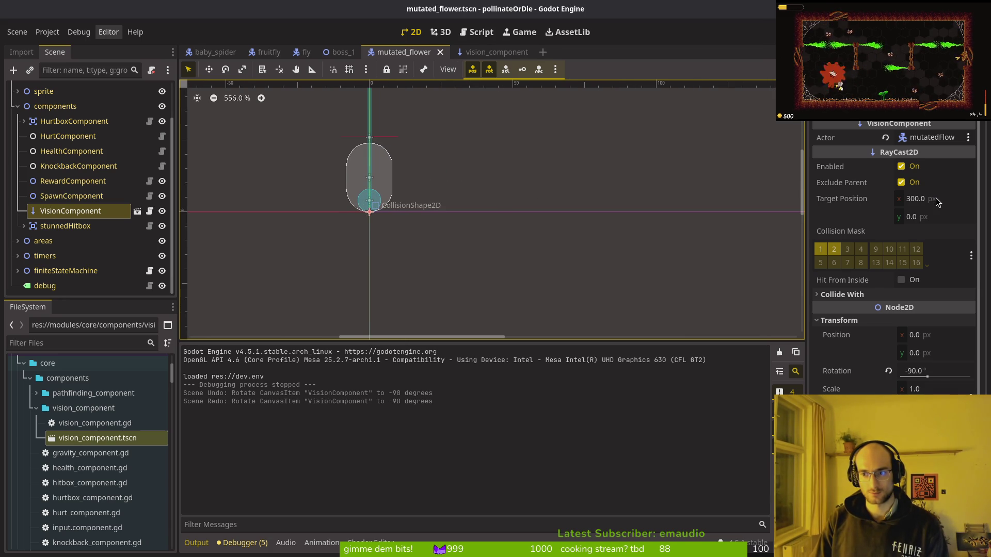
key(ctrl+z)
key(ctrl+s)
Set the ray's Target Position to (0, 300), save, and launch a playtest
scroll(593, 244, down, 3)
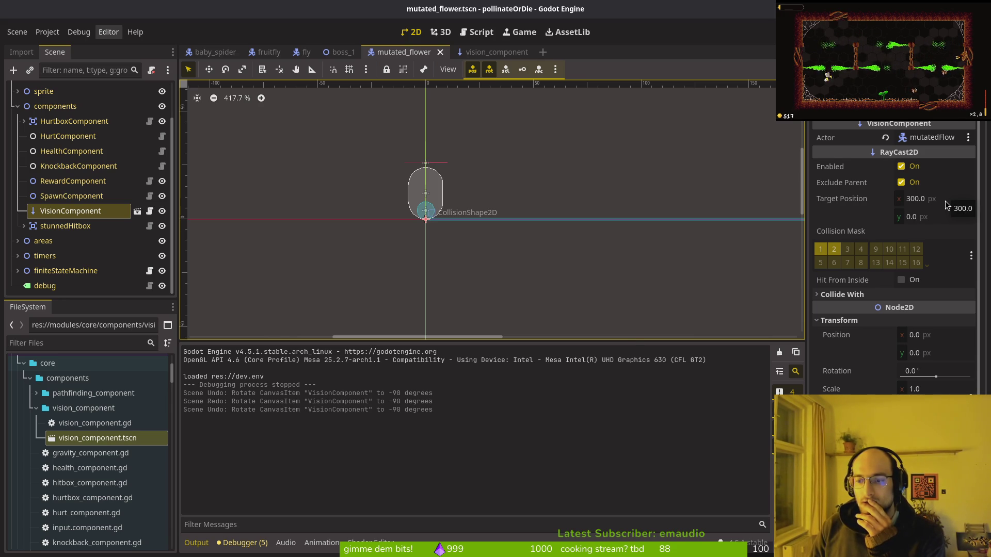
scroll(626, 238, down, 9)
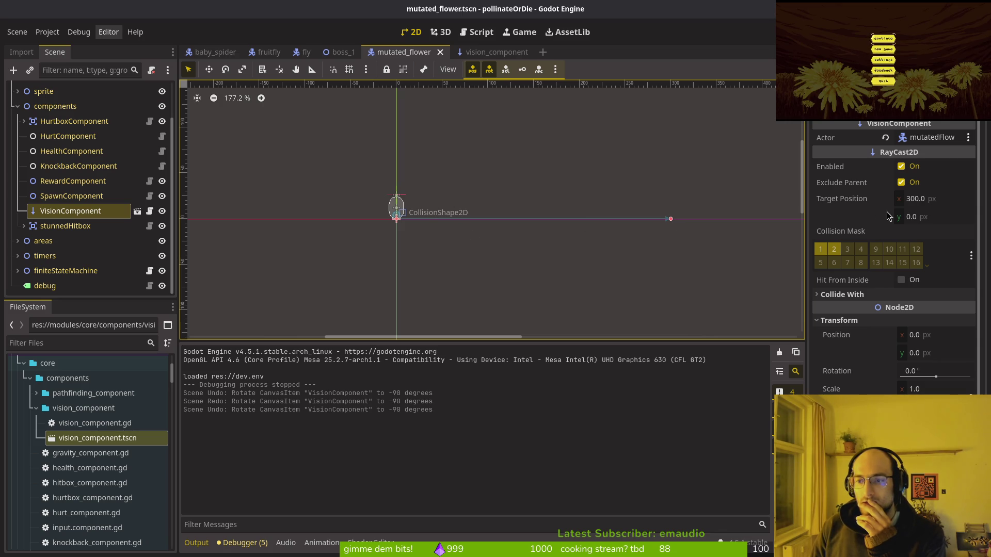
click(942, 216)
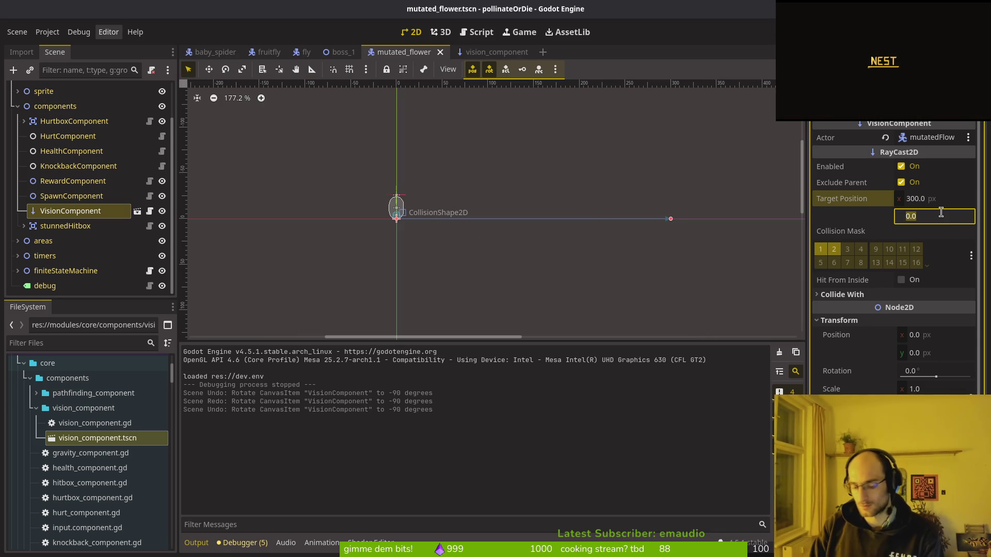
text(100)
key(BackSpace)
key(BackSpace)
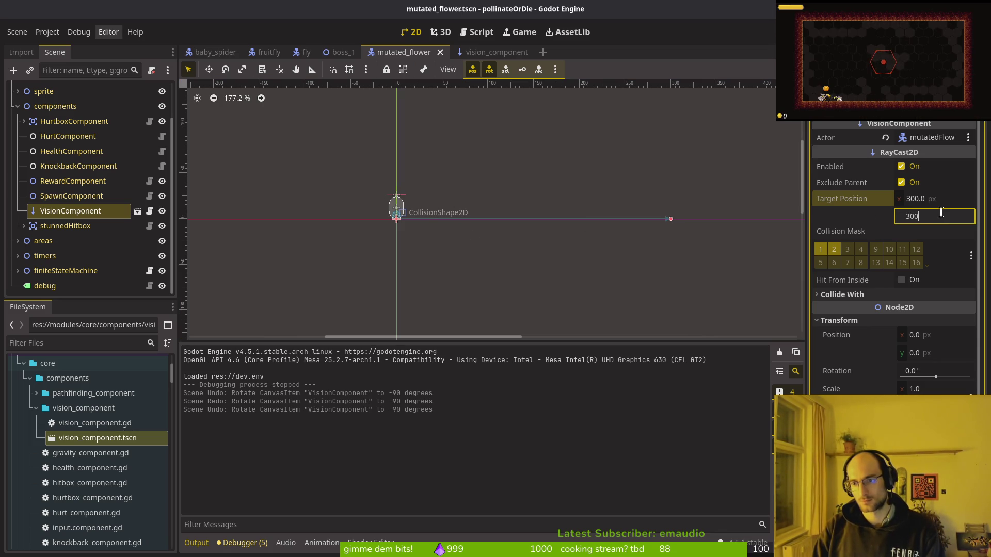
key(shift+Tab)
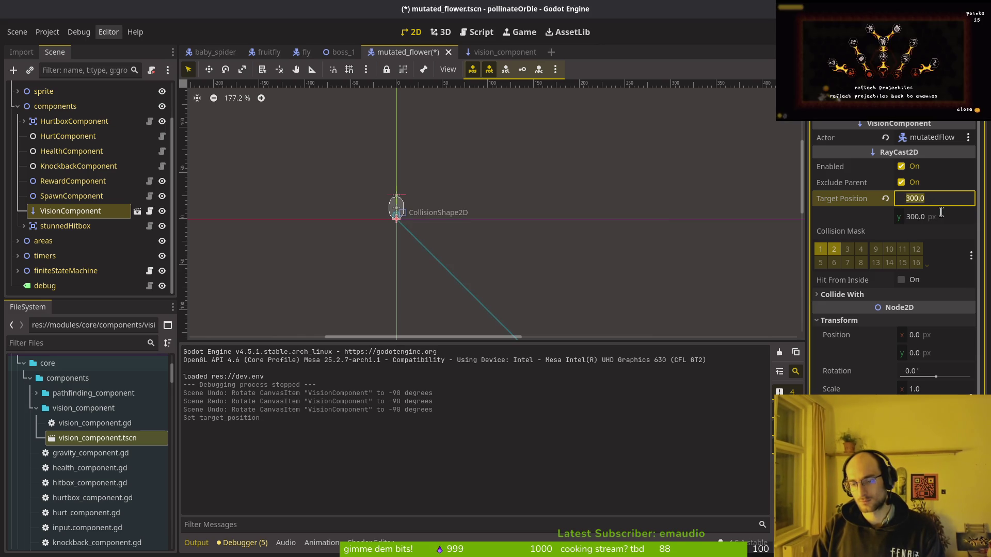
text(0)
key(Return)
key(ctrl+s)
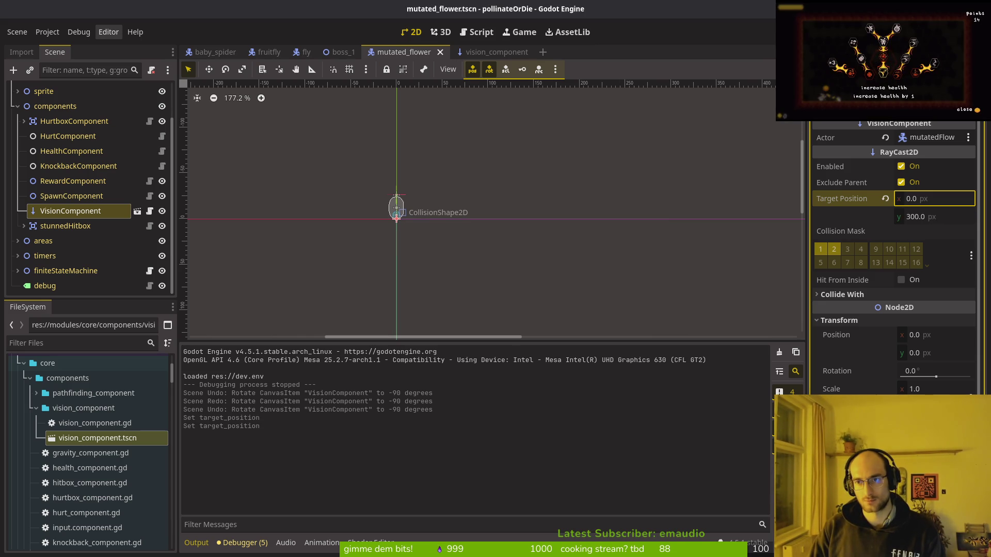
key(F5)
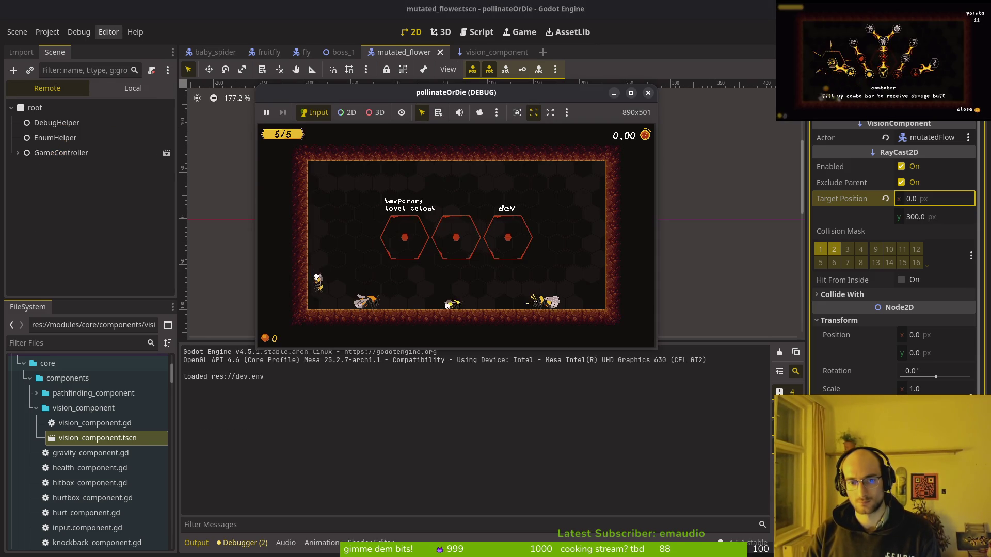
Play level 1-4 from the temporary level select with the ray pointing down at (0, 300), then stop the game
key(Up)
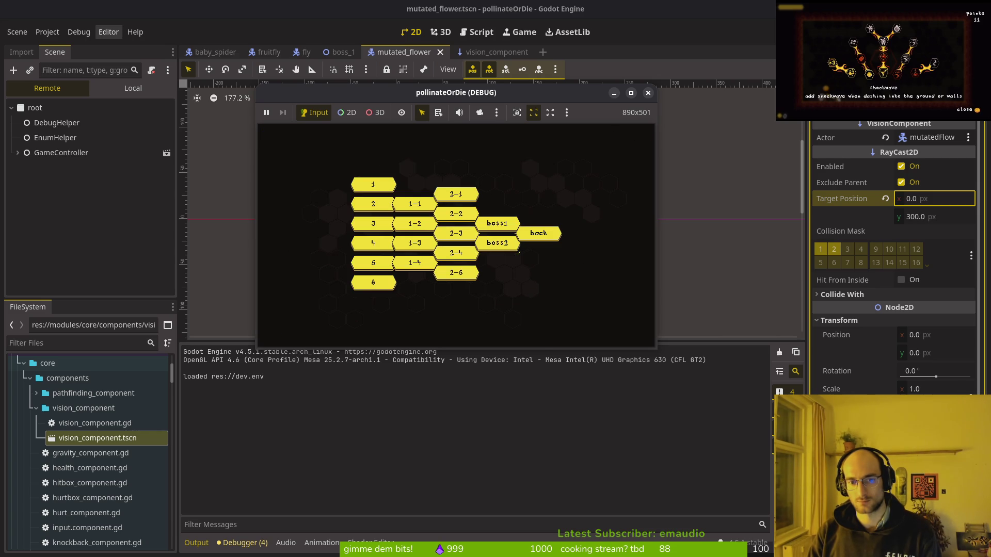
key(Right)
key(Return)
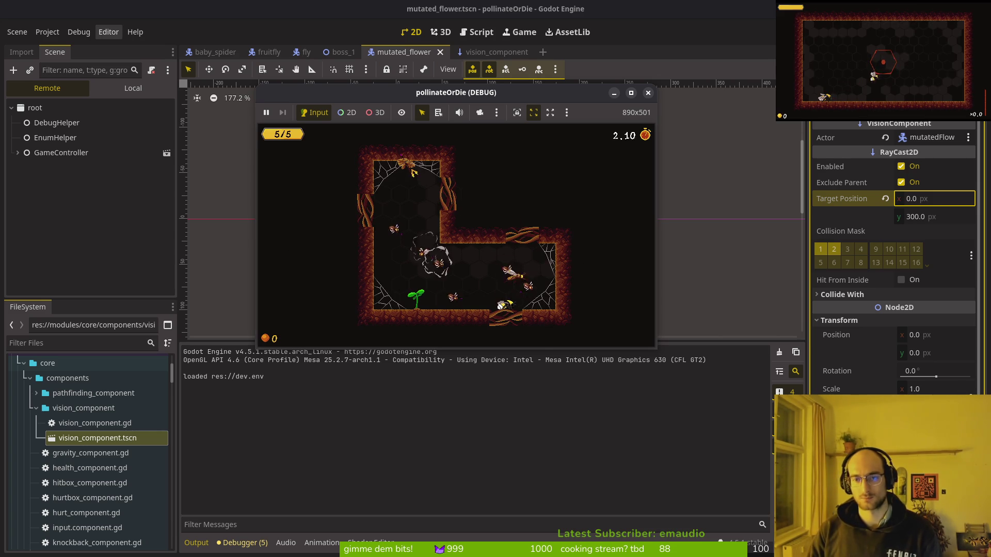
key(F8)
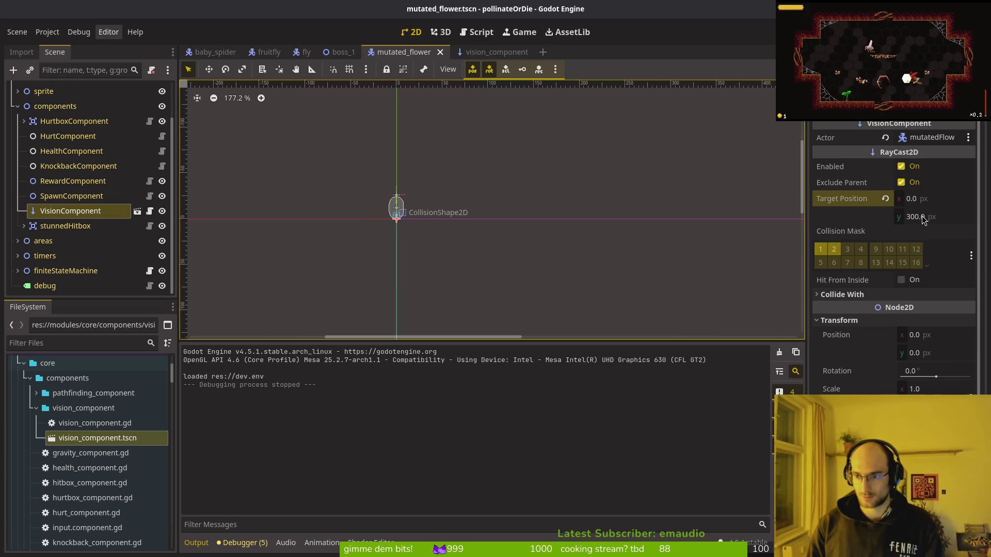
Revert the ray target to (300, 0), rotate VisionComponent to -30°, and playtest level 1-4 again
key(ctrl+v)
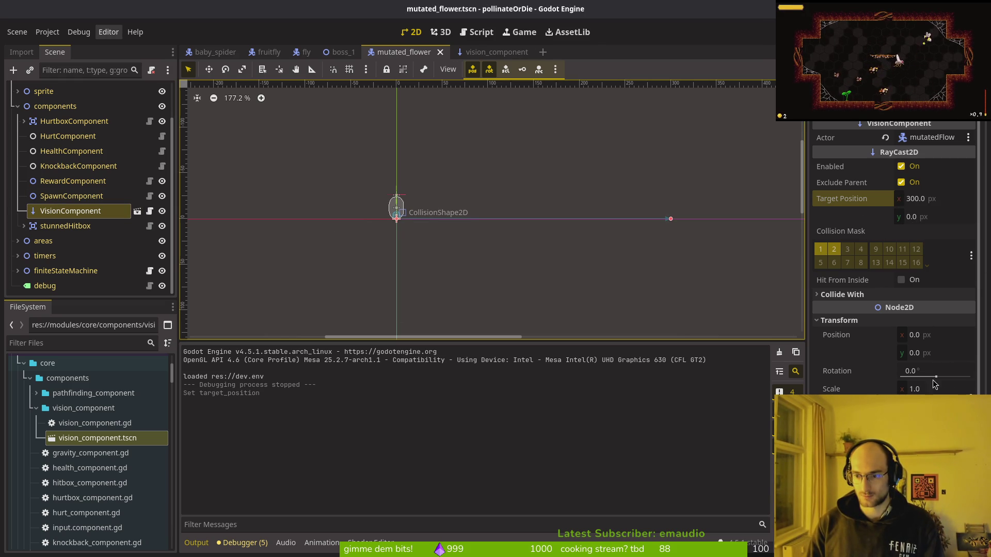
mouse_move(611, 246)
mouse_down()
mouse_move(581, 188)
mouse_move(586, 249)
mouse_move(556, 149)
mouse_move(608, 217)
mouse_move(593, 157)
mouse_move(395, 91)
mouse_move(399, 141)
mouse_up()
key(F5)
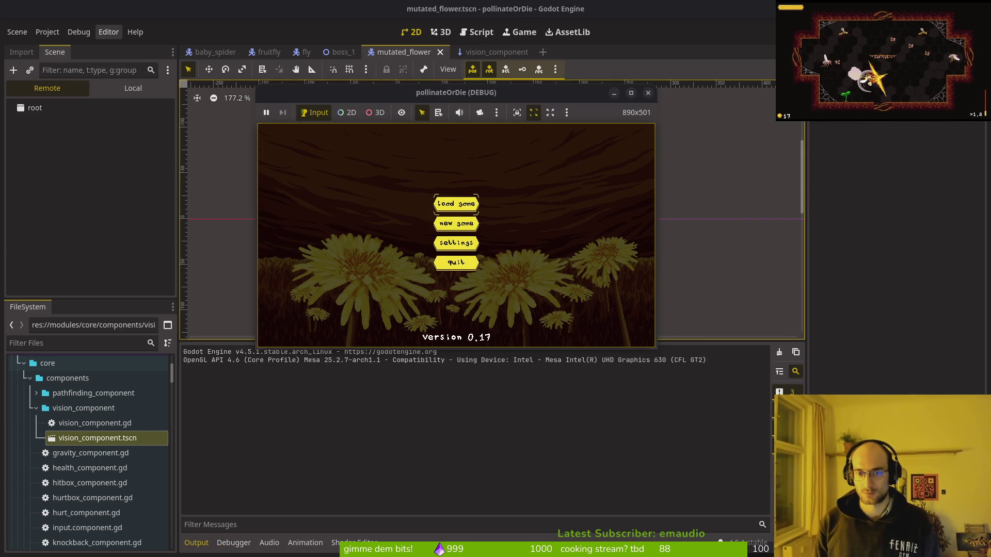
key(Return)
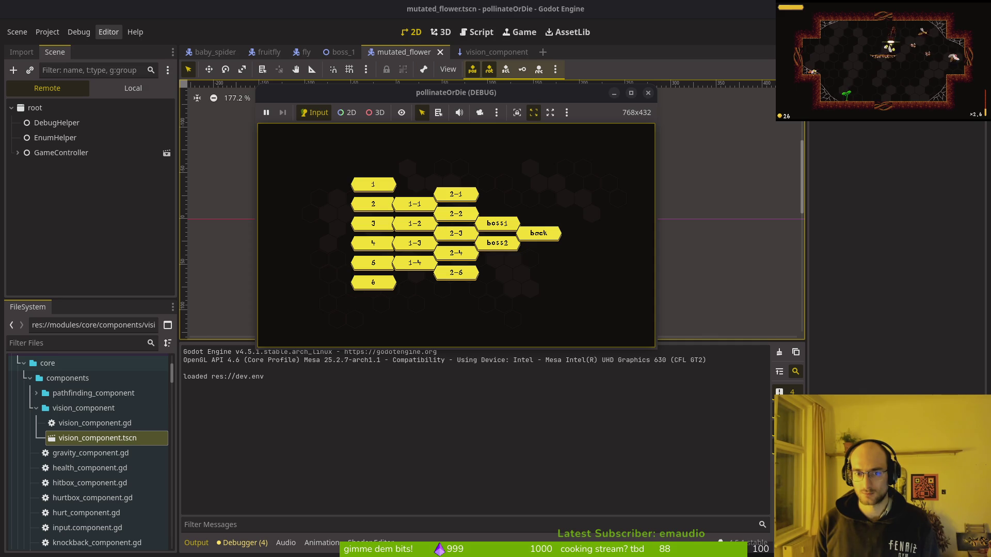
key(Return)
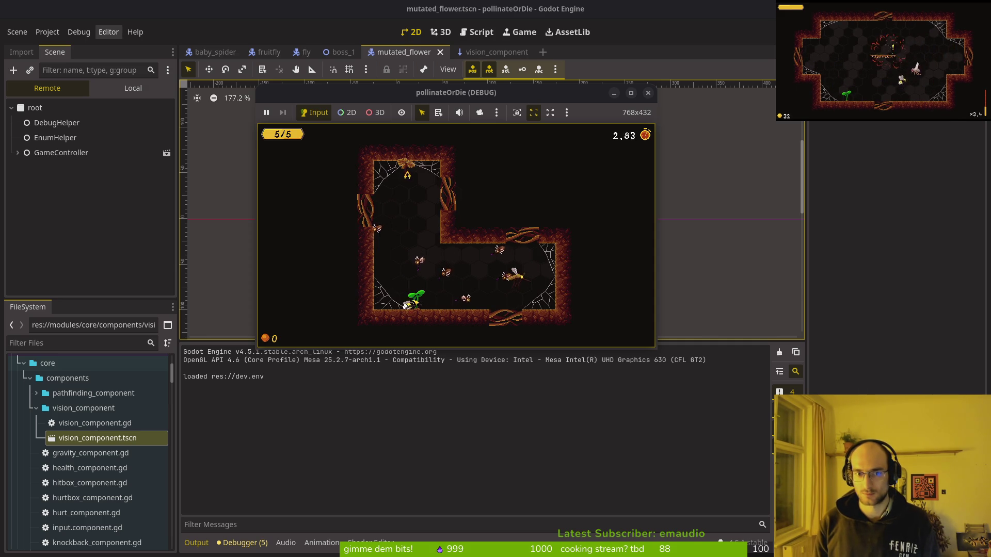
click(649, 94)
key(alt+Tab)
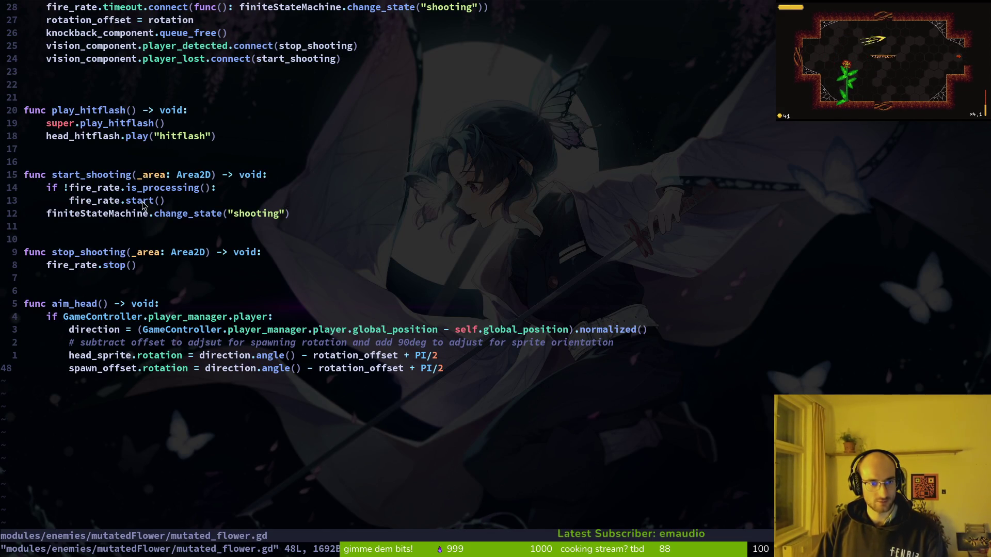
Find vision_component.gd via 'viscom', open it, and select its _physics_process lines 17–24
scroll(207, 263, up, 4)
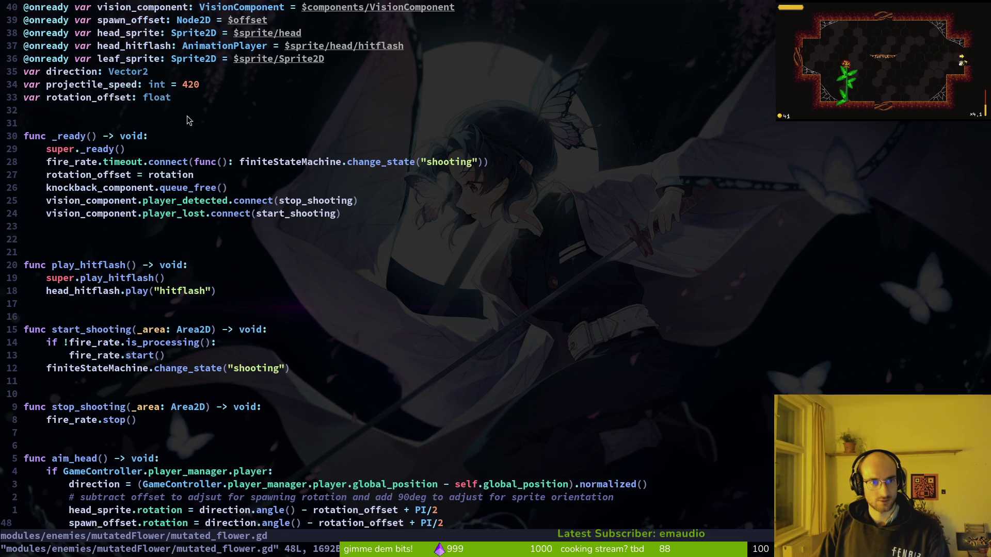
scroll(360, 230, down, 5)
key(space)
key(f)
key(f)
text(viscom)
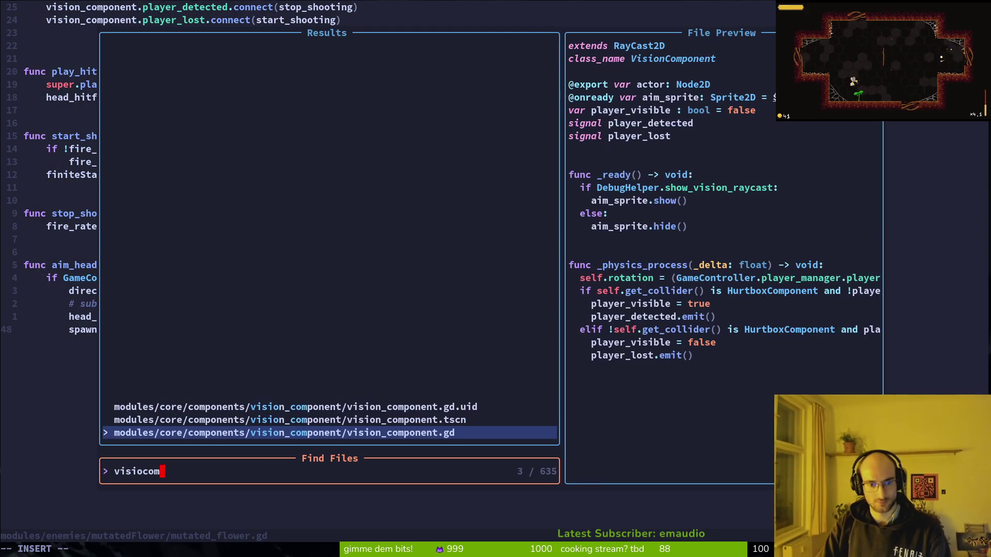
key(Return)
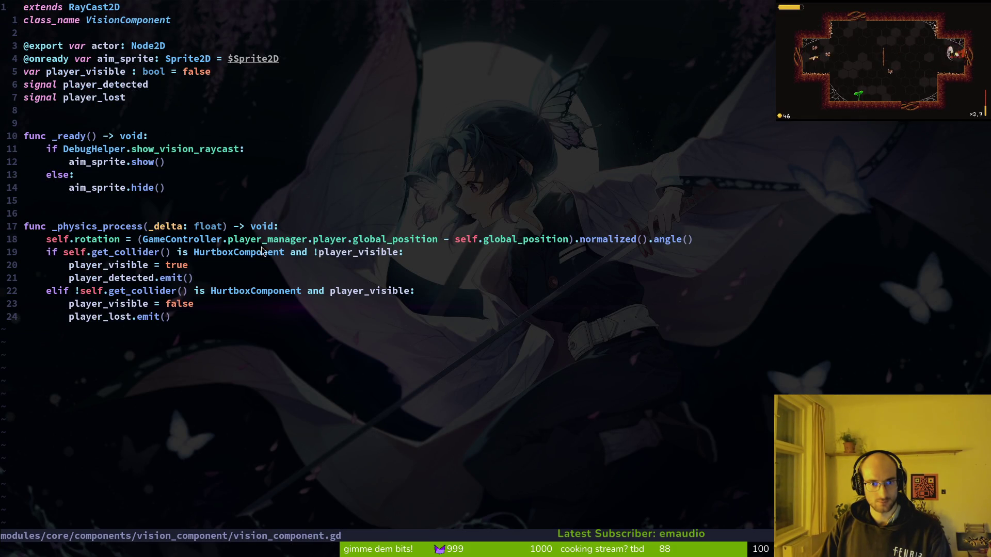
drag(165, 331, 26, 227)
click(100, 243)
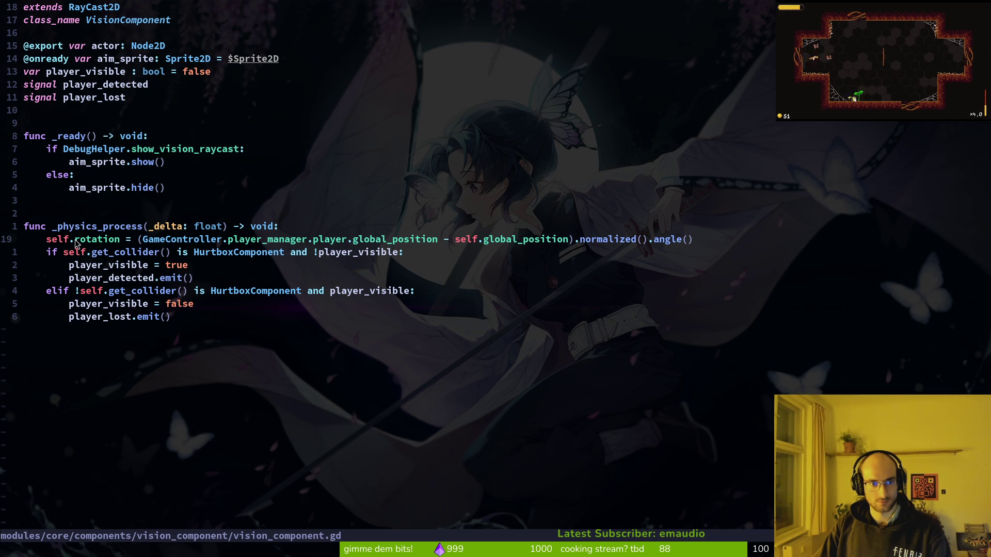
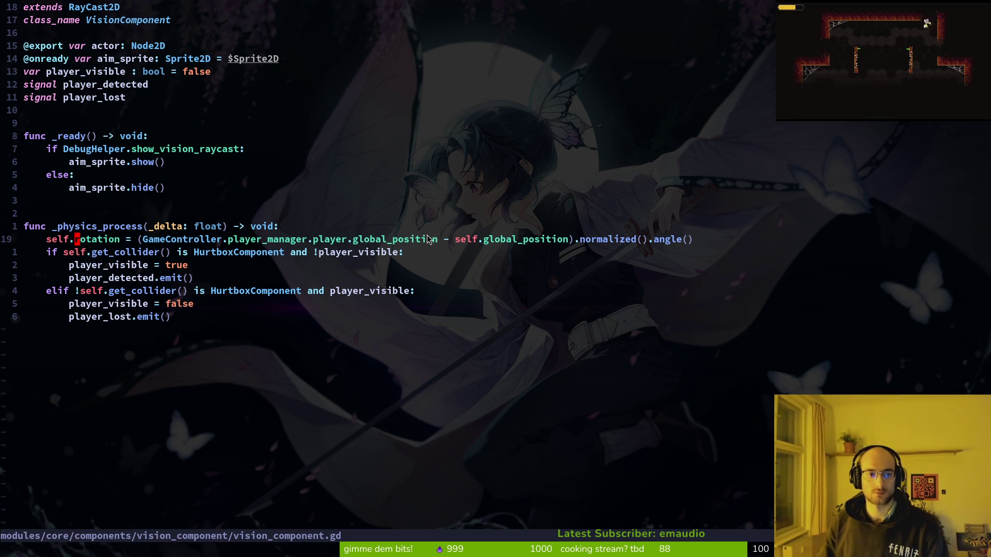
Back in Godot, collapse the components node and view the mutated_flower scene in the 2D canvas, zoomed out
key(alt+Tab)
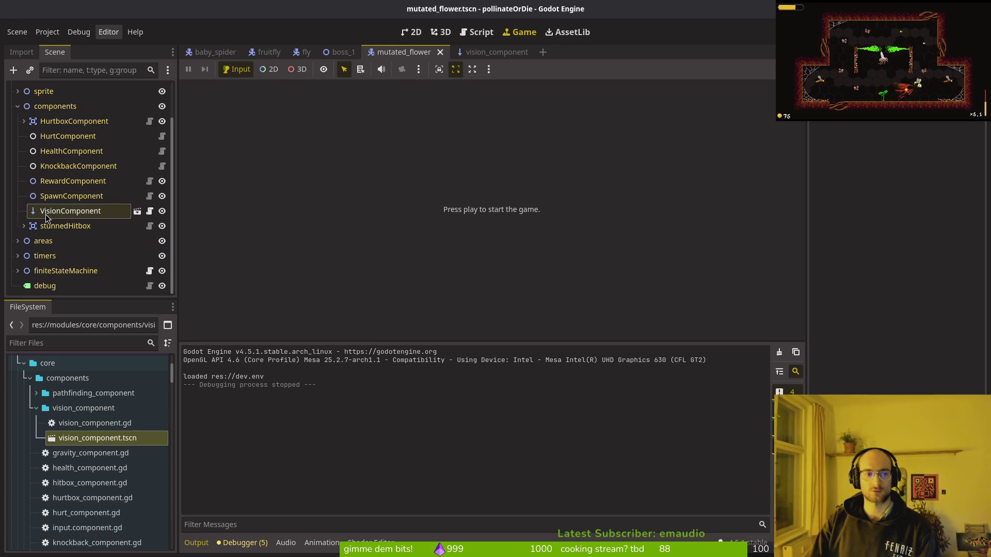
click(18, 106)
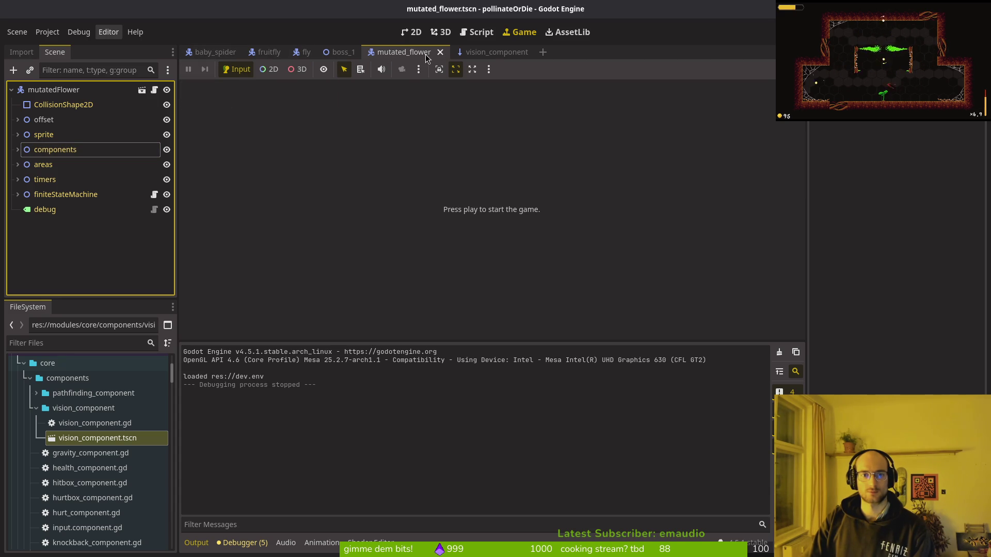
click(411, 32)
scroll(413, 211, down, 6)
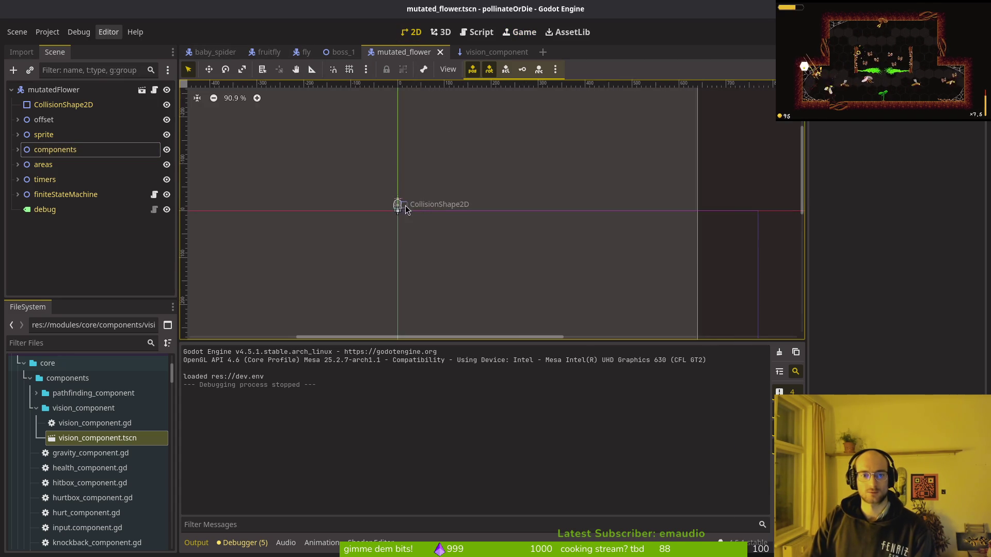
key(alt+shift+o)
Open level_1_4, reset enemySpawnMarker13's rotation to 0 degrees, and run the game with F5
text(level_1_)
text(4)
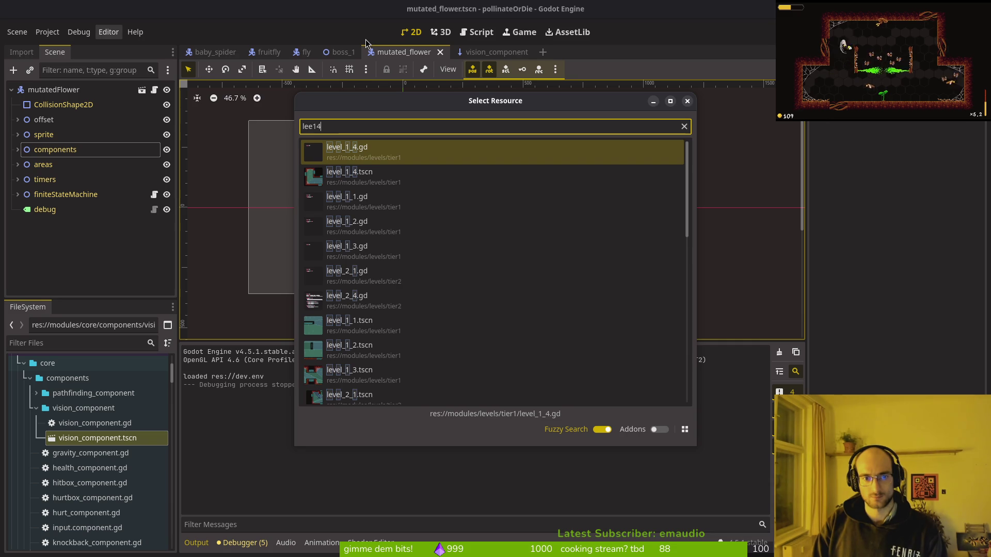
key(Return)
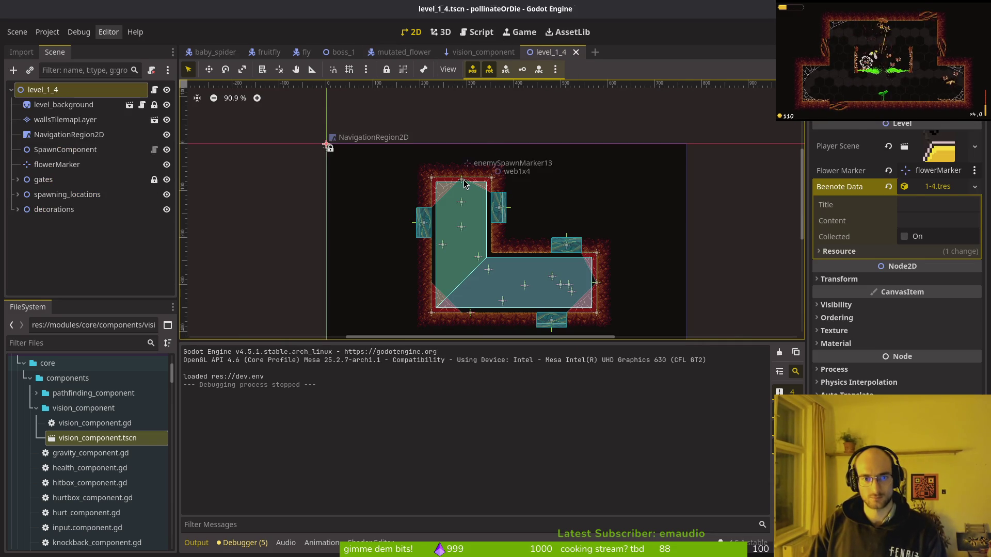
click(327, 140)
mouse_move(504, 191)
mouse_down()
mouse_move(456, 133)
mouse_move(460, 147)
mouse_up()
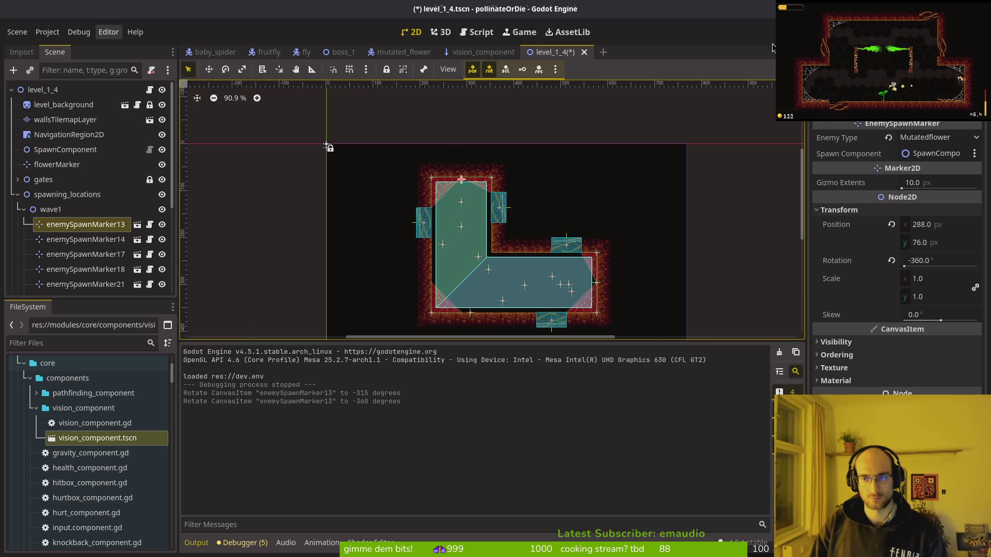
mouse_move(611, 123)
mouse_down()
mouse_move(620, 220)
mouse_move(557, 271)
mouse_up()
key(ctrl+z)
key(ctrl+z)
key(ctrl+z)
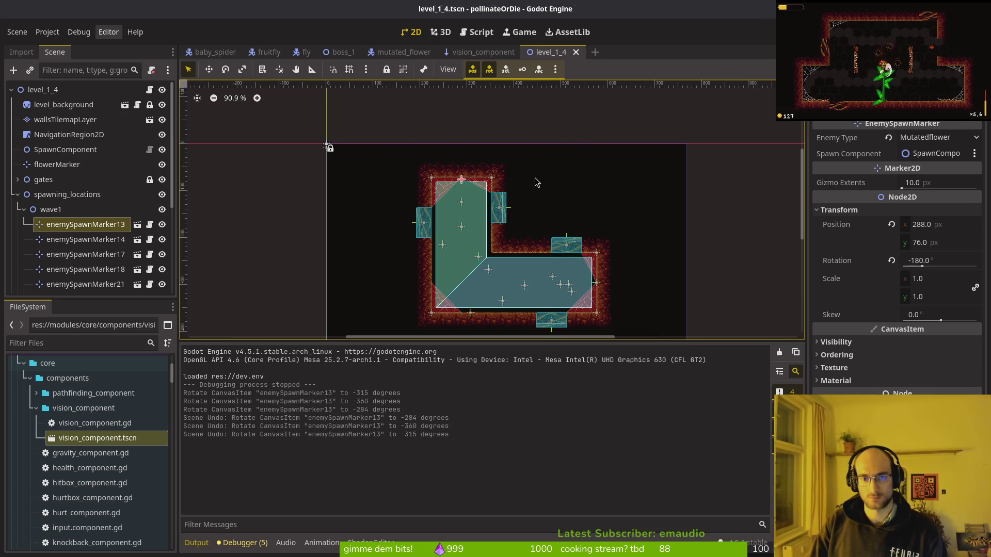
mouse_move(533, 154)
mouse_down()
mouse_move(490, 118)
mouse_move(550, 179)
mouse_move(402, 206)
mouse_move(423, 131)
mouse_move(401, 137)
mouse_move(382, 155)
mouse_move(392, 221)
mouse_move(389, 213)
mouse_up()
click(371, 138)
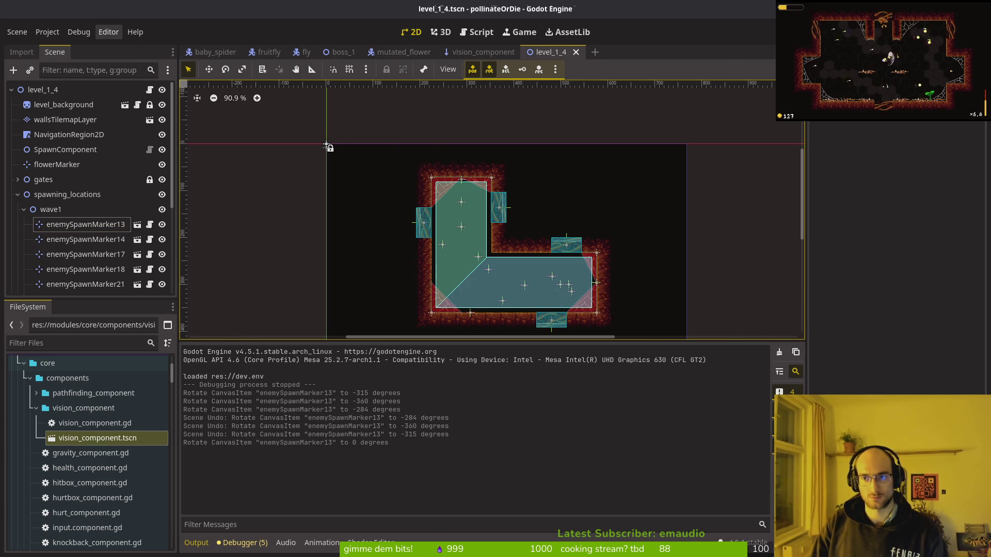
key(F5)
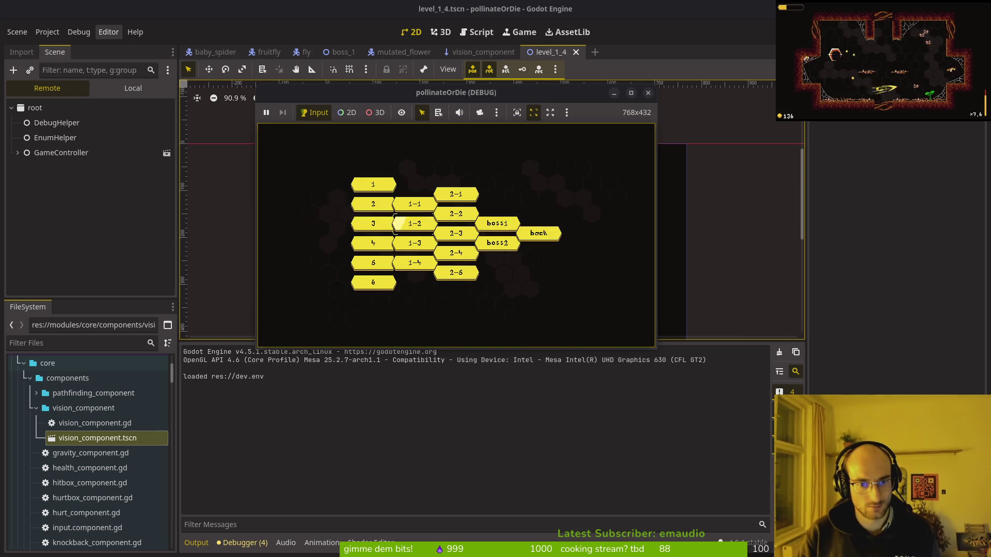
Start level 1-4 in the running game and play it, then bring the editor back to the front
key(Return)
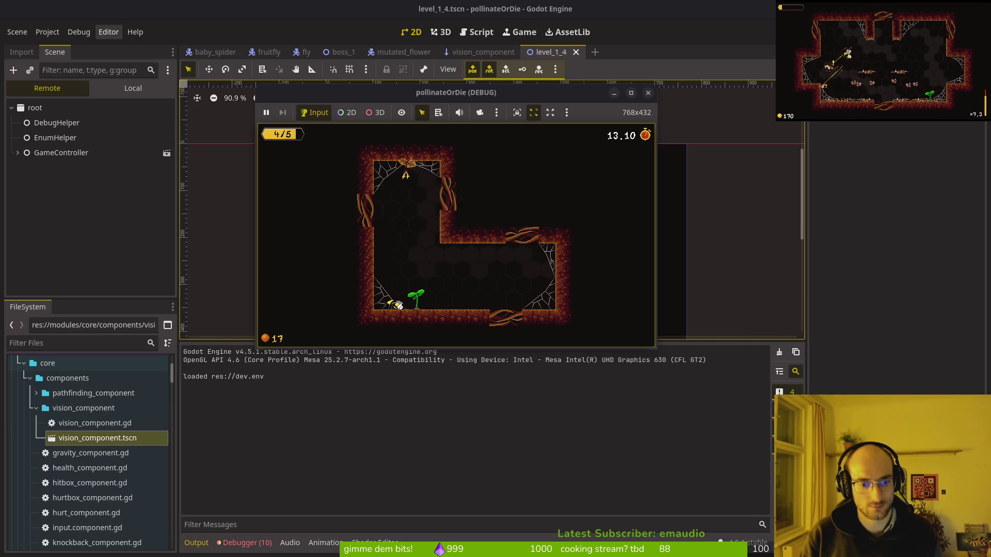
click(247, 543)
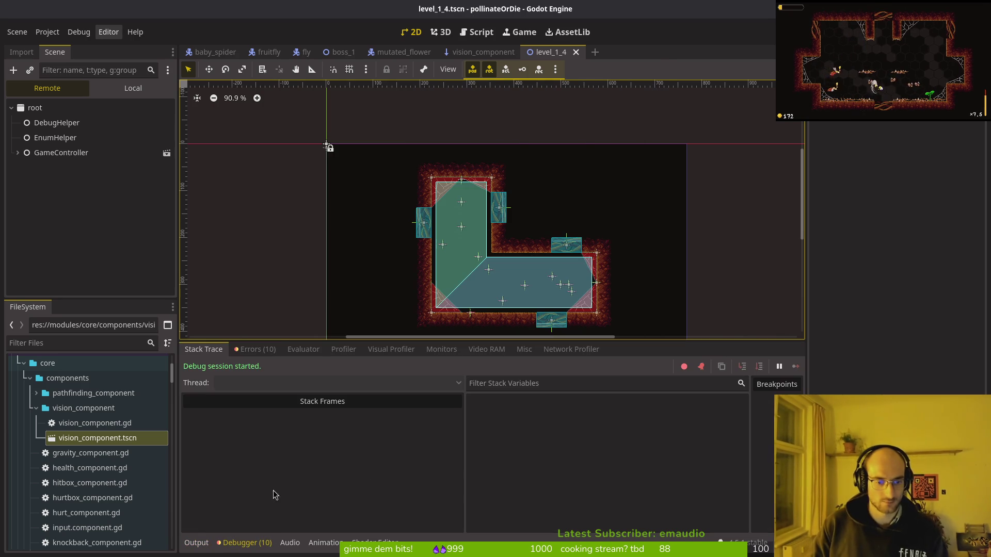
Review the debugger errors about stop_shooting and start_shooting missing an argument, stop the game, and return to Neovim
click(255, 350)
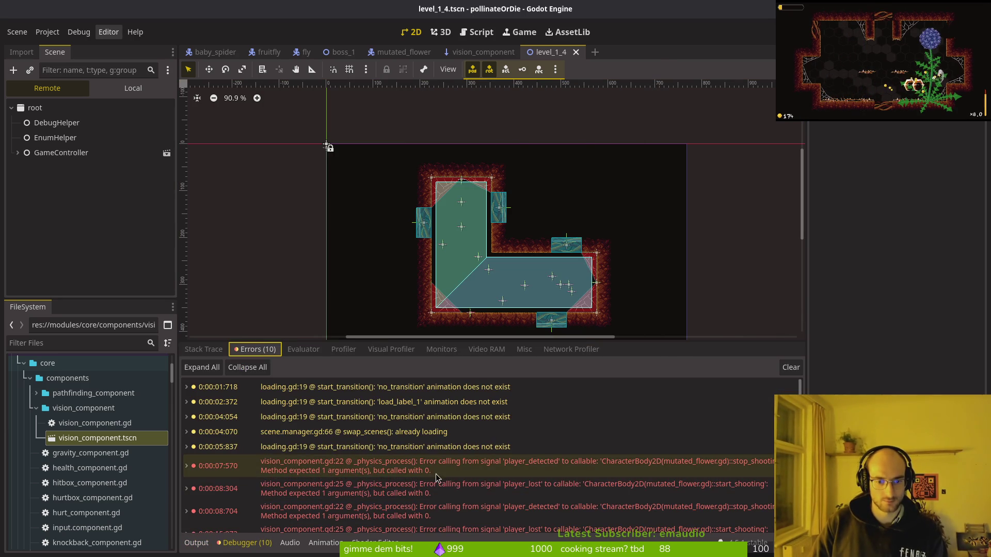
mouse_move(582, 472)
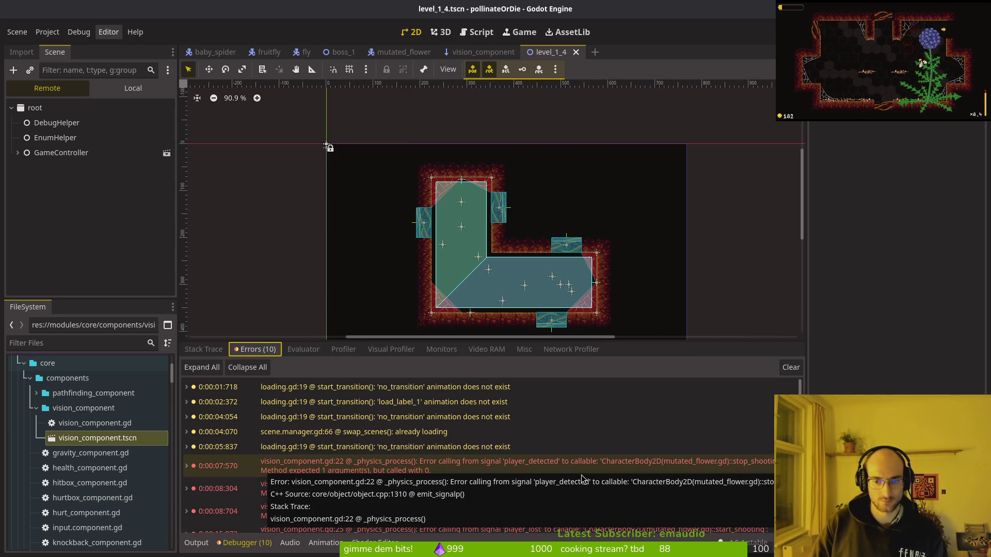
key(F8)
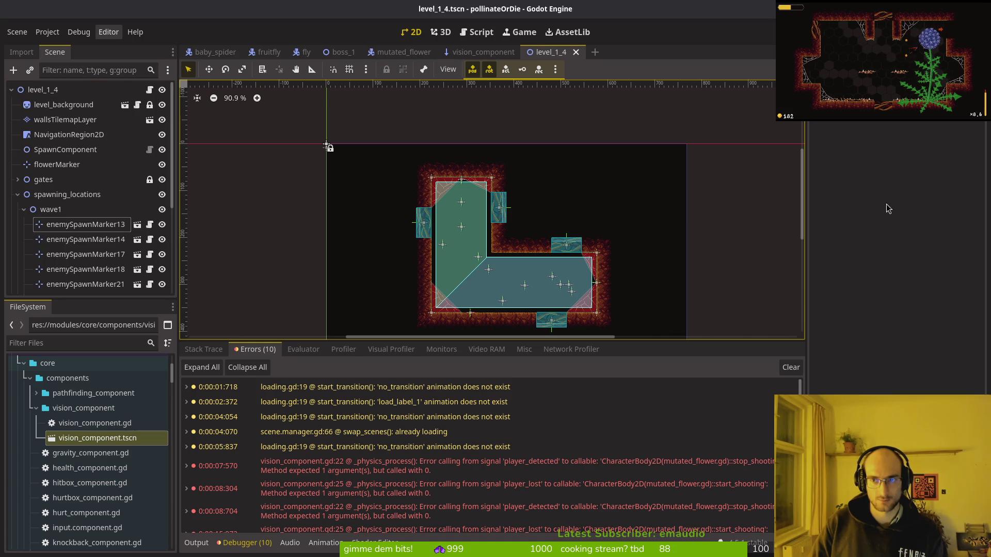
key(alt+Tab)
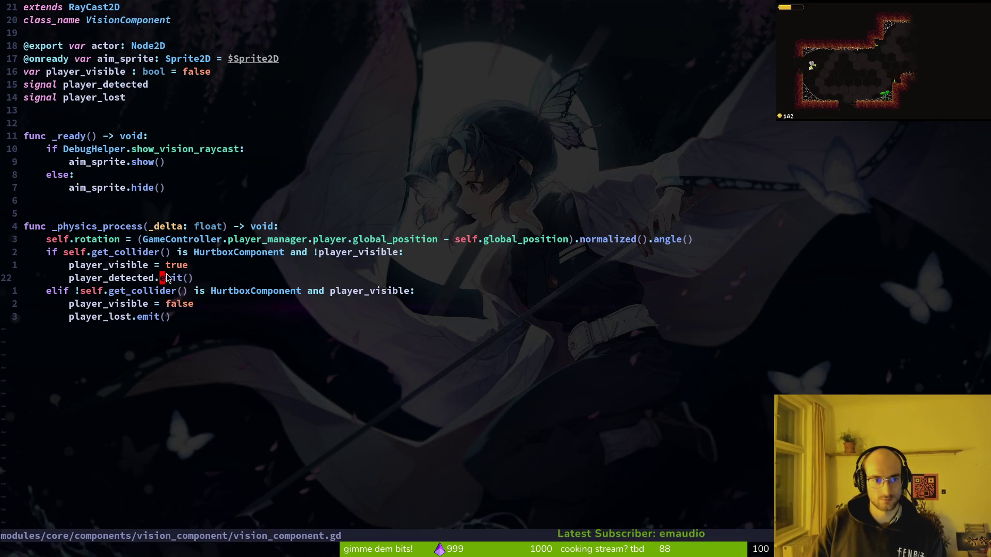
Open mutated_flower.gd and try wrapping the player_detected connection in a func(_area) lambda, then undo it
key(ctrl+6)
scroll(320, 402, down, 5)
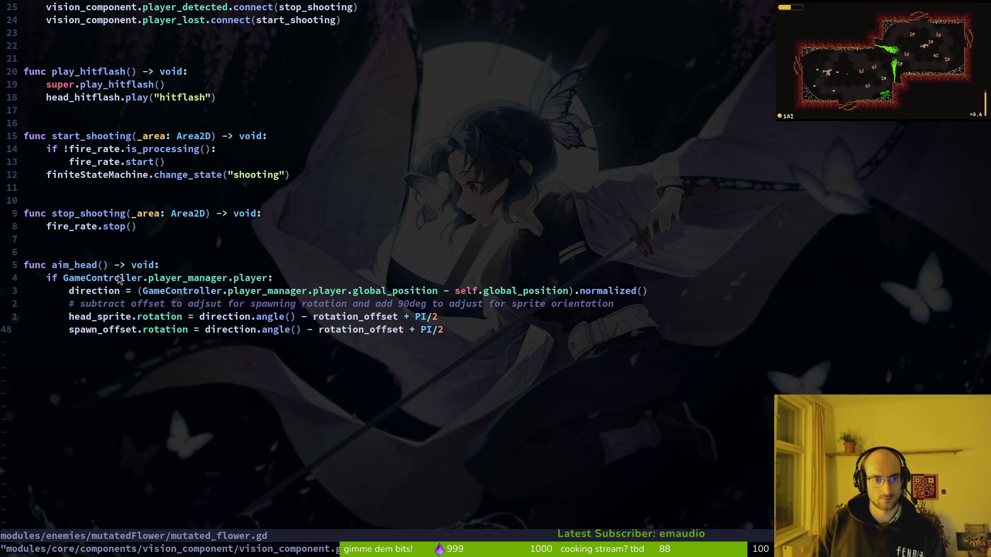
scroll(123, 345, up, 4)
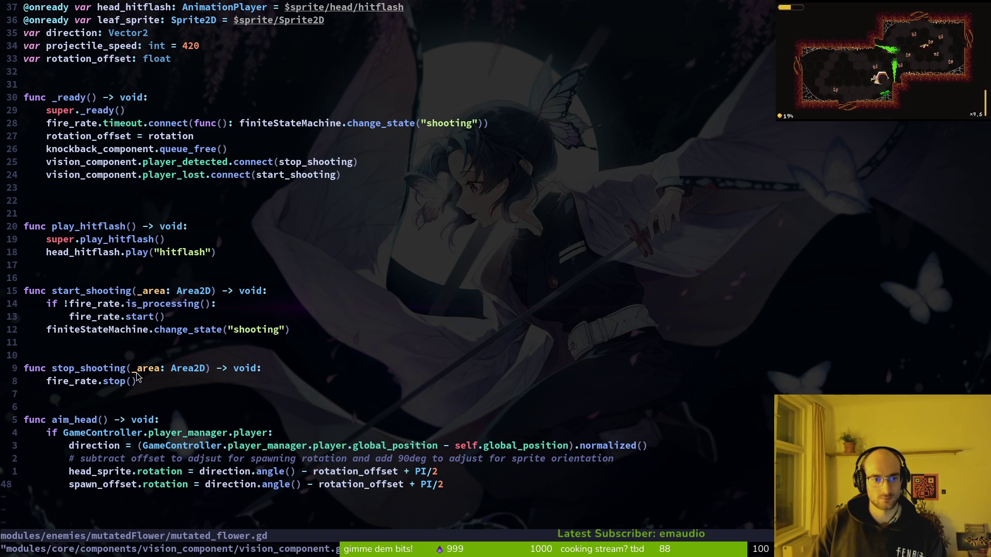
click(290, 163)
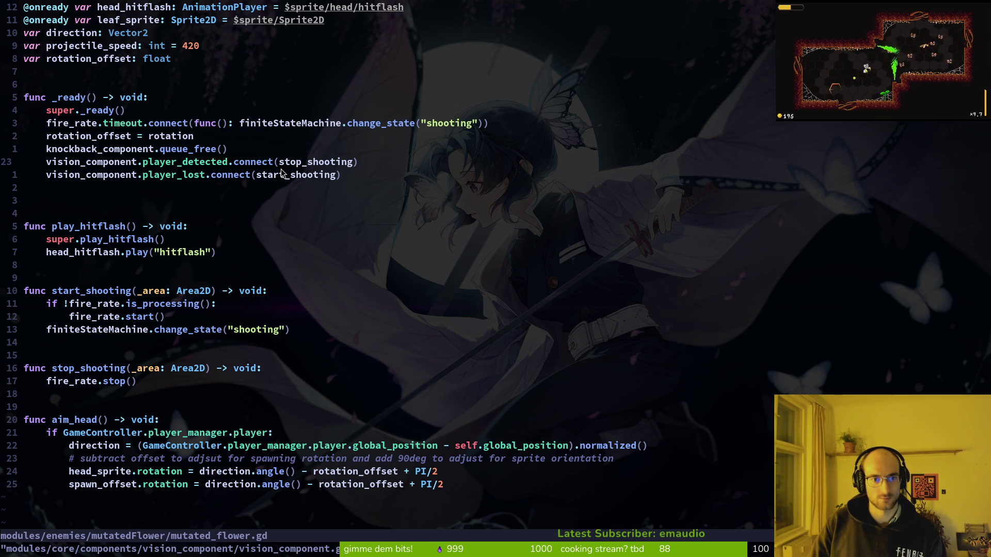
text(ifunc)
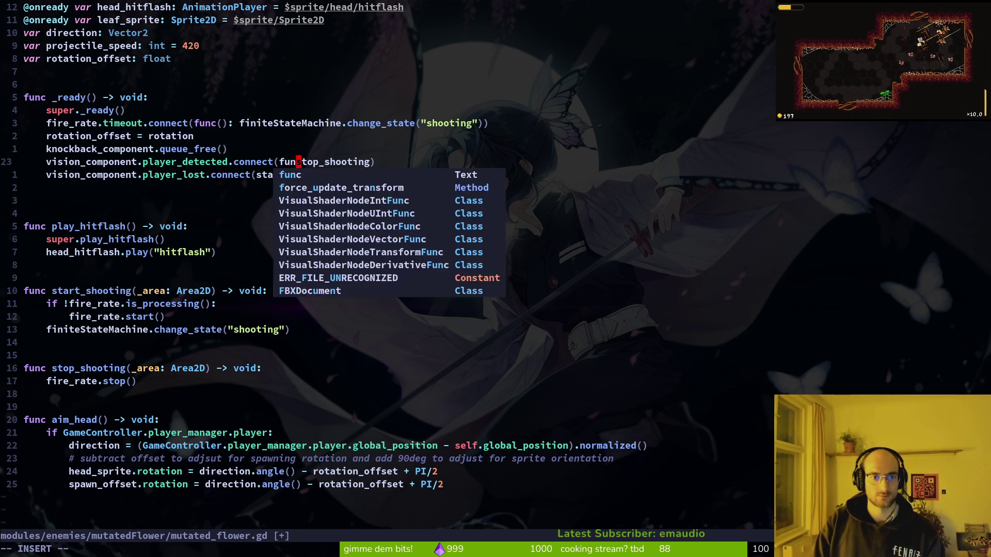
text((_)
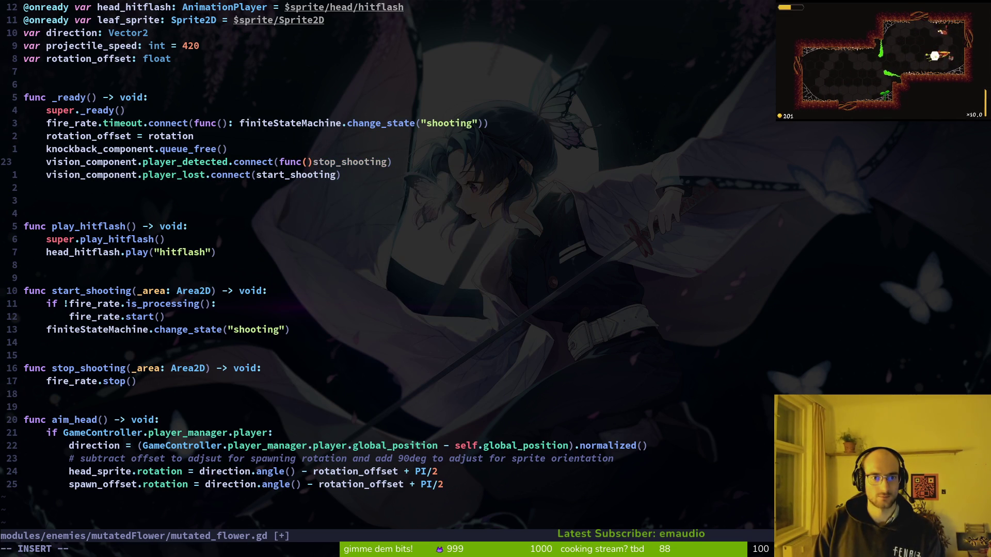
text(area)
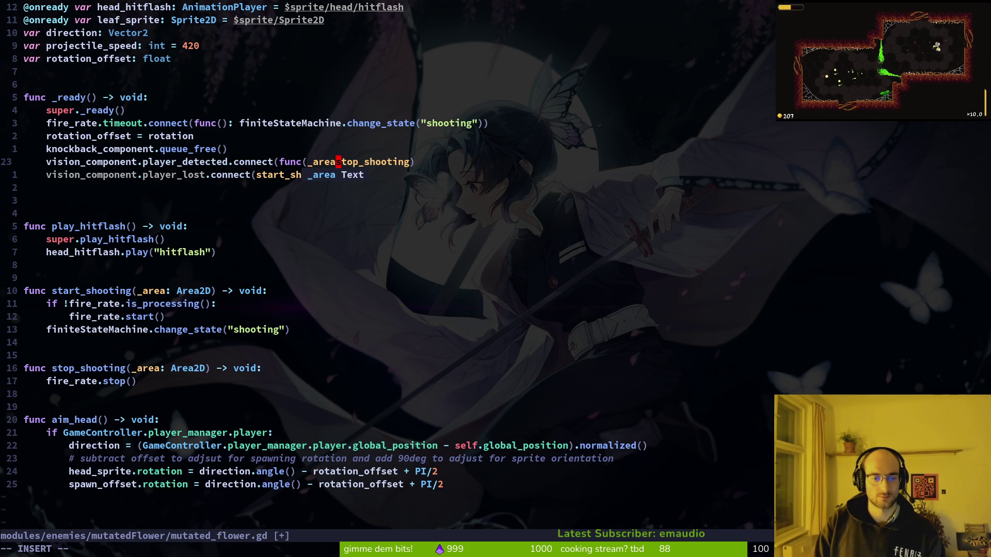
text(:)
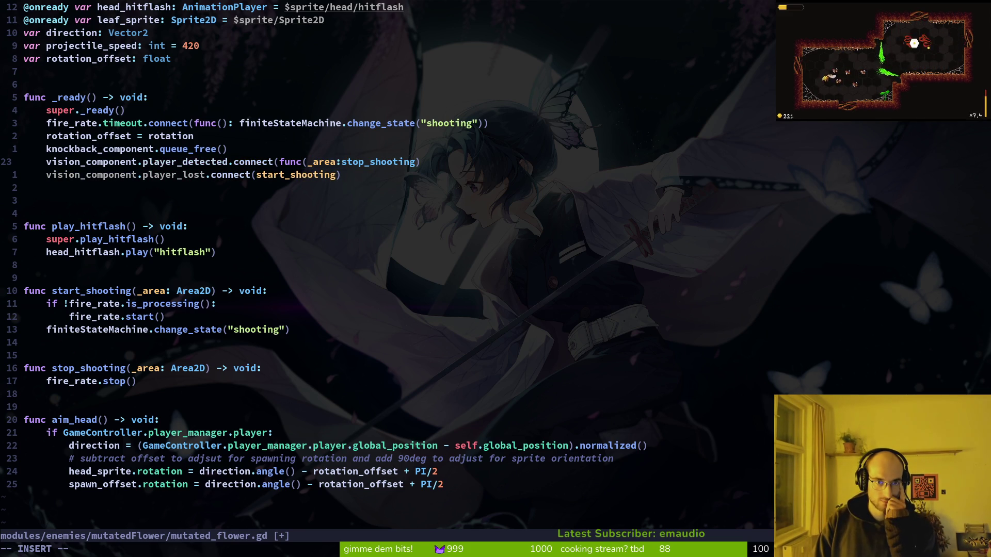
key(Escape)
key(u)
Remove the _area parameter from start_shooting and save the script
key(j)
key(j)
key(j)
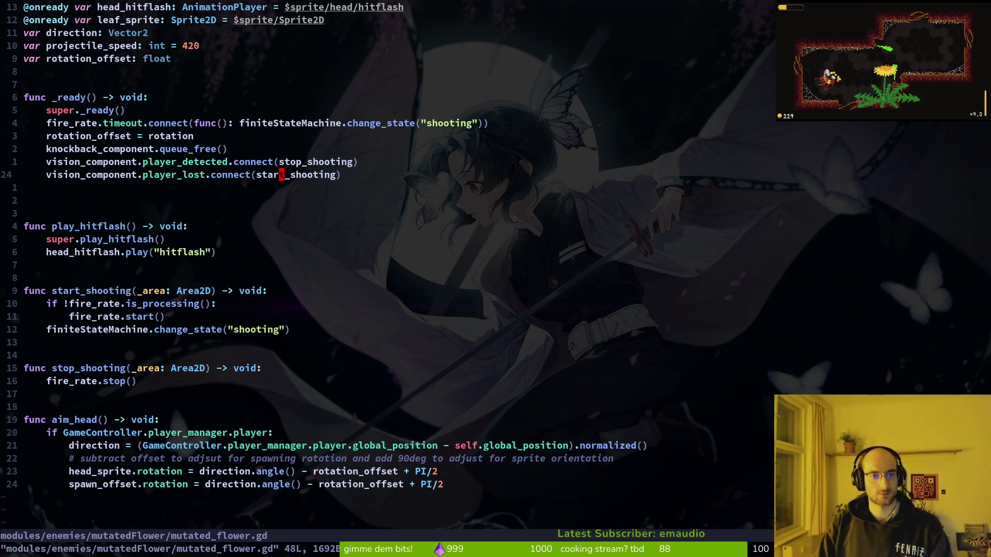
key(j)
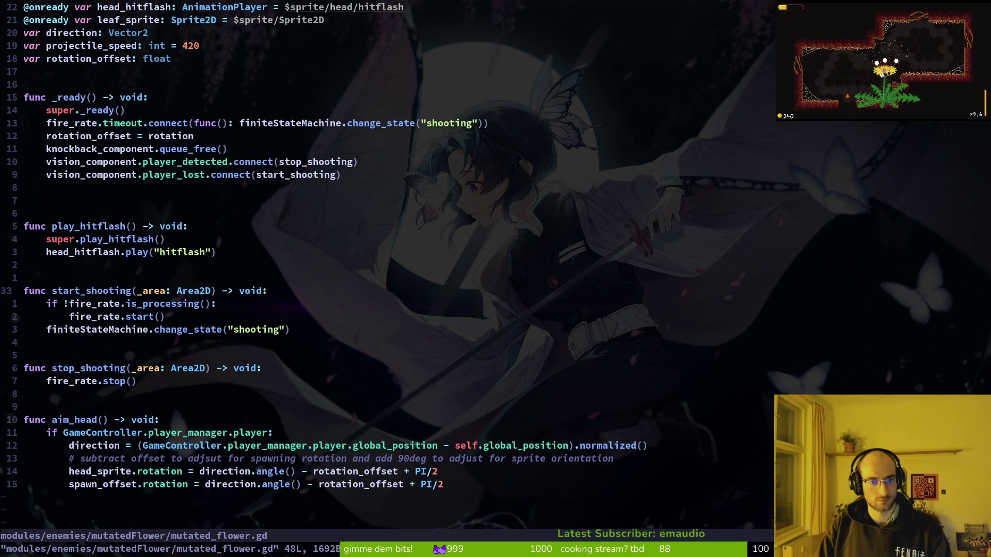
key(h)
key(h)
key(i)
key(BackSpace)
key(BackSpace)
key(BackSpace)
key(Escape)
text(:w)
key(Return)
key(j)
key(j)
key(j)
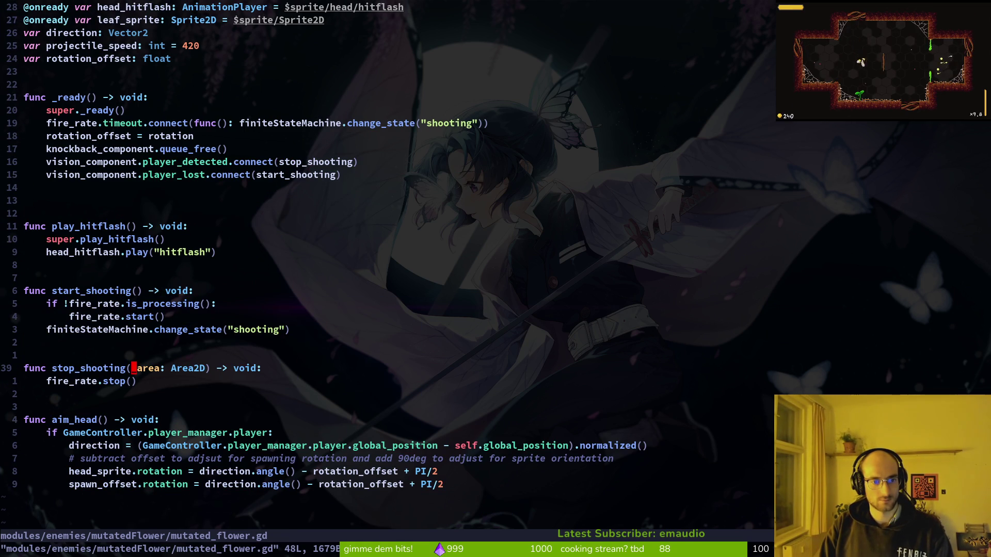
Remove the _area parameter from stop_shooting, save with :w, and relaunch the game from Godot
key(v)
key(w)
key(w)
key(c)
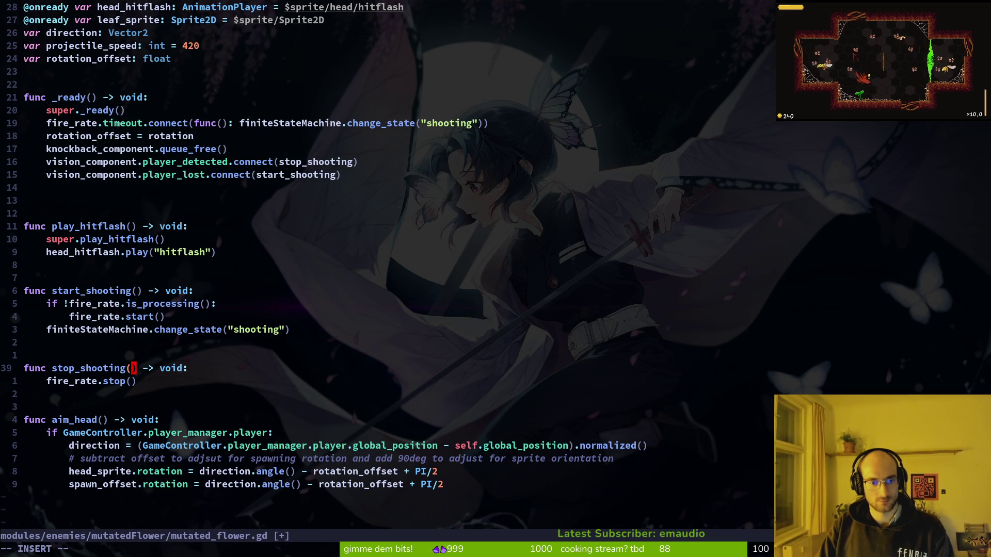
key(Escape)
text(:w)
key(Return)
key(alt+Tab)
key(F5)
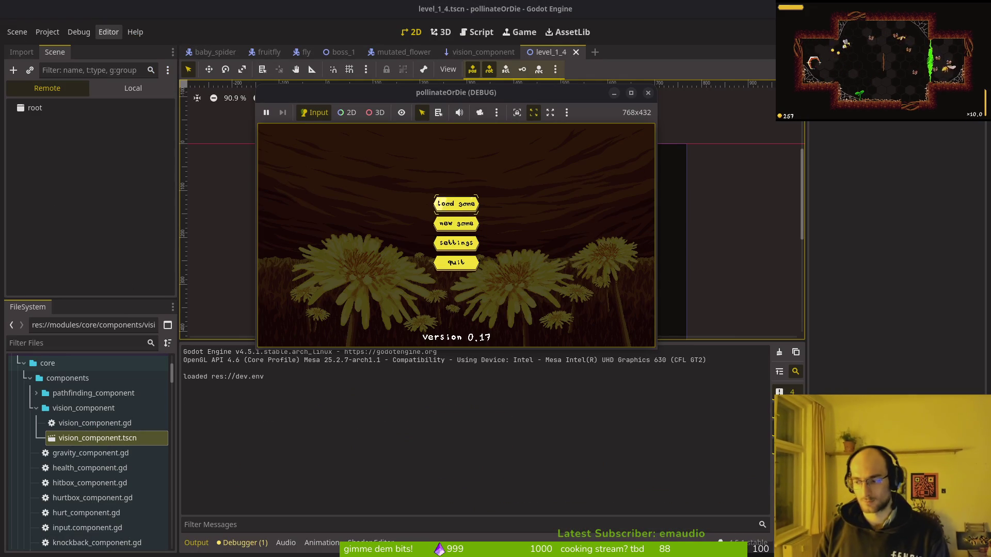
Go from the title menu to the level select and start level 1-4
key(Return)
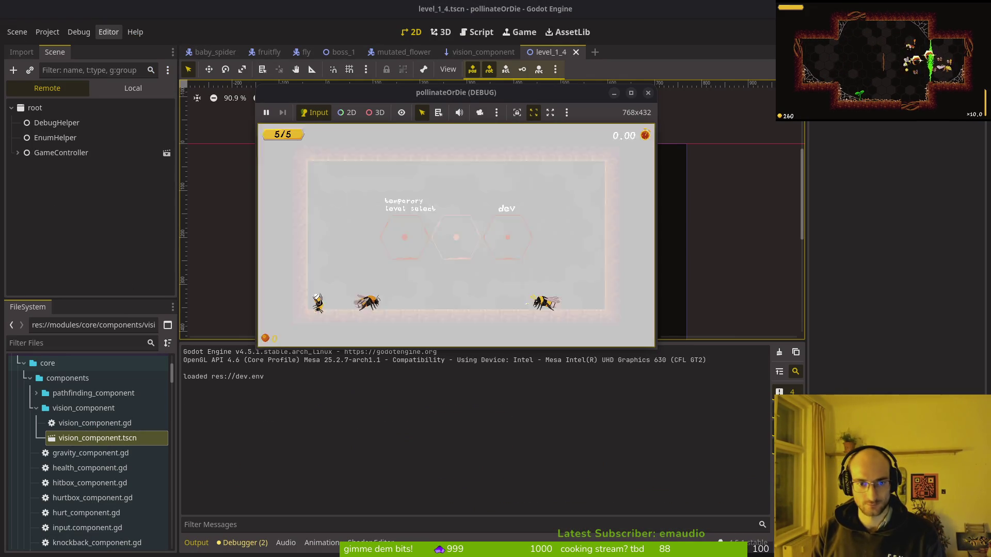
key(Escape)
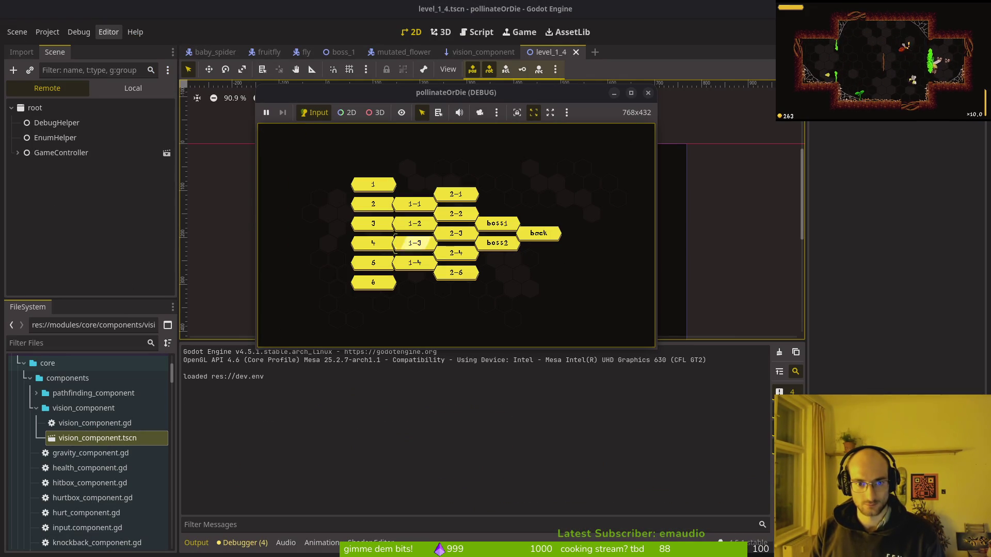
key(Down)
key(Return)
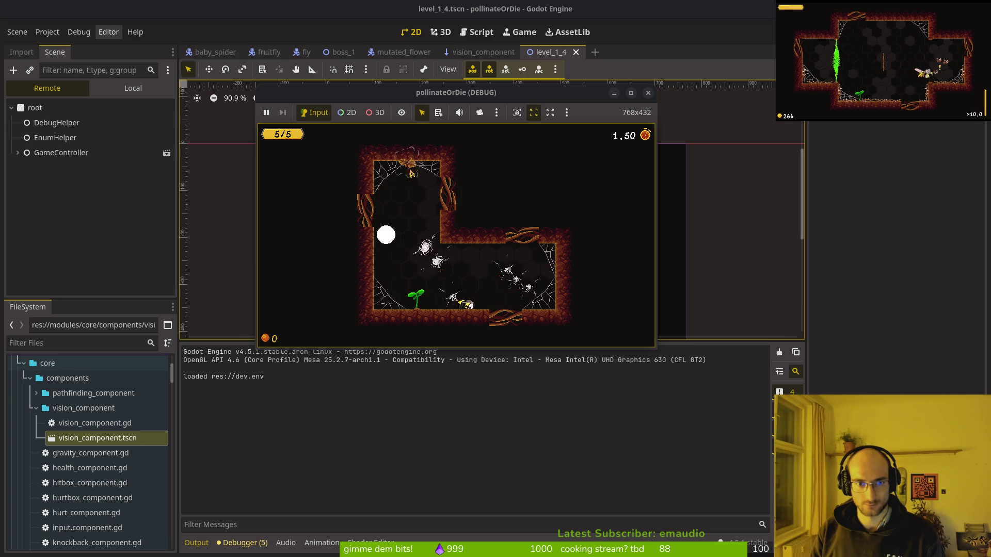